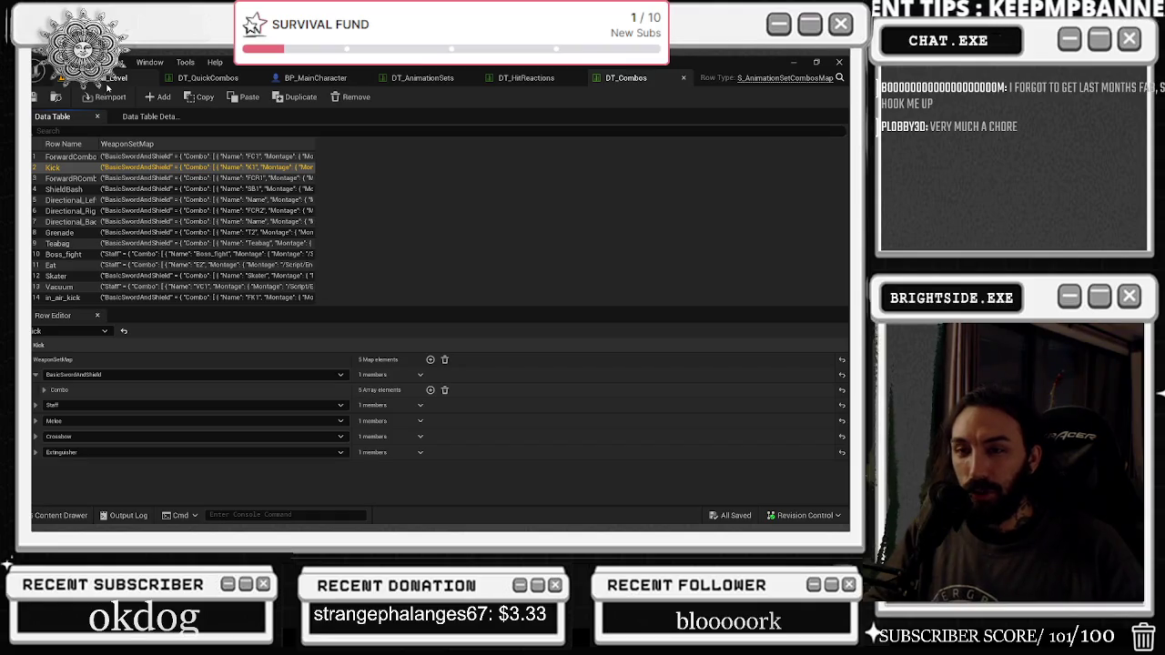
Expand BasicSwordAndShield combo Index [0] and its Montage to reveal K1, PlayRate 1.0 and Default slot.
left_click(44, 389)
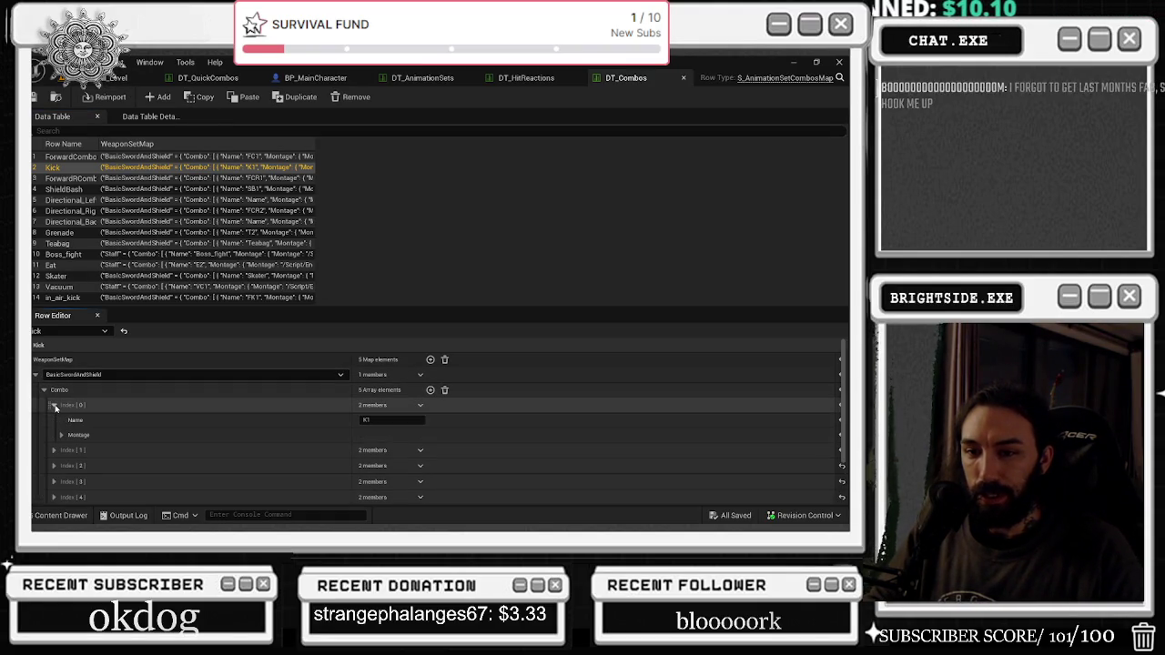
left_click(54, 405)
left_click(62, 435)
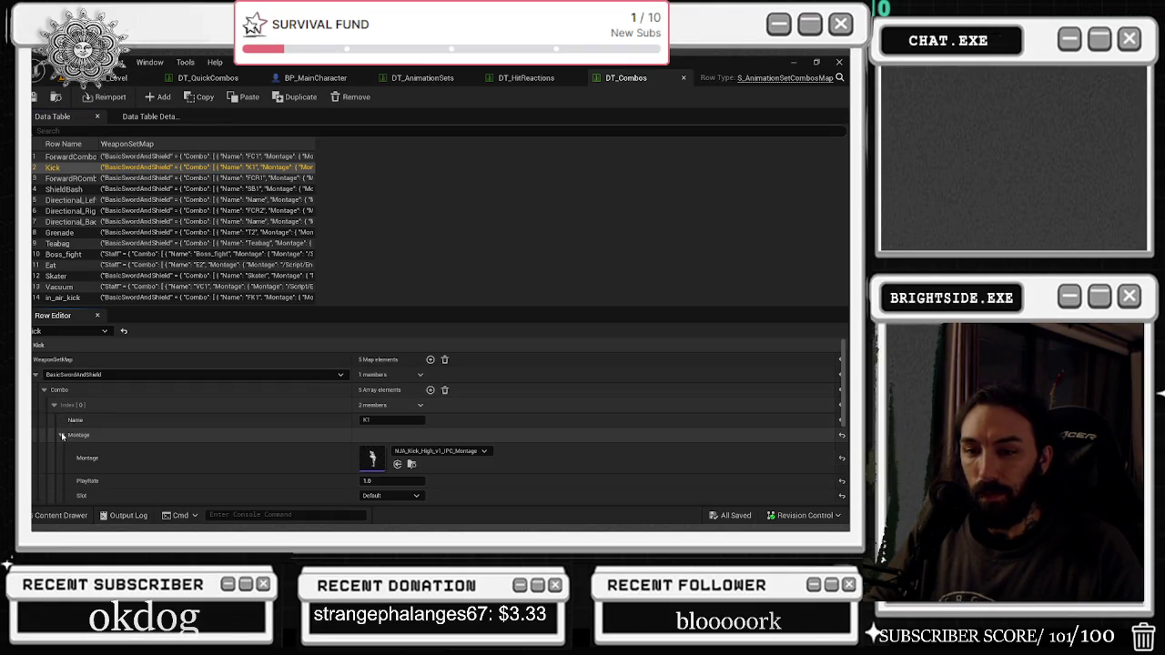
scroll(243, 439, "down", 1)
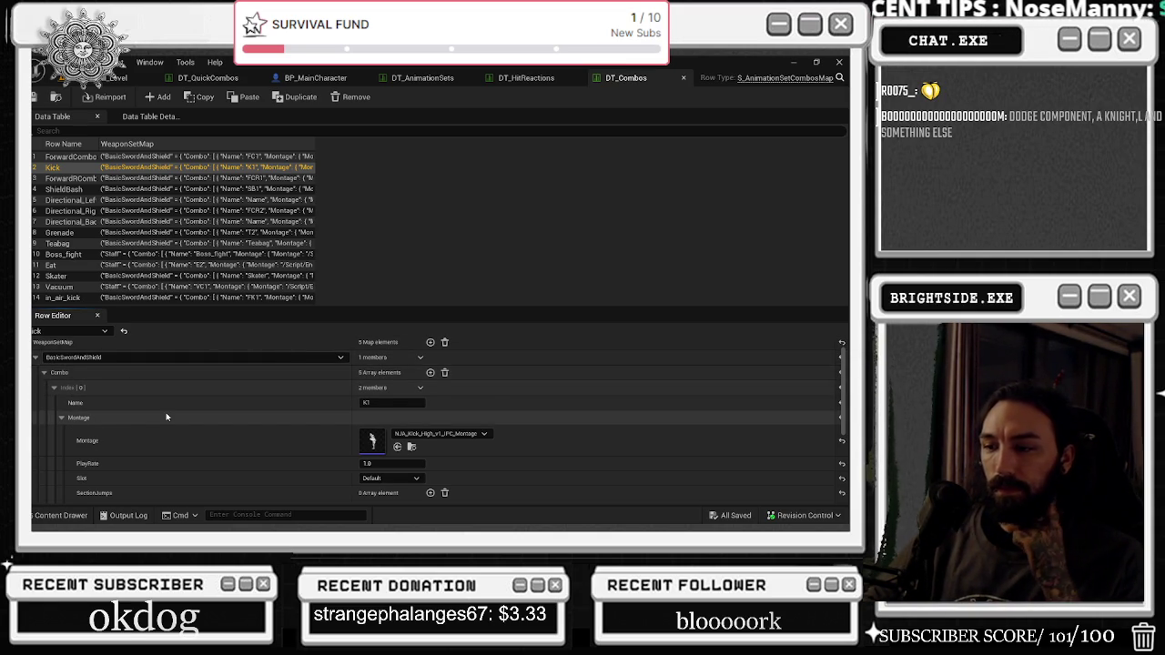
scroll(167, 417, "down", 2)
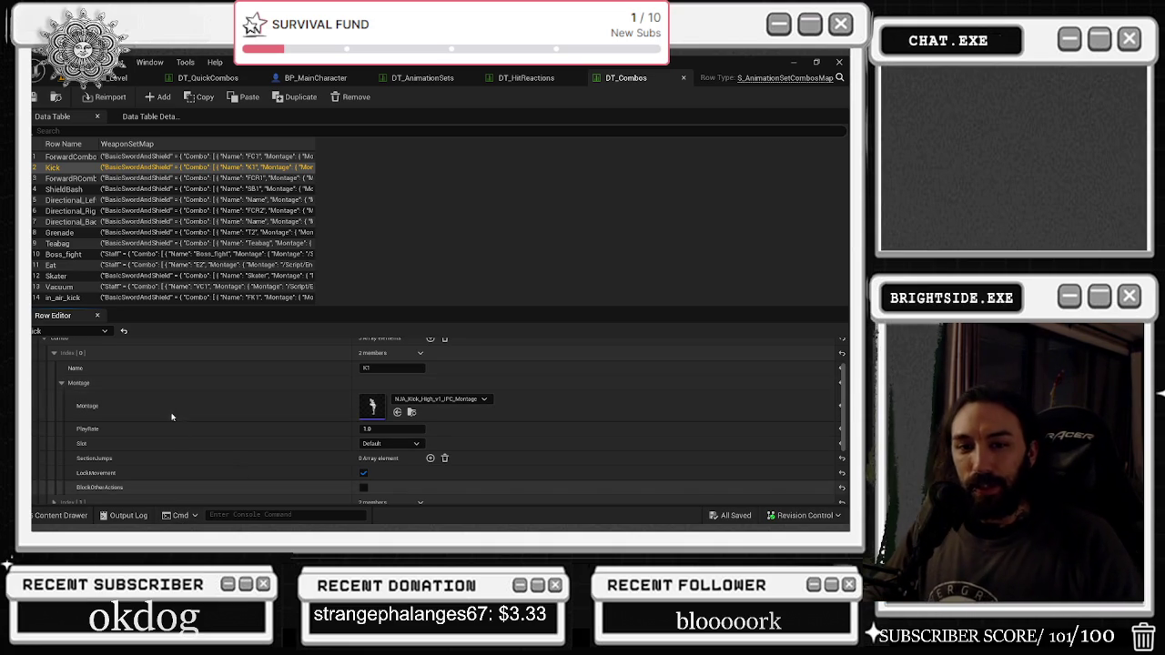
left_click(61, 159)
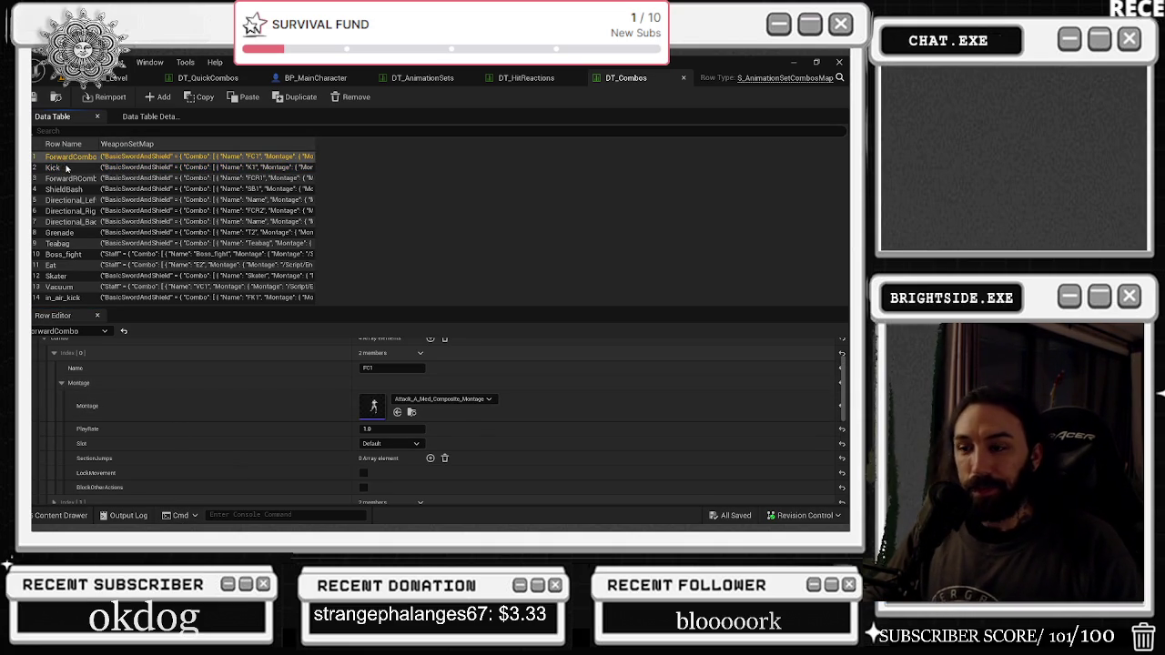
left_click(66, 167)
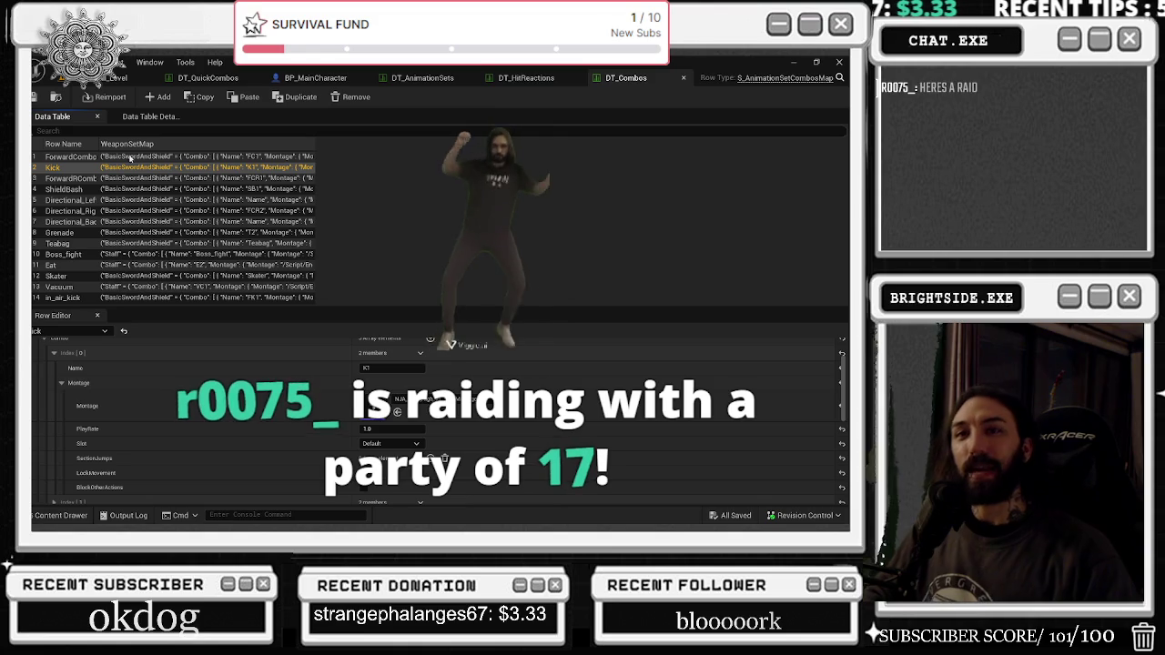
Open the Room_level_YACHT level from the CyberpunkRestaurant Levels folder in the Content Drawer.
left_click(113, 77)
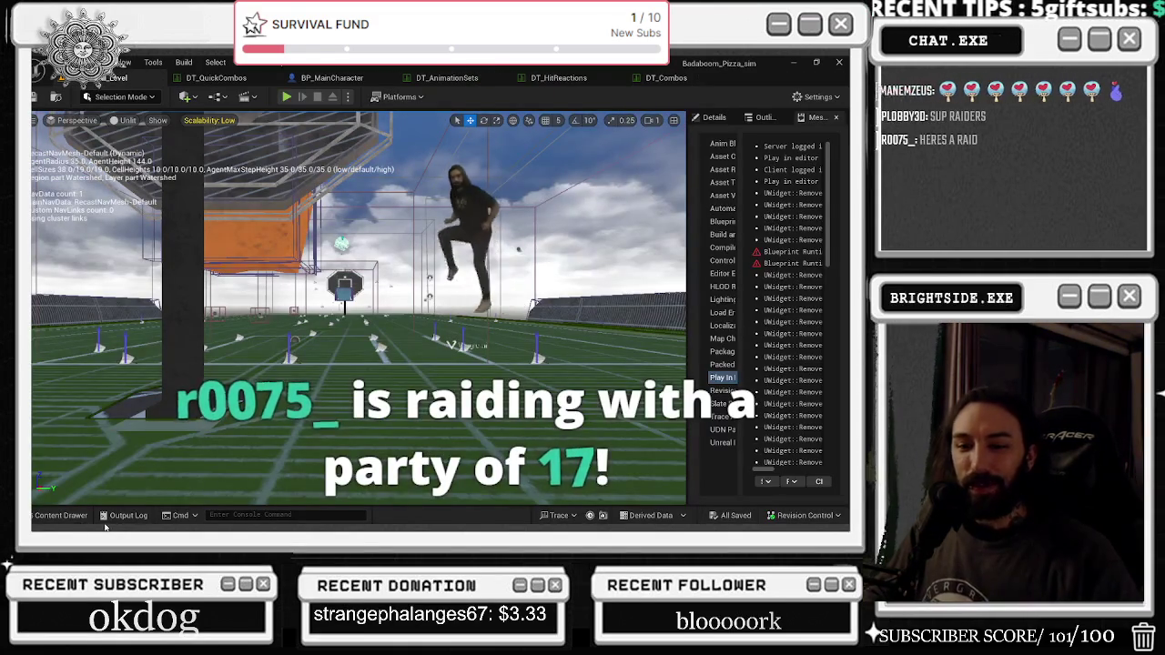
left_click(62, 517)
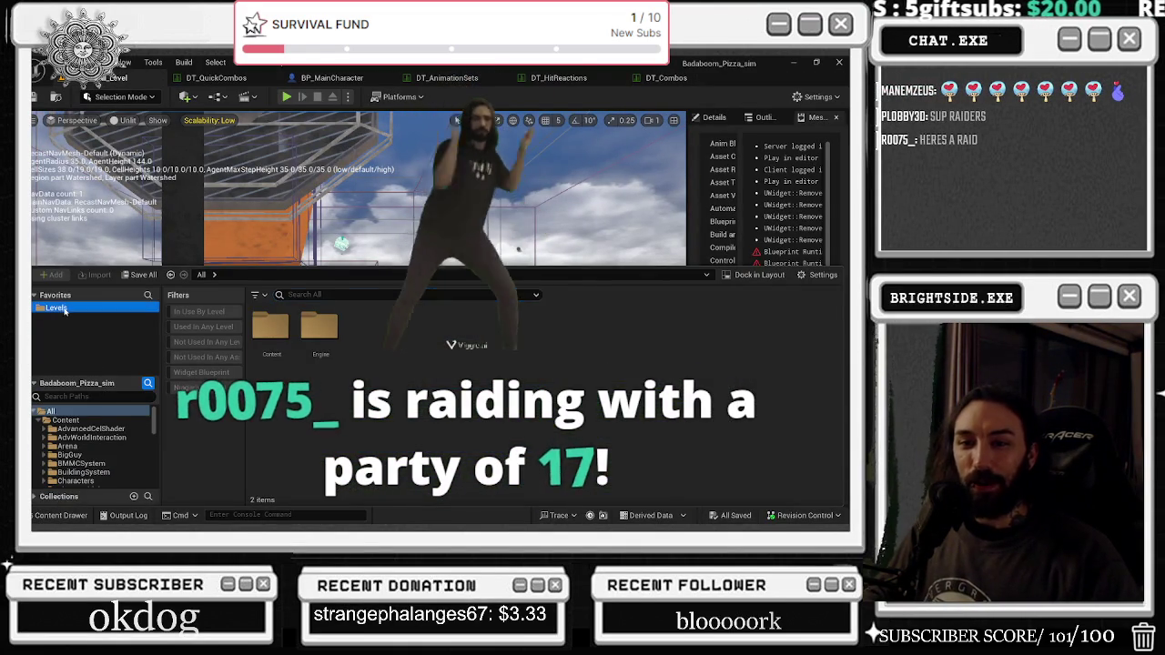
scroll(419, 455, "down", 2)
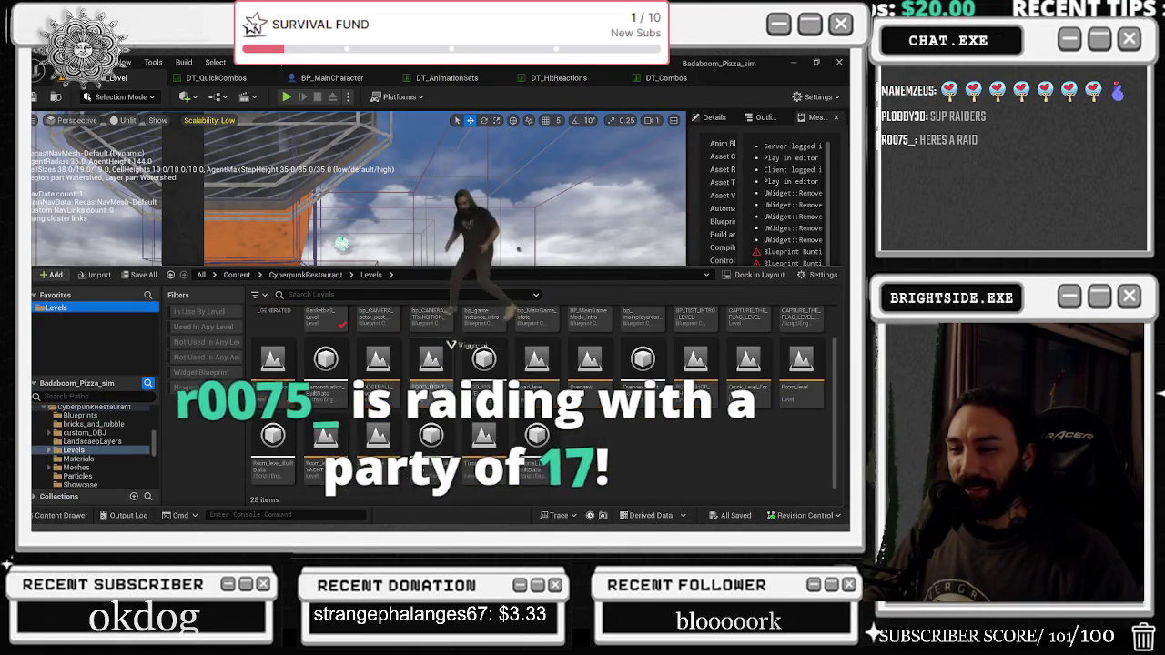
double_click(318, 455)
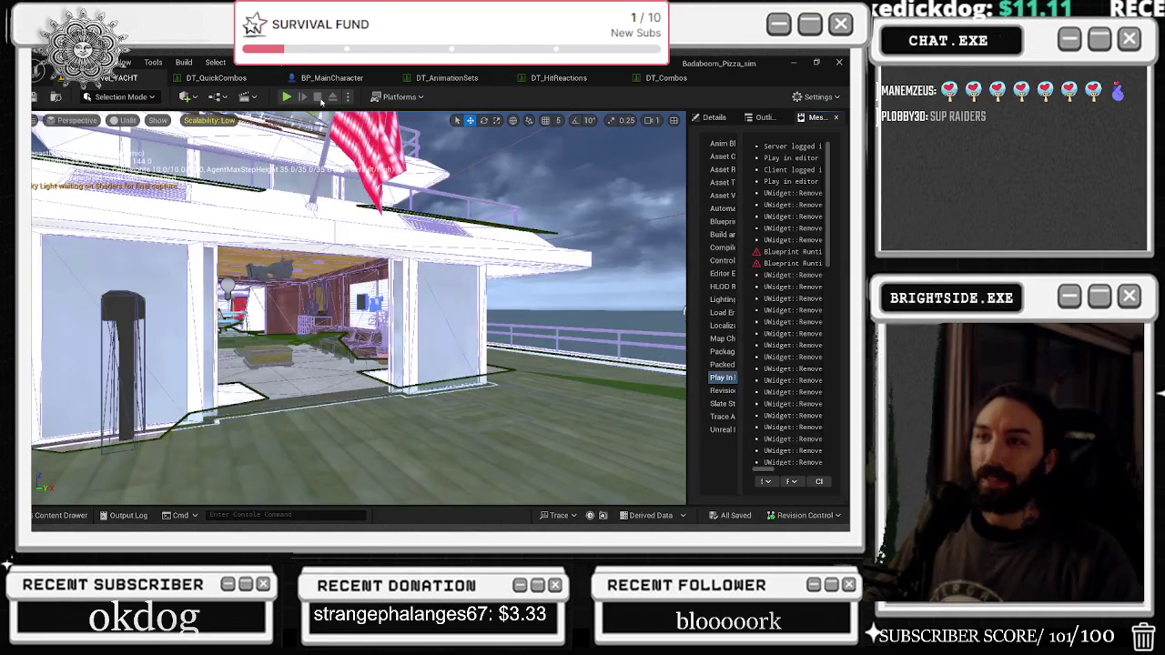
Playtest the yacht level in Play-In-Editor, then stop the session with Esc.
left_click(287, 96)
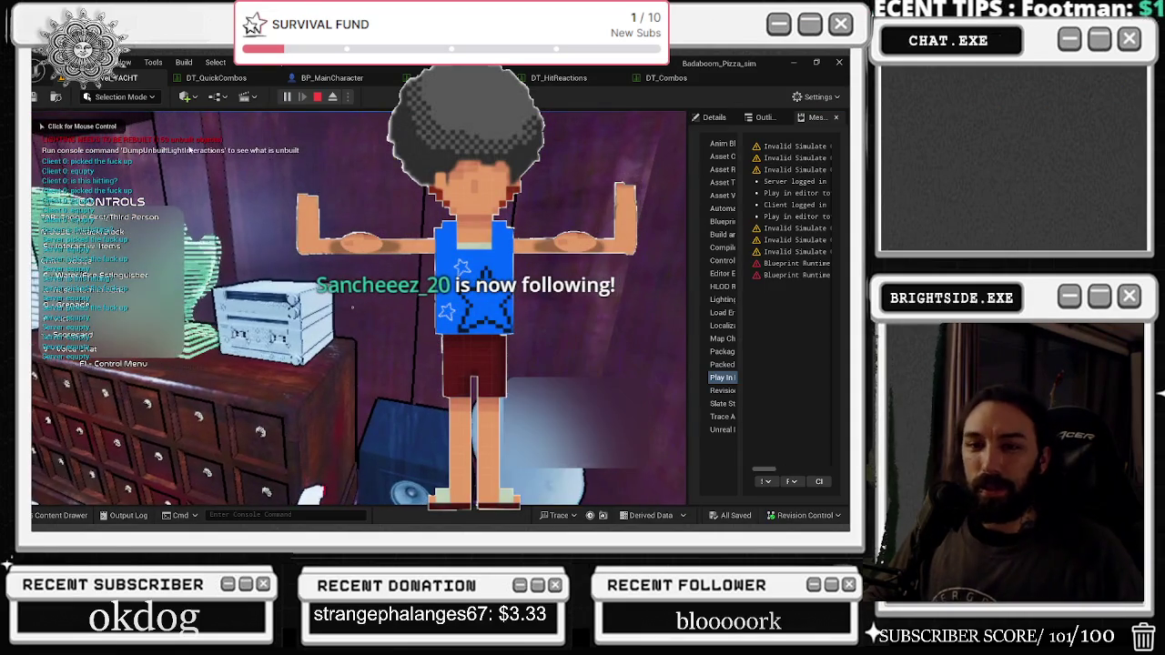
left_click(354, 309)
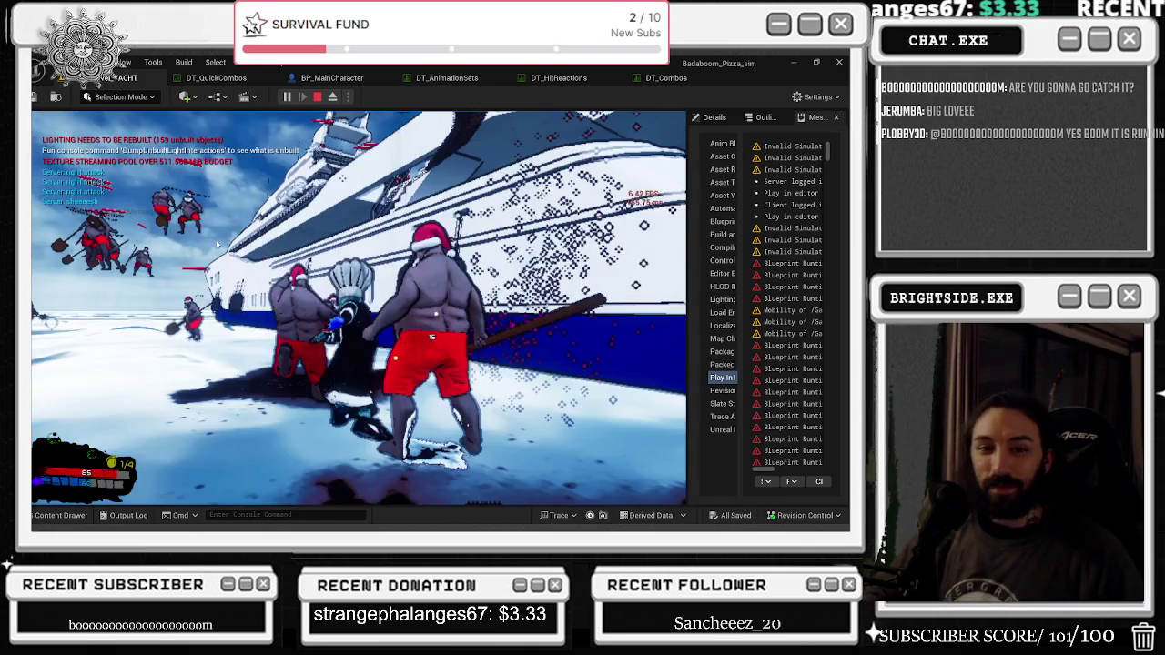
key("Escape")
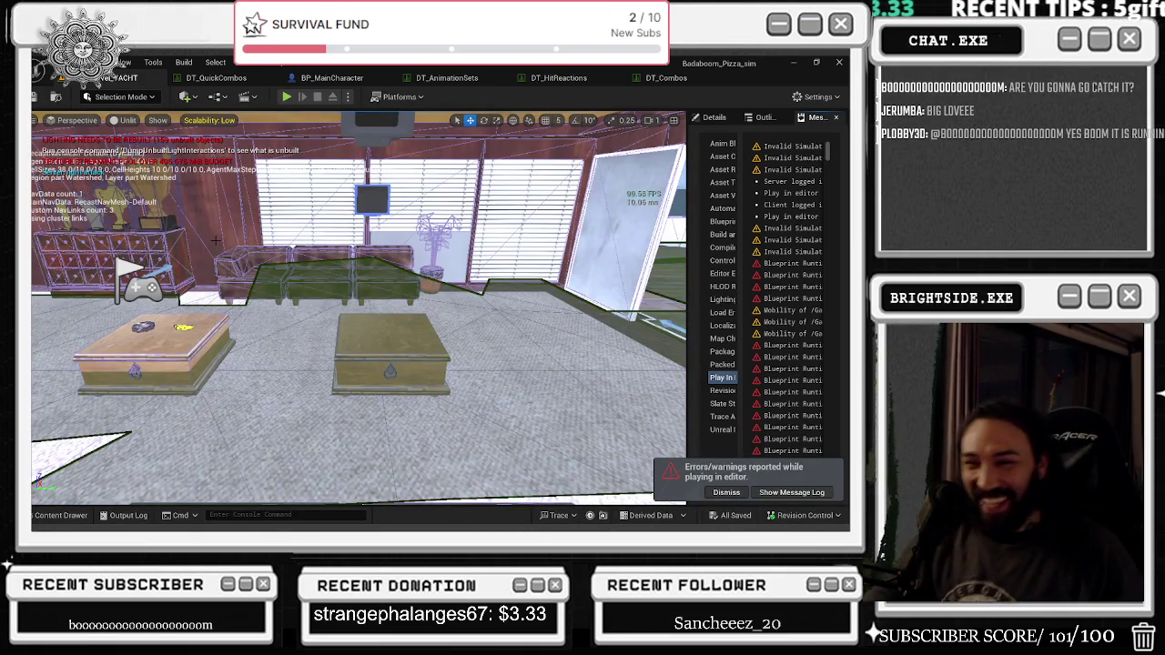
Fly the camera out onto the deck, dismiss the errors notice, and show the play-mode options.
left_click_drag(359, 309, 382, 305)
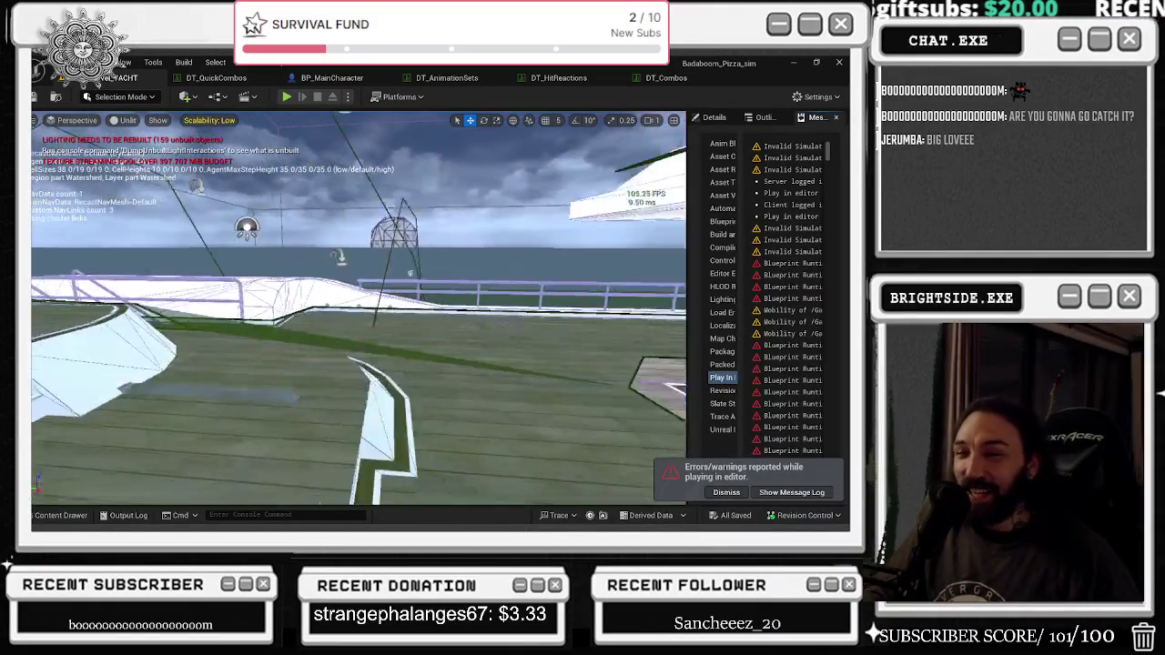
left_click_drag(359, 309, 382, 305)
left_click(726, 493)
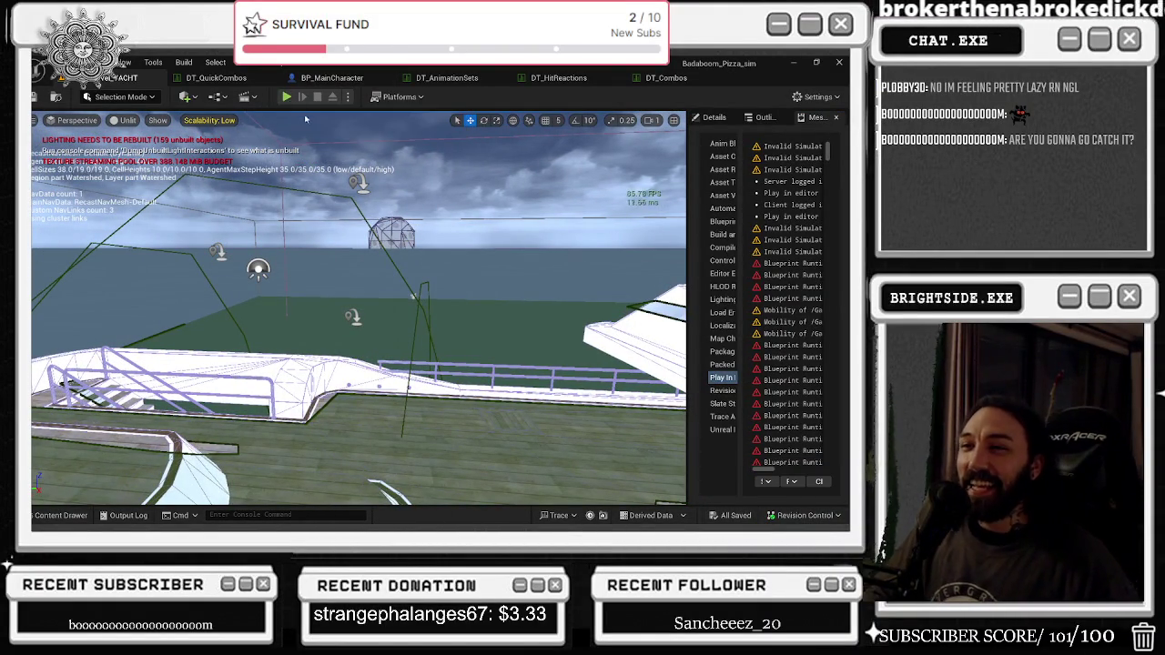
left_click(348, 99)
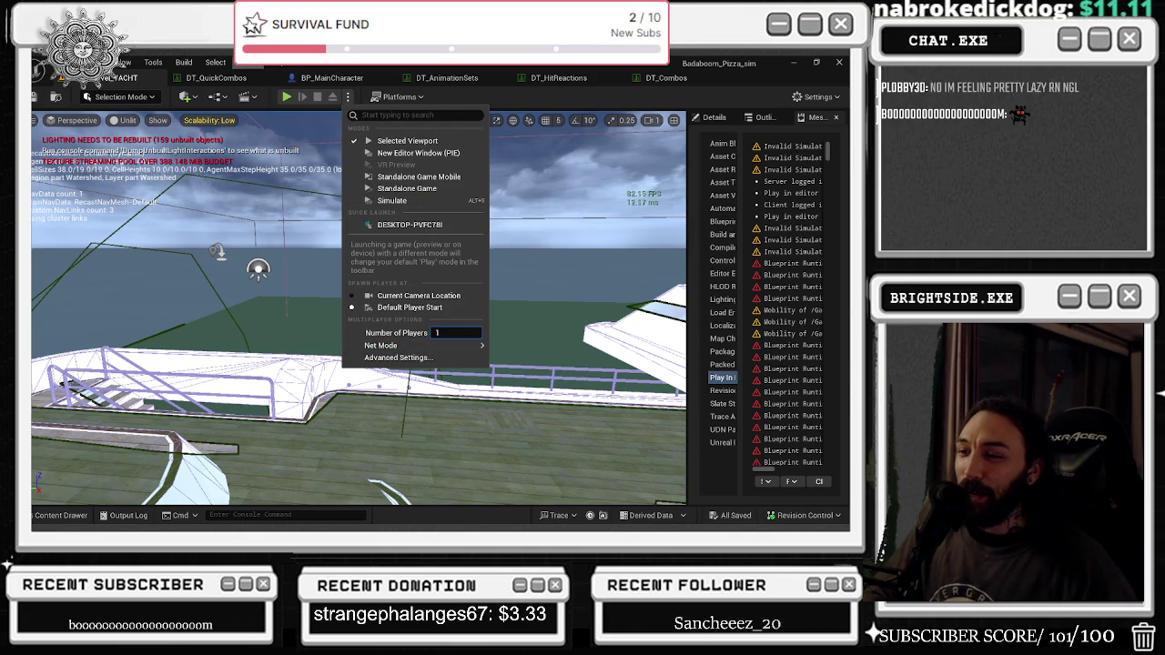
Run a second play session, walking the character out, then stop it with Esc.
left_click(286, 96)
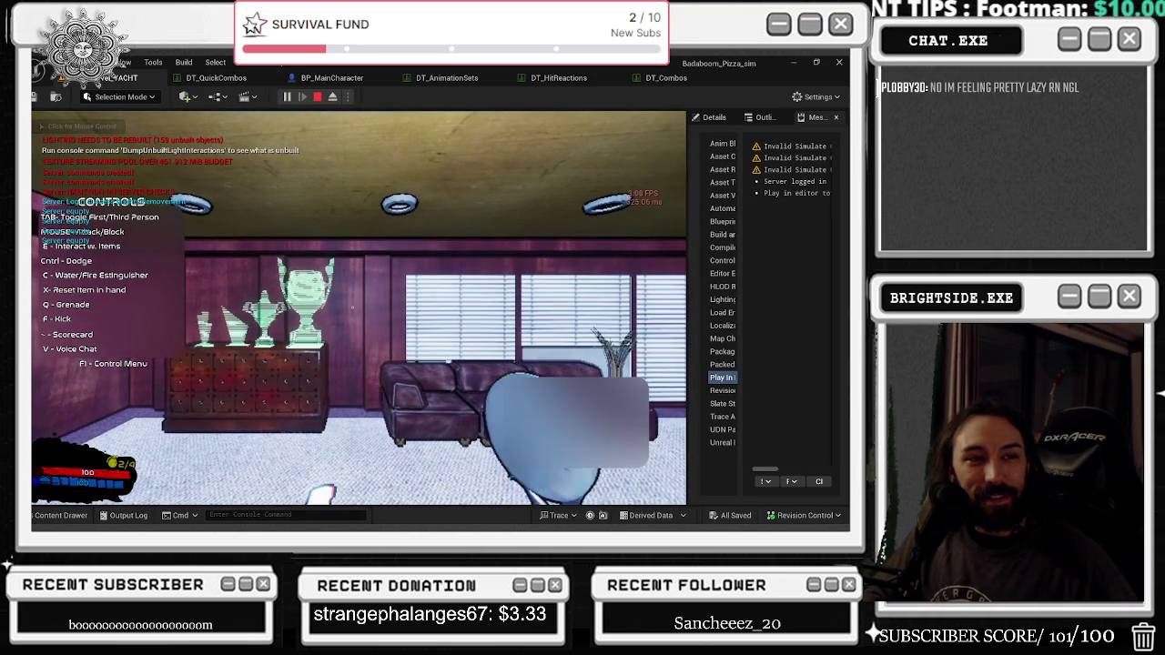
left_click(358, 308)
key("w")
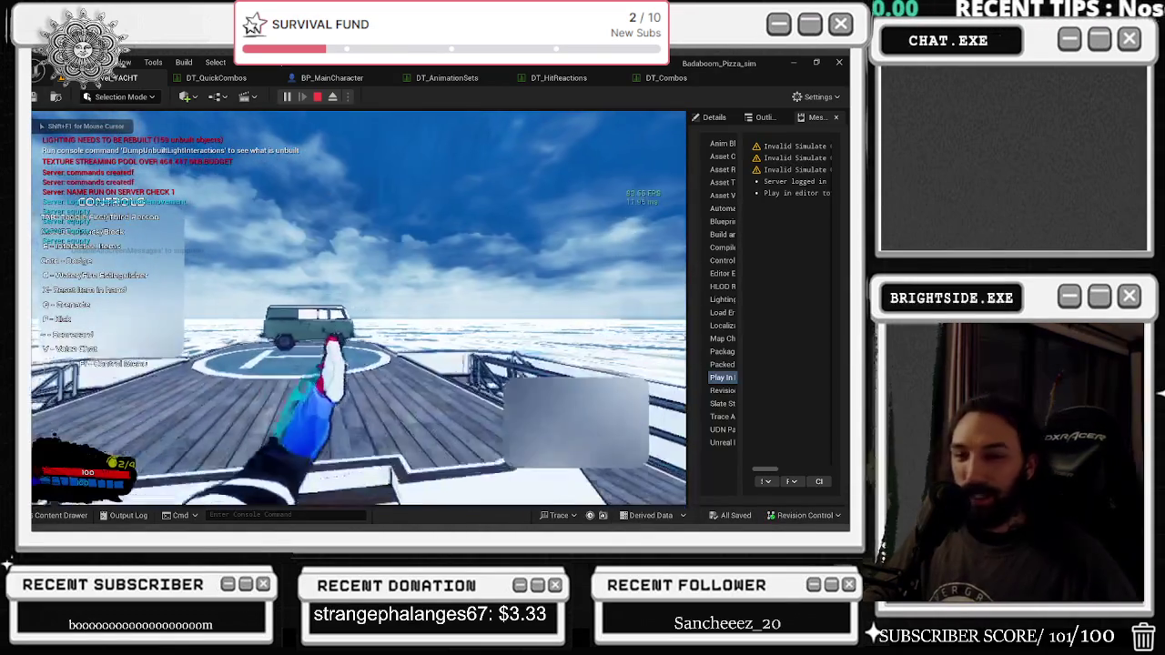
key("alt+Tab")
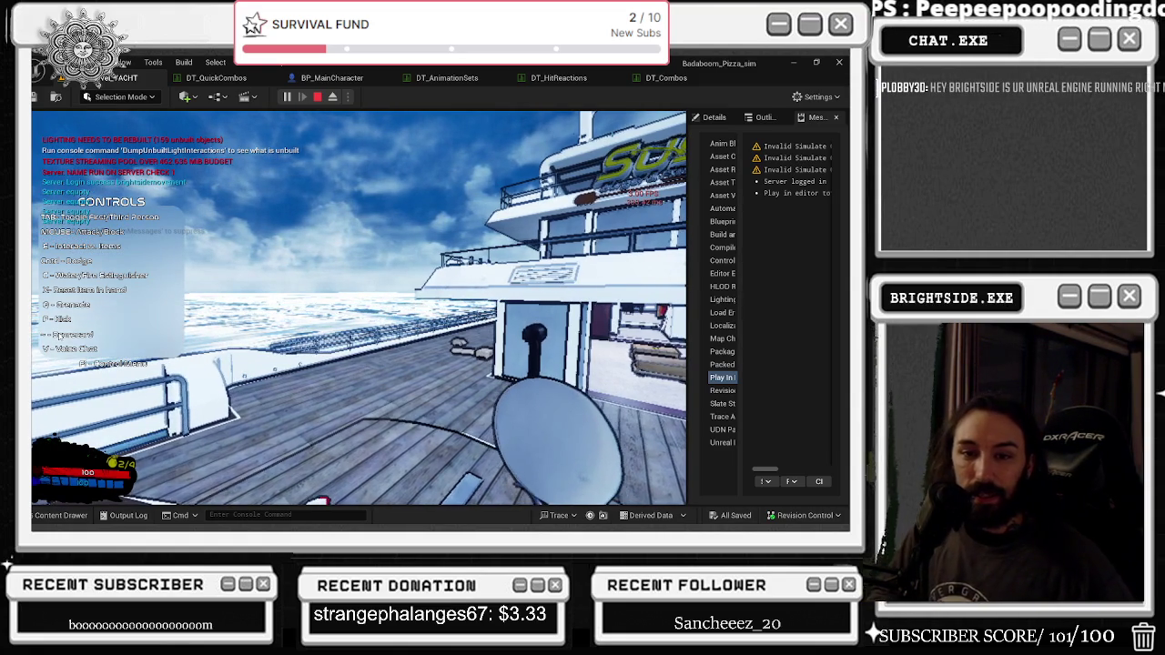
left_click(358, 307)
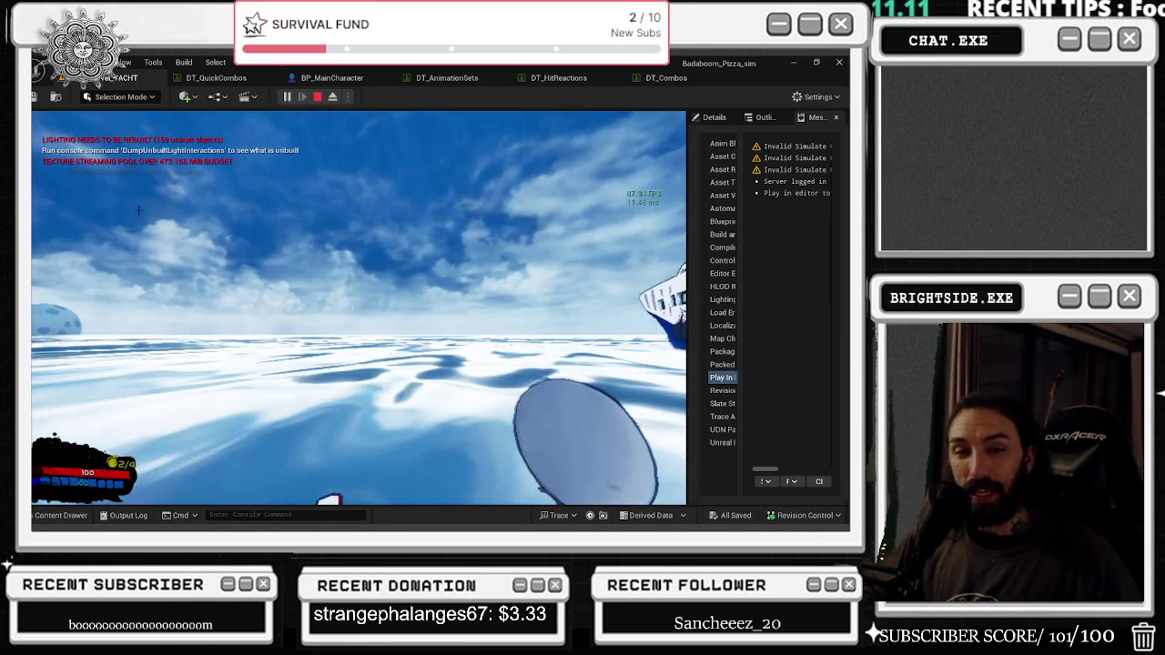
key("Escape")
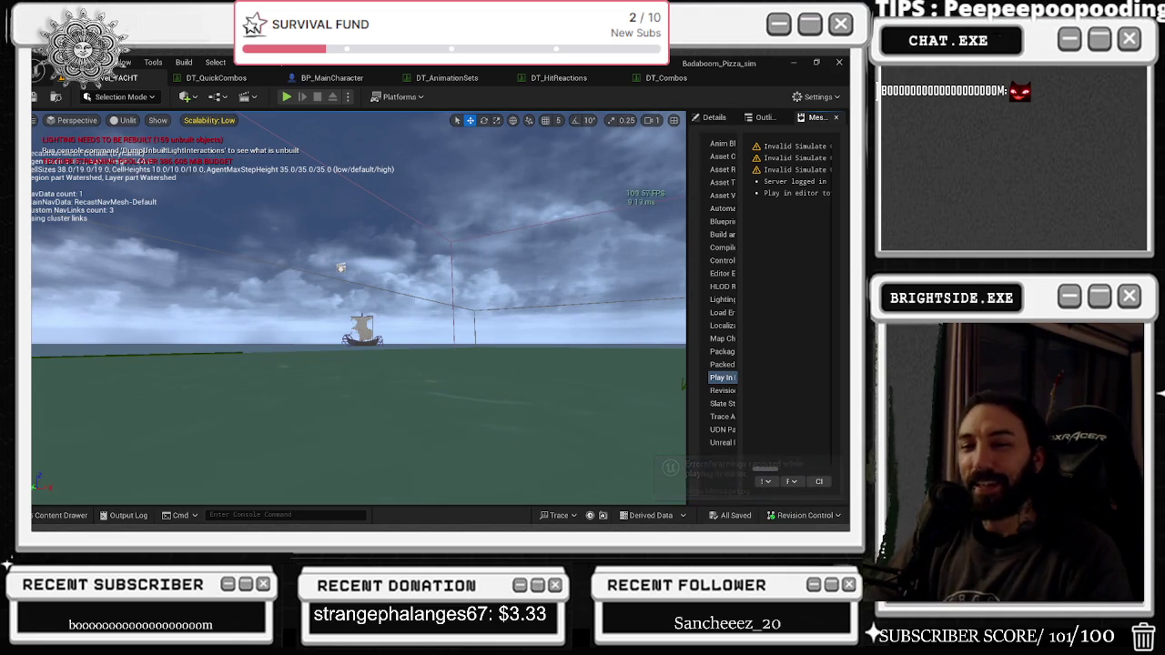
Focus the camera on the yacht, then load Basketball_Level from the Levels folder.
key("f")
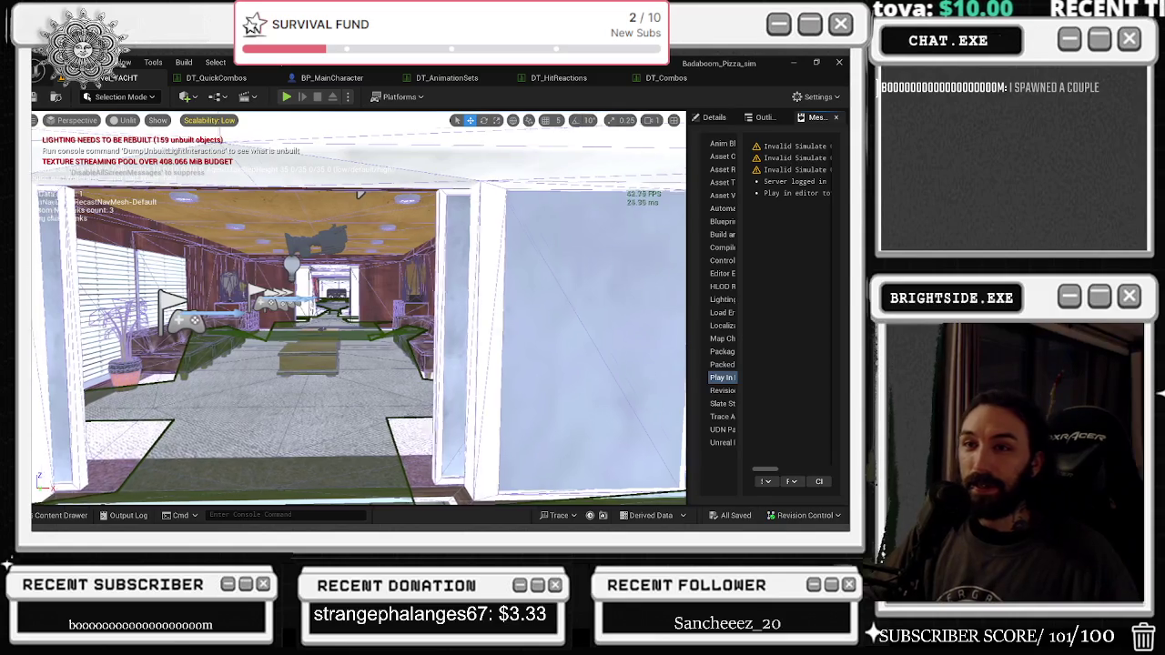
left_click(61, 515)
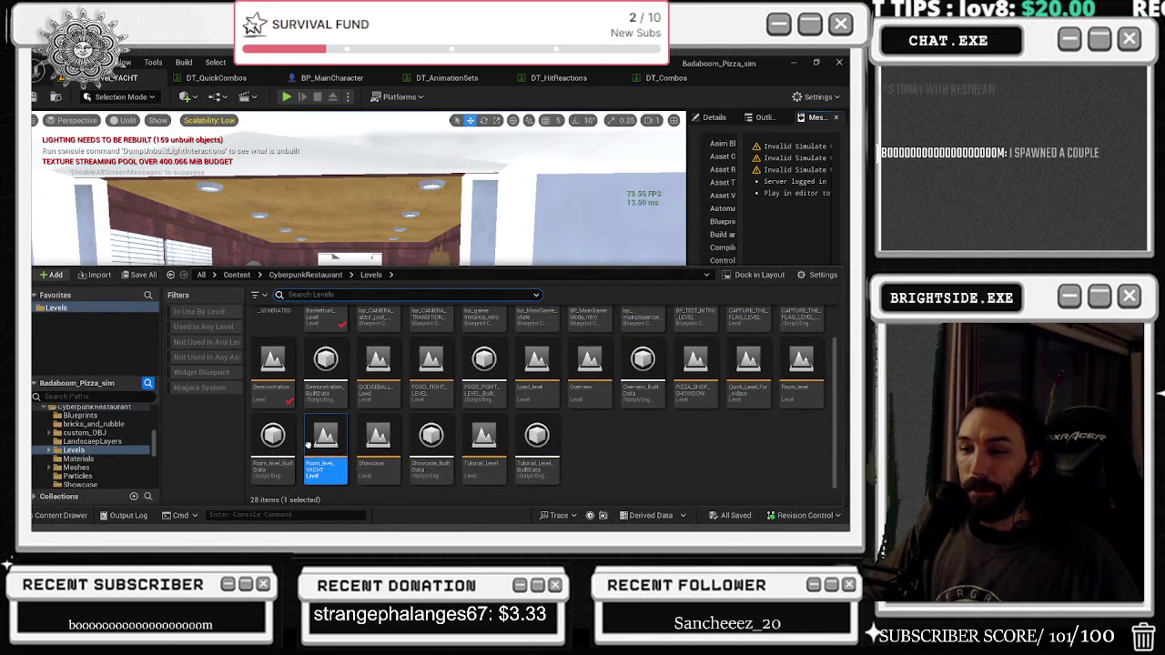
scroll(324, 409, "up", 2)
double_click(324, 355)
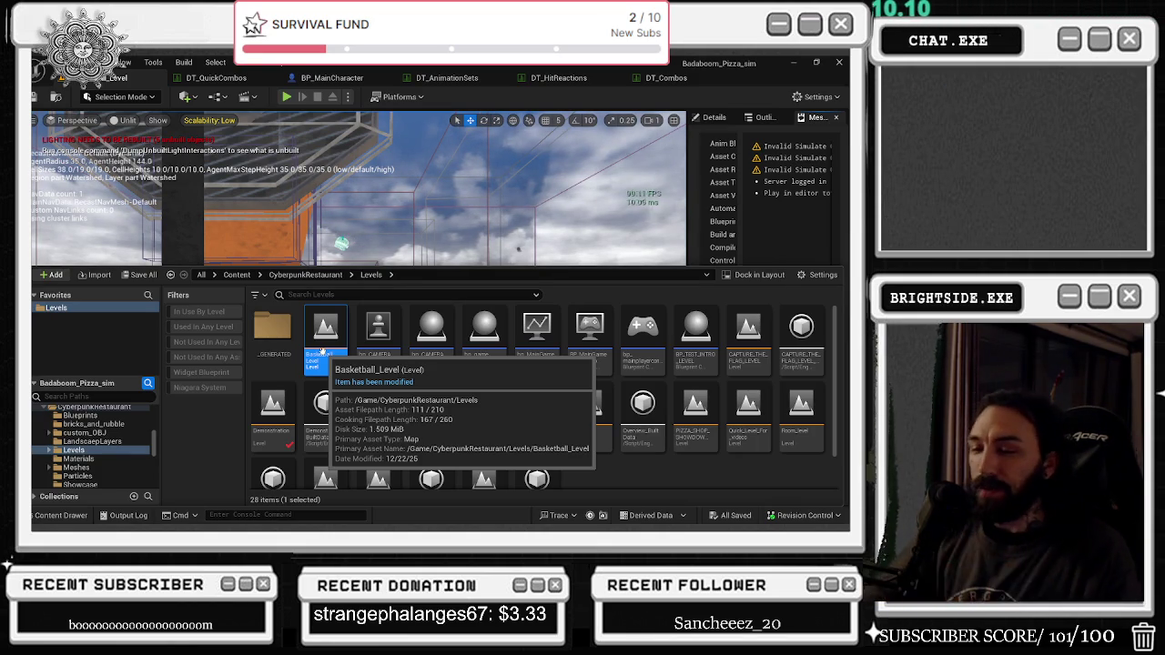
Open Basketball_Level, play the game in a PIE session, and stop it with Esc.
double_click(323, 353)
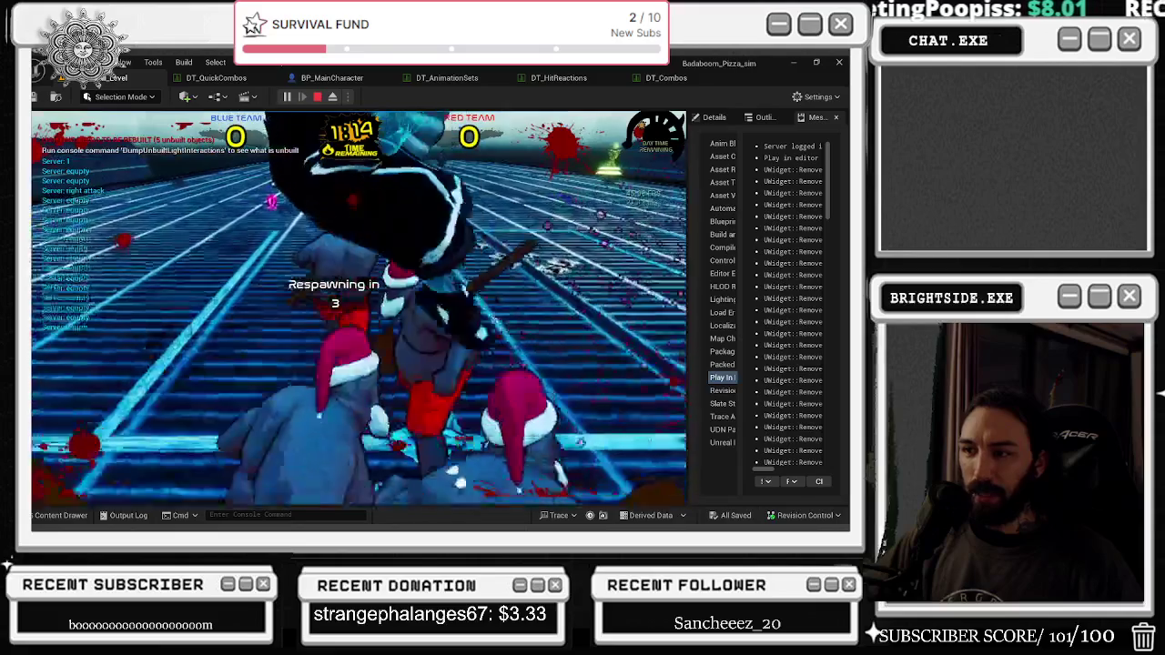
key("Escape")
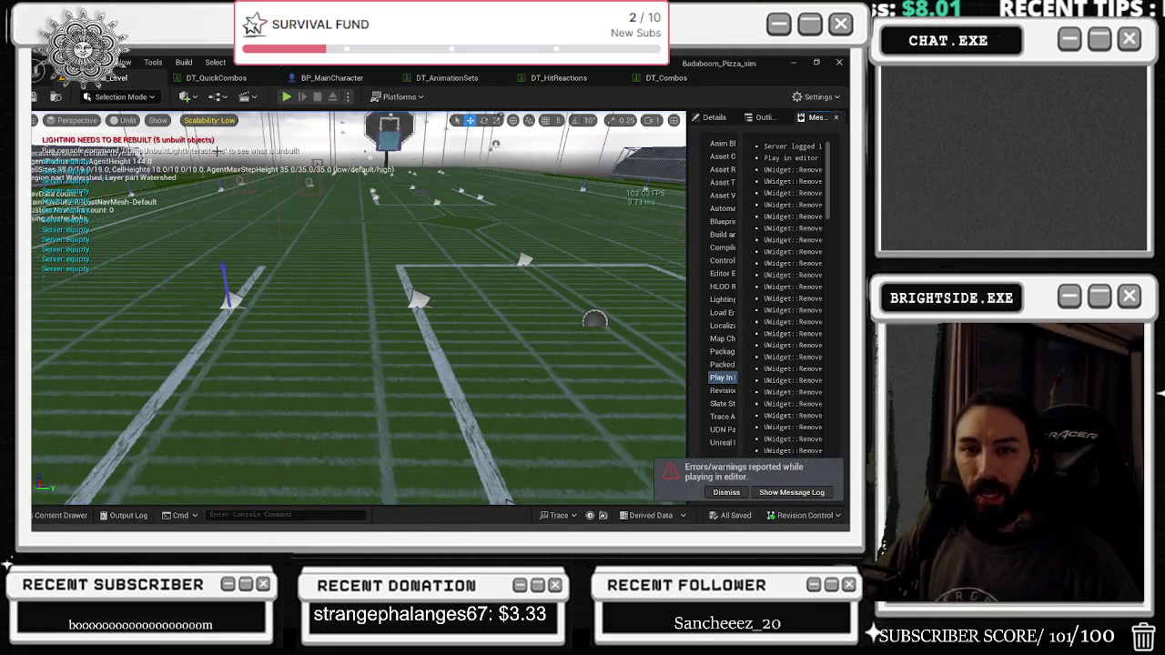
Playtest the game once more, then return to the DT_Combos data table.
left_click(286, 96)
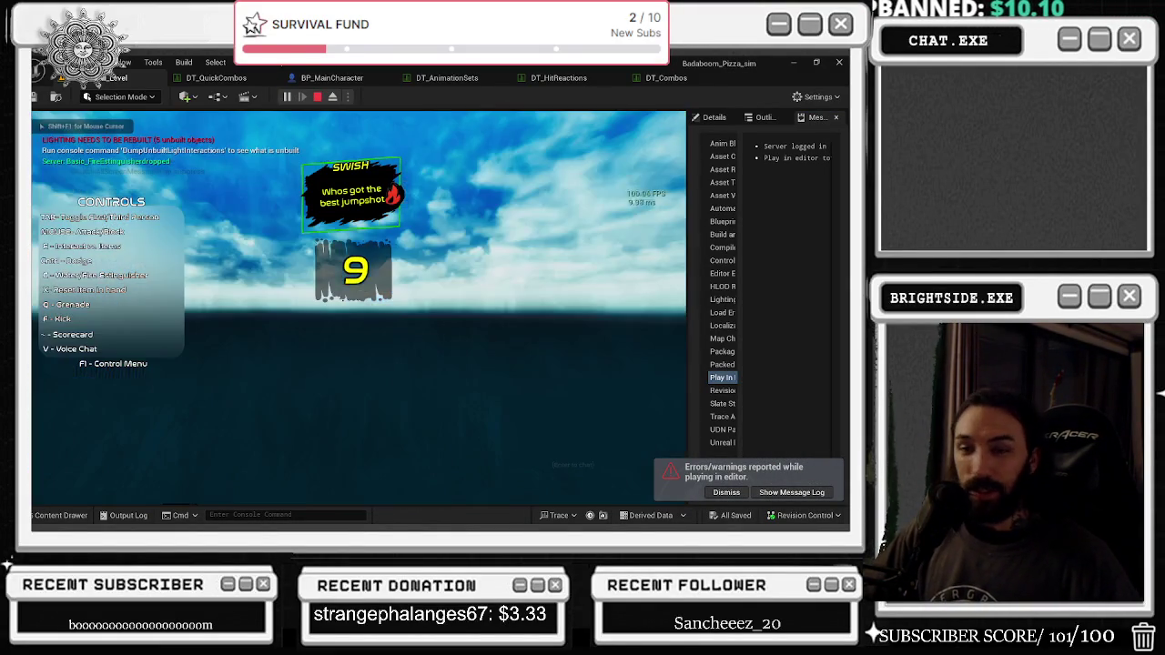
key("alt+Tab")
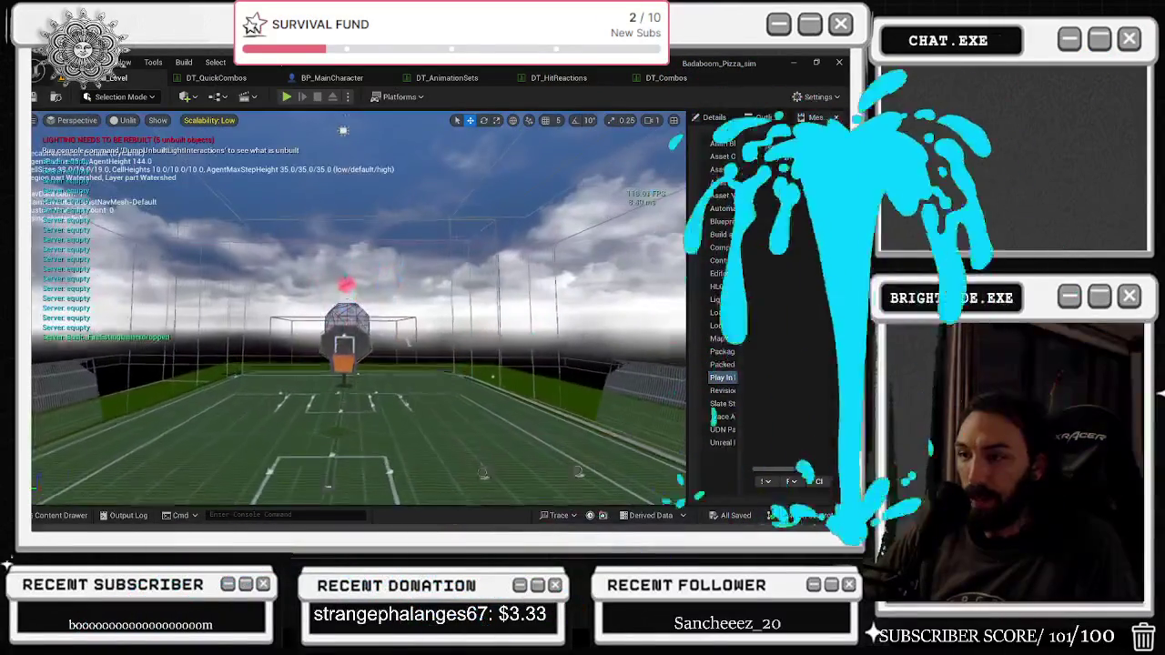
left_click(666, 77)
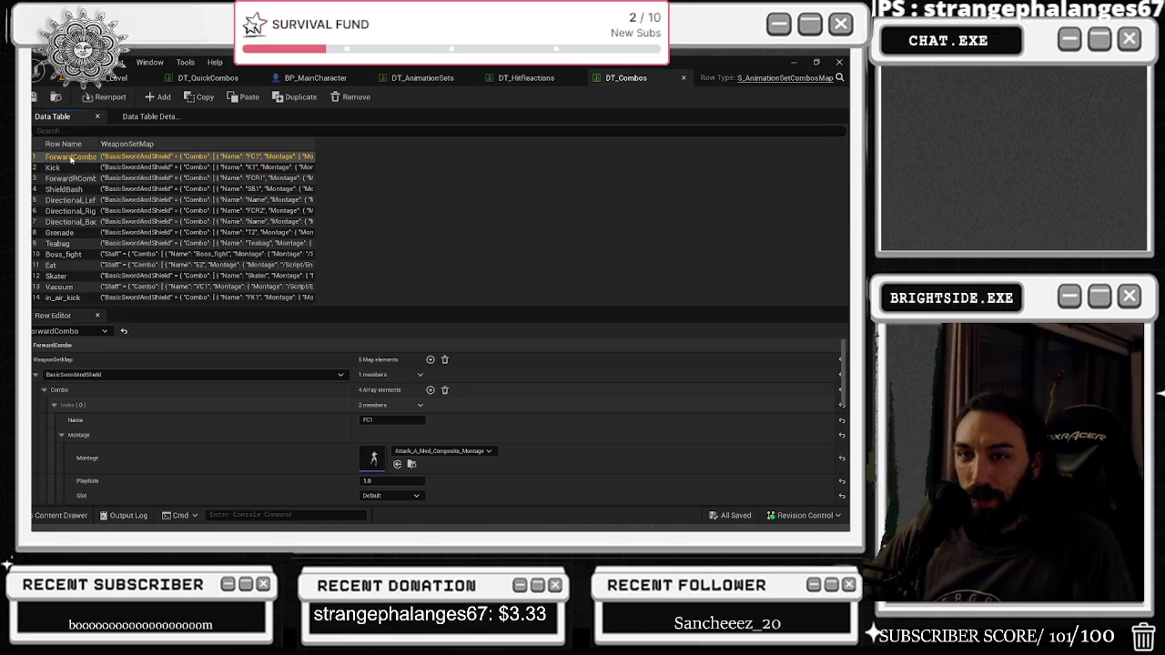
Expand Extinguisher's combo FC2 montage and set its PlayRate to 1.5.
scroll(137, 460, "down", 5)
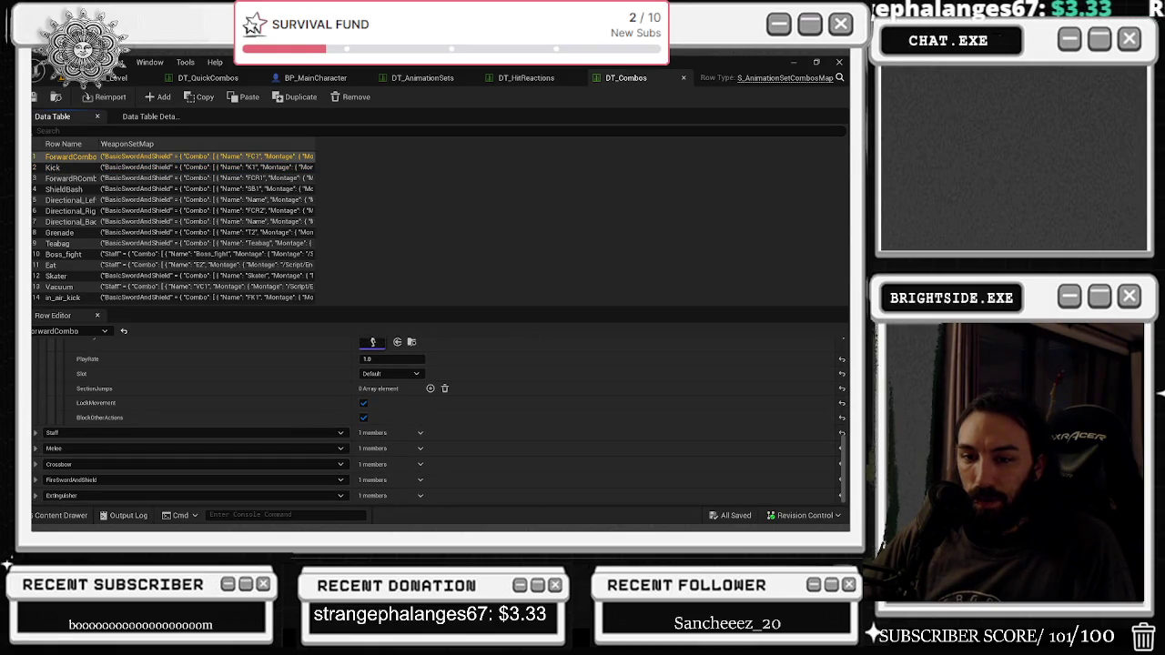
left_click(36, 495)
left_click(45, 496)
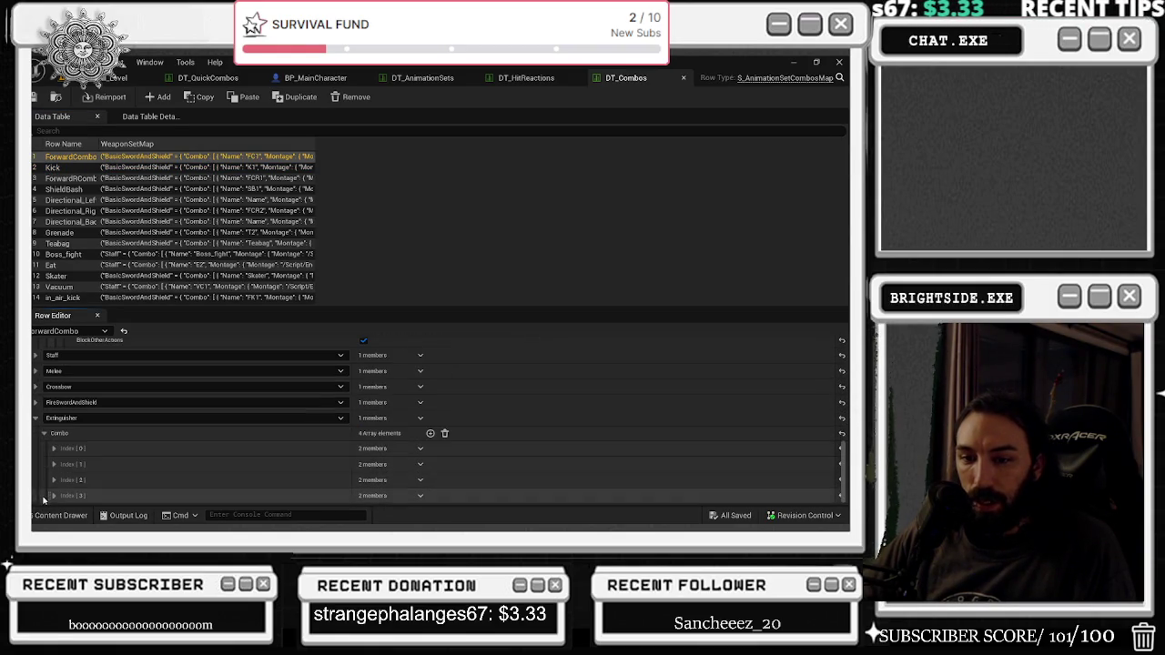
left_click(53, 465)
left_click(61, 465)
scroll(228, 455, "down", 3)
left_click(392, 406)
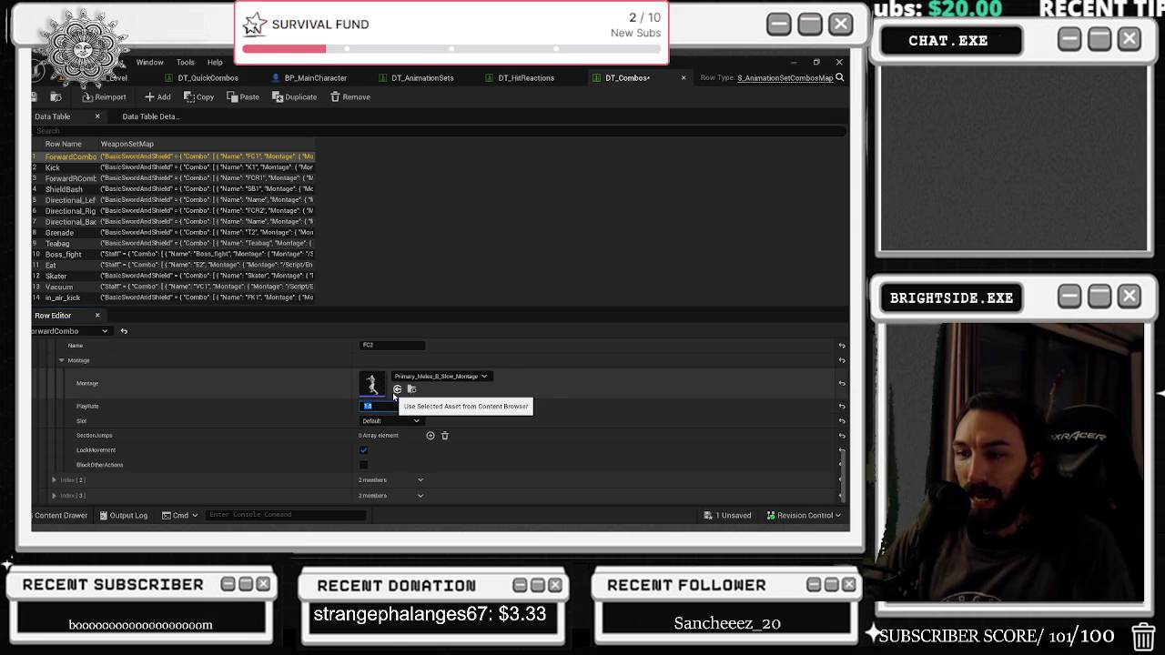
type("1.5")
Expand FC3's montage settings and set its PlayRate to 1.4.
left_click(54, 479)
scroll(278, 410, "down", 2)
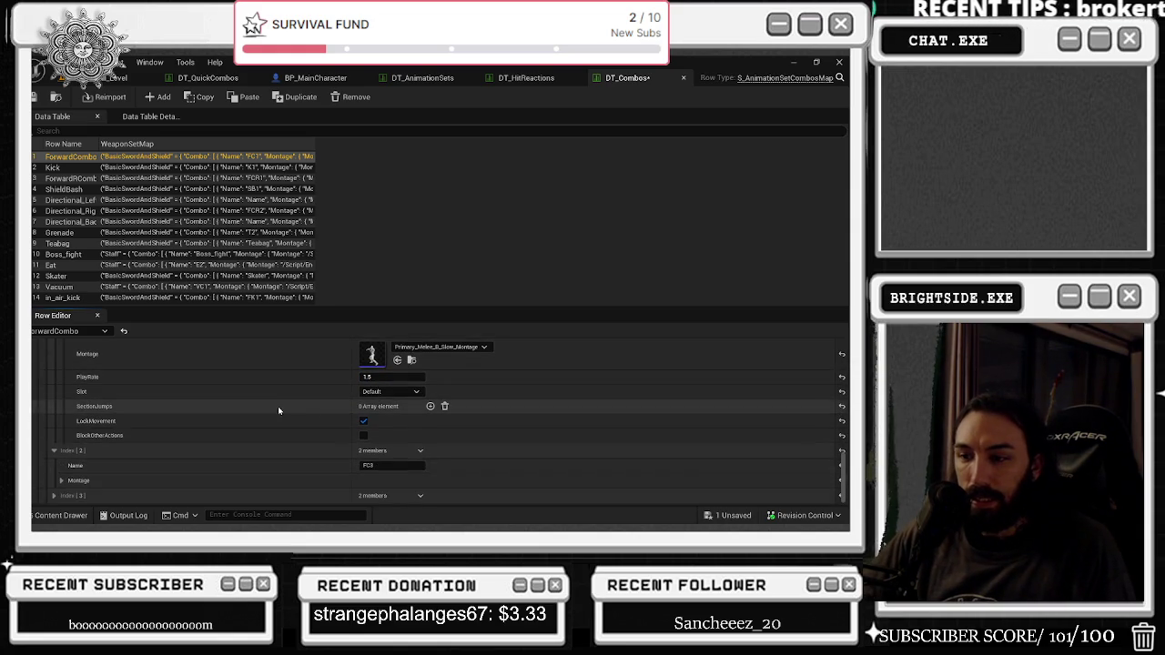
left_click(61, 480)
scroll(273, 446, "down", 2)
scroll(422, 411, "down", 3)
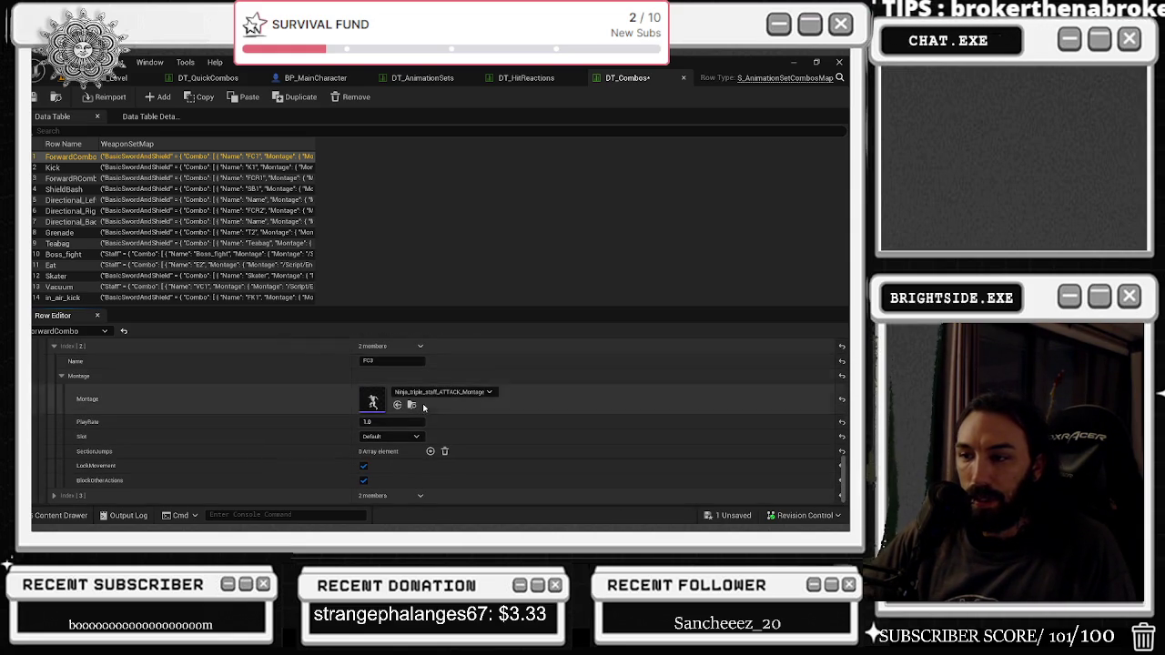
left_click(387, 421)
type("1.4")
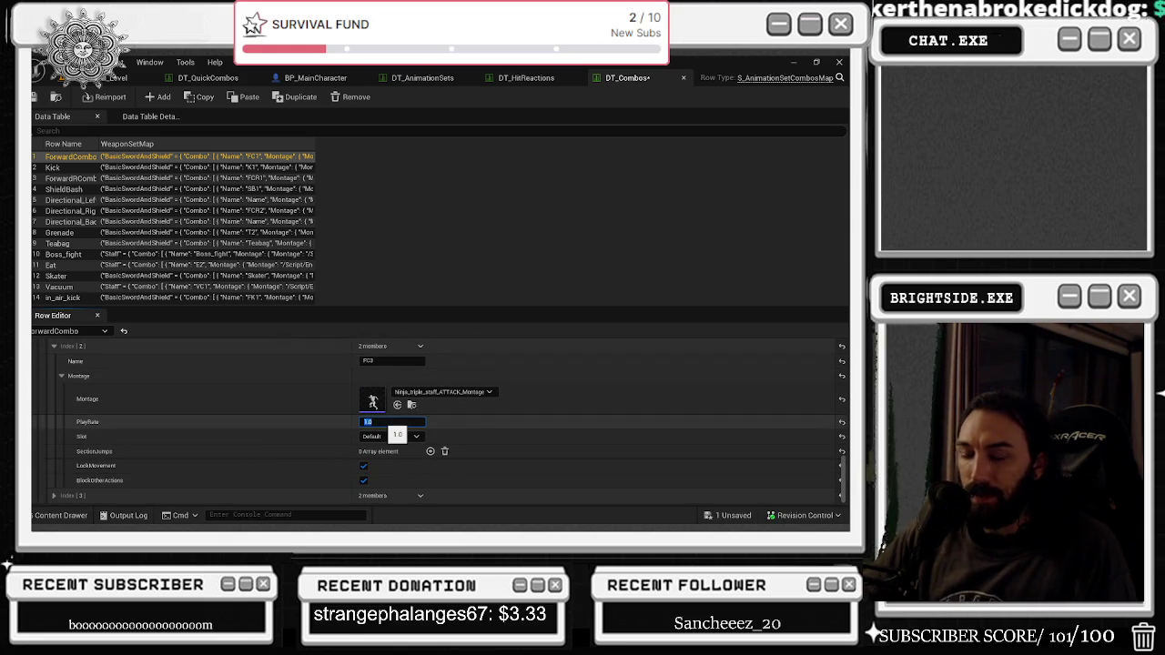
Change FC3's PlayRate to 1.3.
scroll(262, 413, "up", 2)
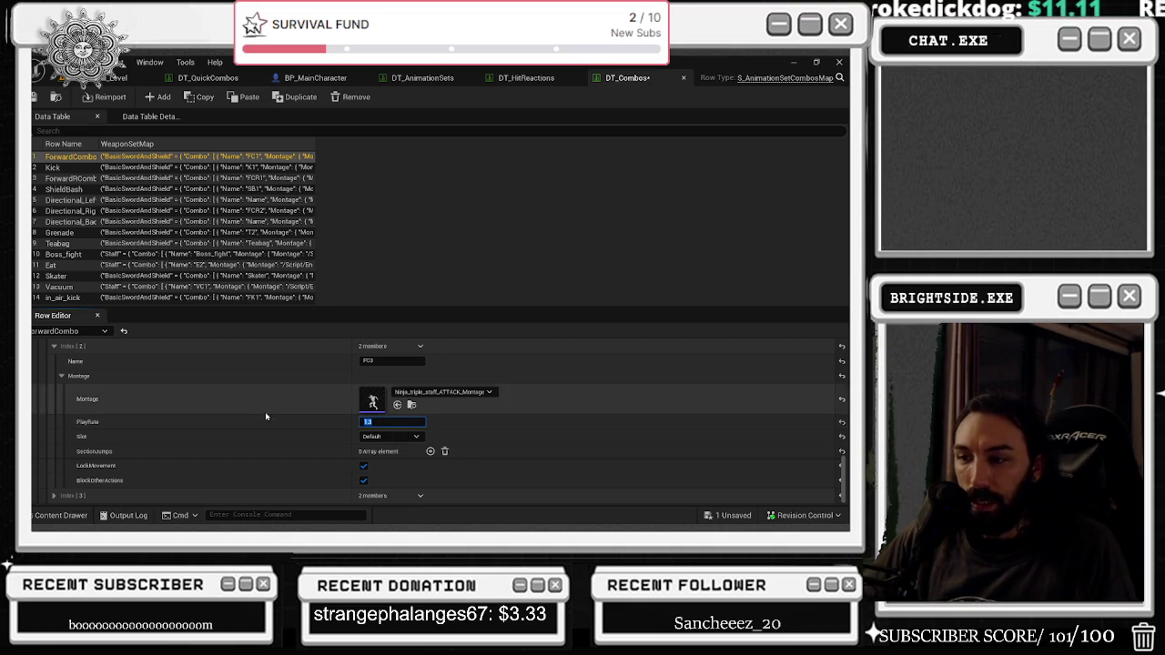
scroll(268, 442, "up", 3)
scroll(268, 442, "up", 3)
scroll(179, 445, "up", 2)
scroll(168, 441, "down", 2)
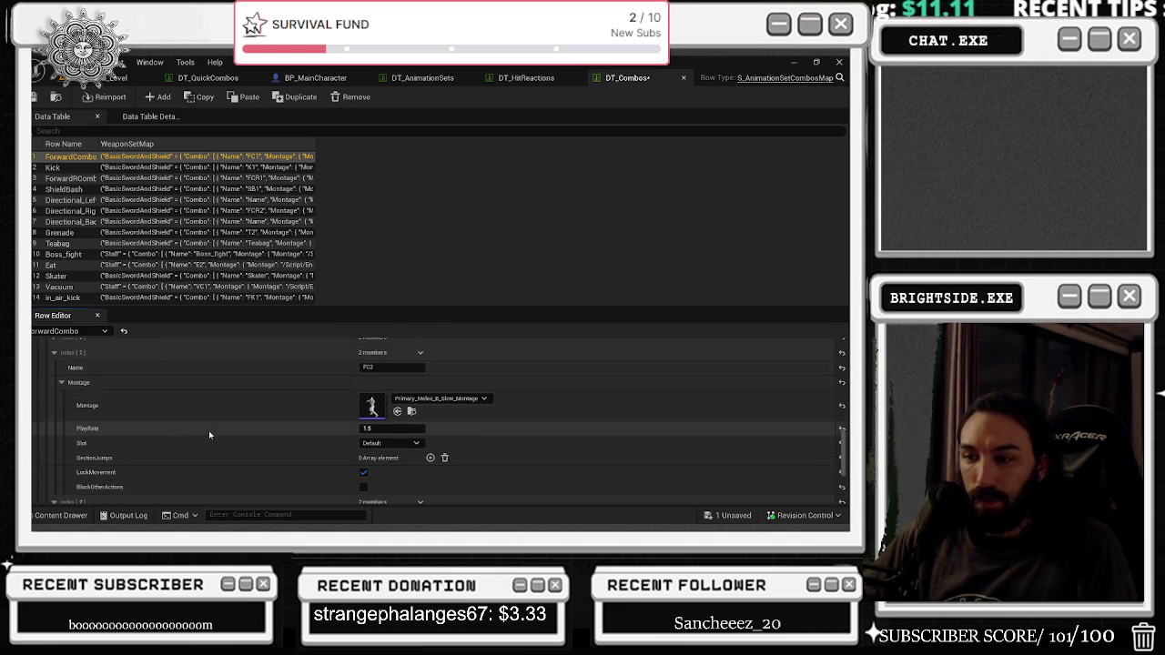
left_click(389, 431)
type("1.3")
Collapse FC3's montage and expand FC1's montage showing Primary_EXTINGUISHER_Montage.
left_click(62, 386)
scroll(50, 405, "up", 1)
scroll(54, 391, "up", 1)
scroll(66, 376, "up", 1)
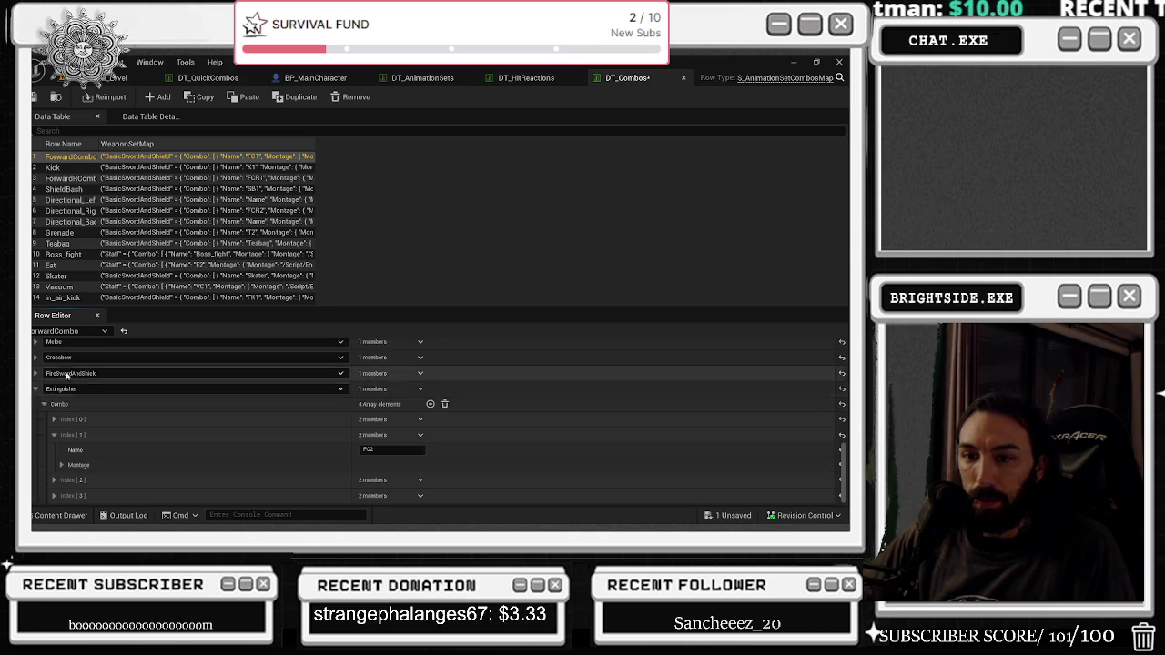
left_click(54, 419)
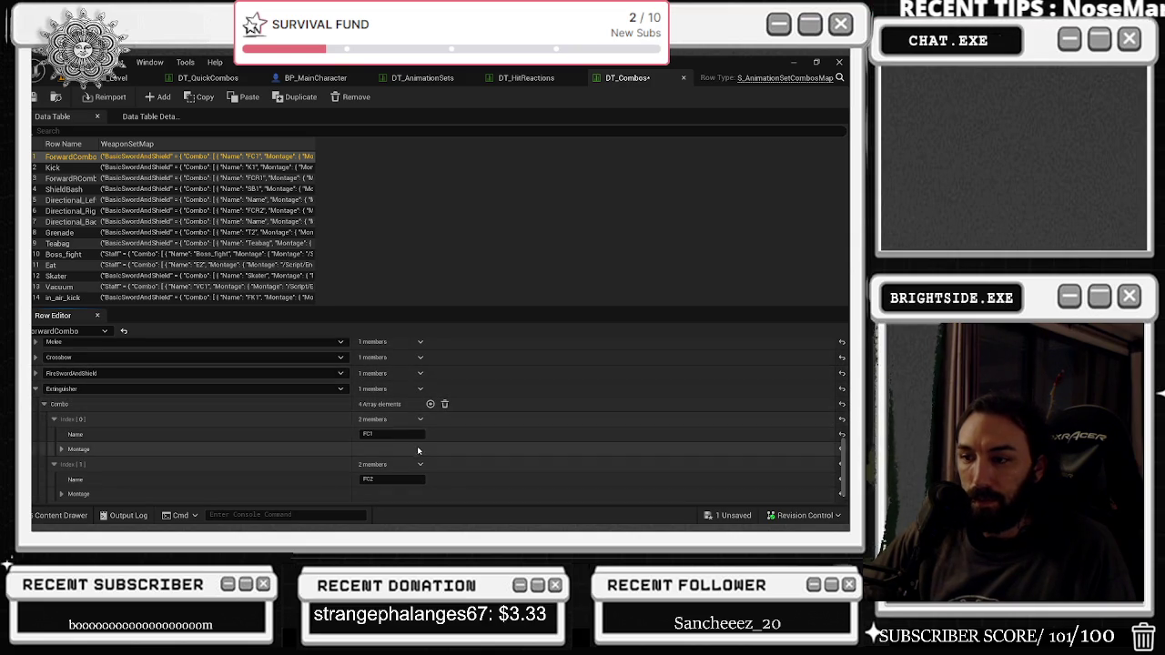
left_click(63, 449)
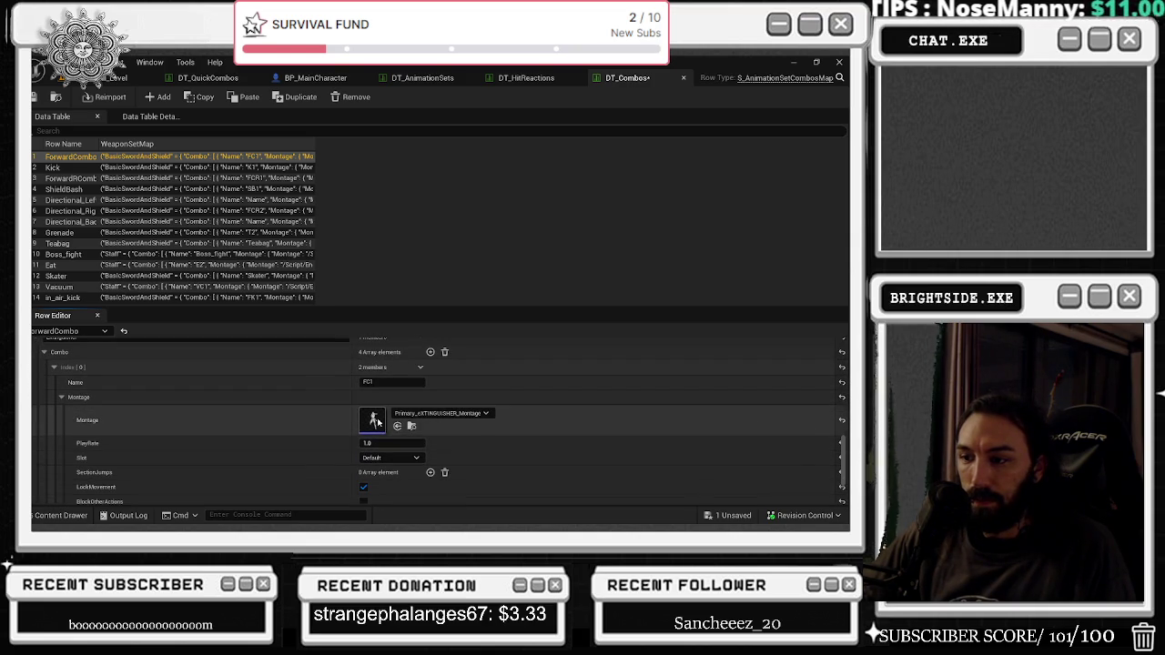
Open FC1's montage, then its Primary_EXTINGUISHER animation, and pause the preview.
double_click(399, 419)
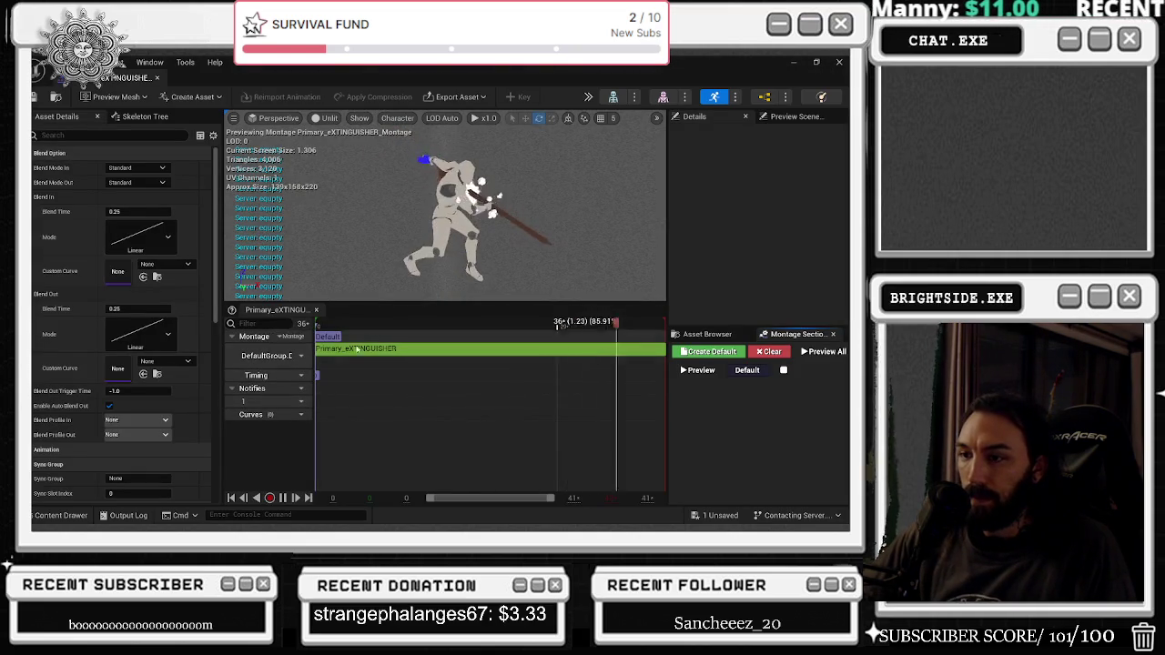
right_click(368, 357)
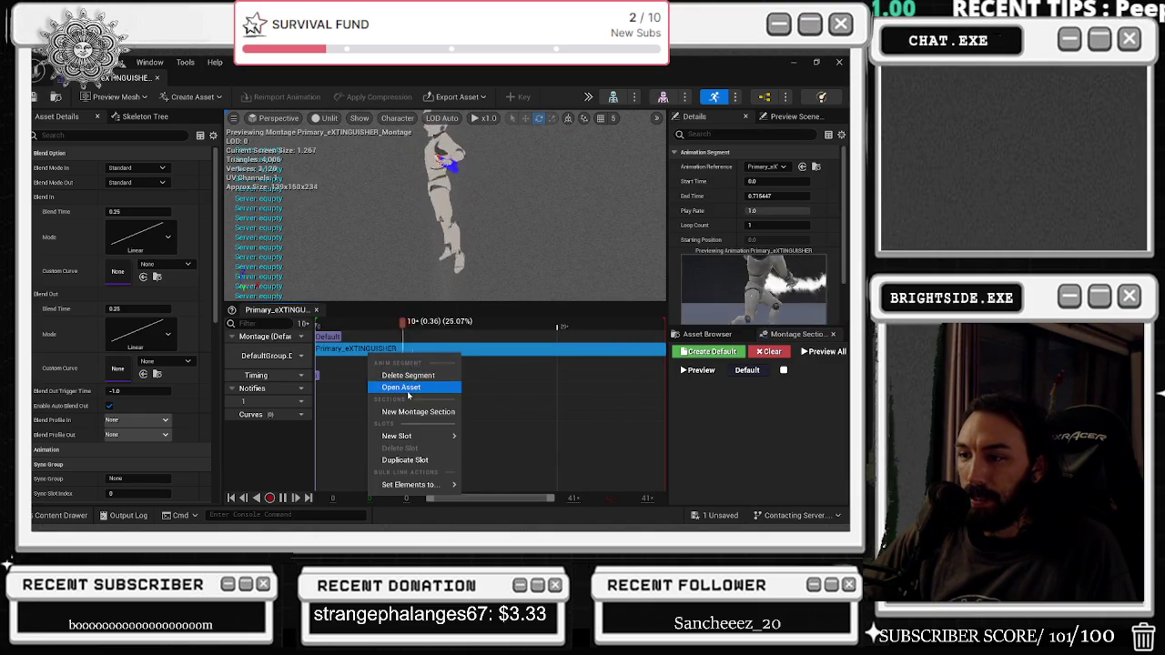
left_click(409, 387)
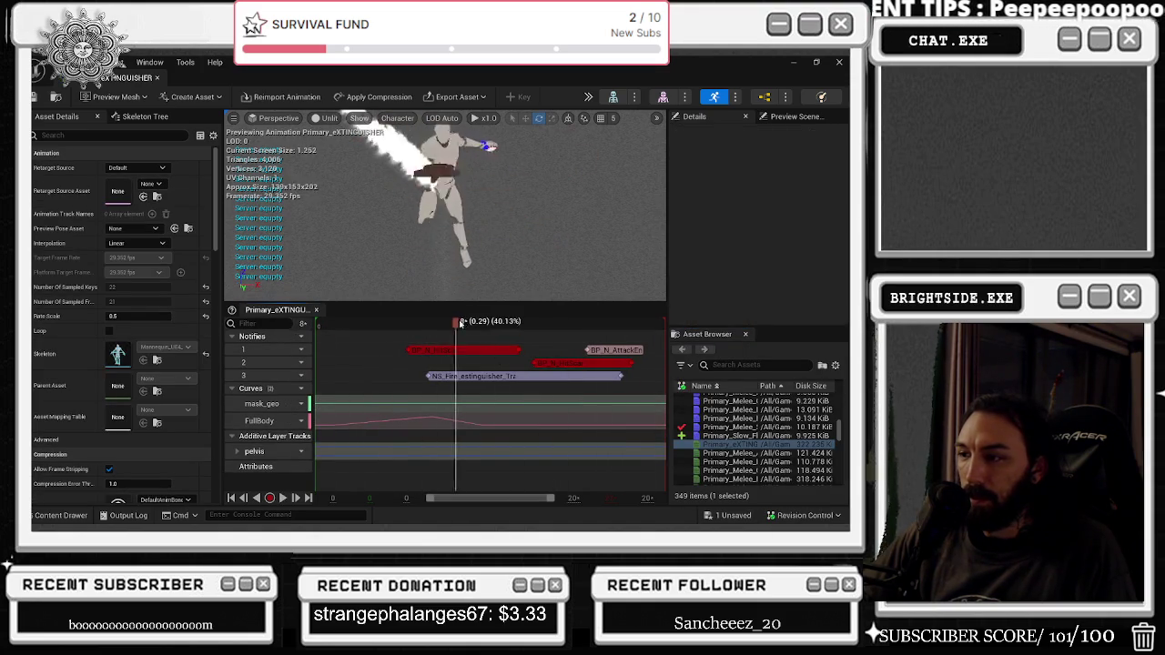
key("space")
key("space")
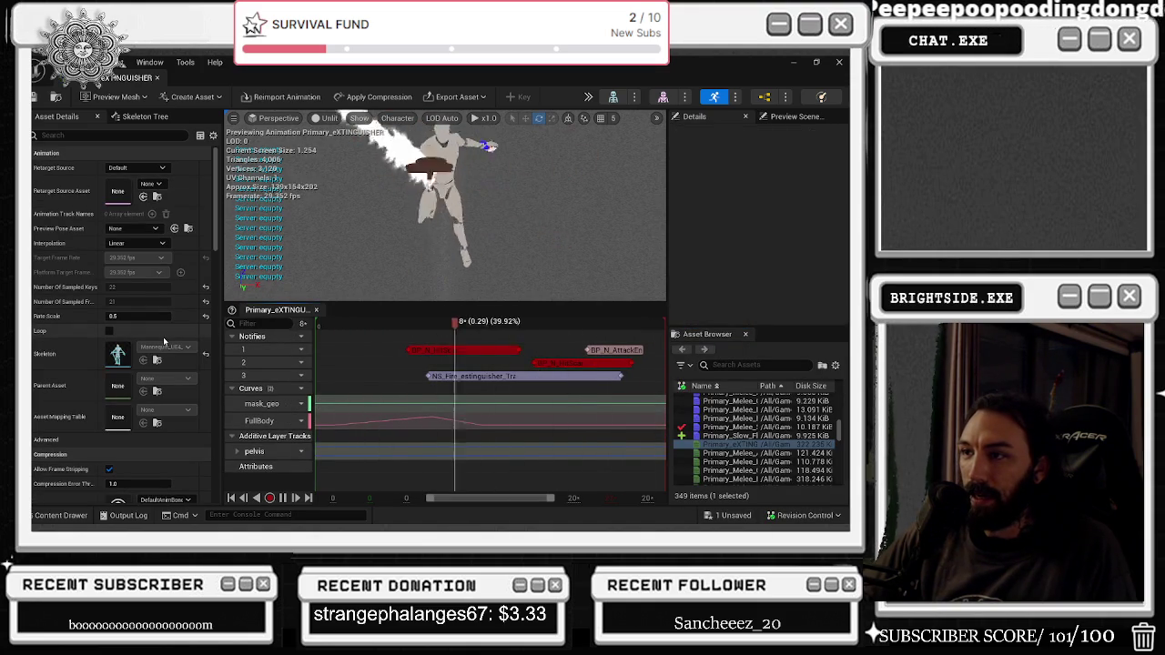
Move the BP_N_HitScan notify earlier onto notify track 1.
left_click(464, 350)
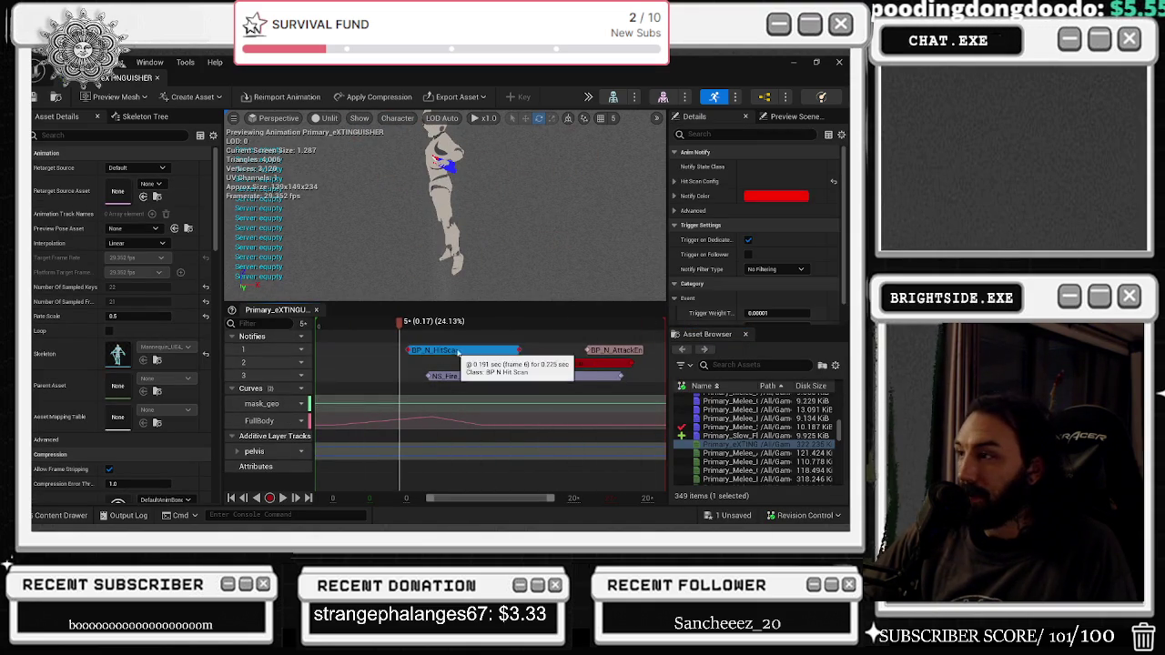
scroll(673, 218, "down", 1)
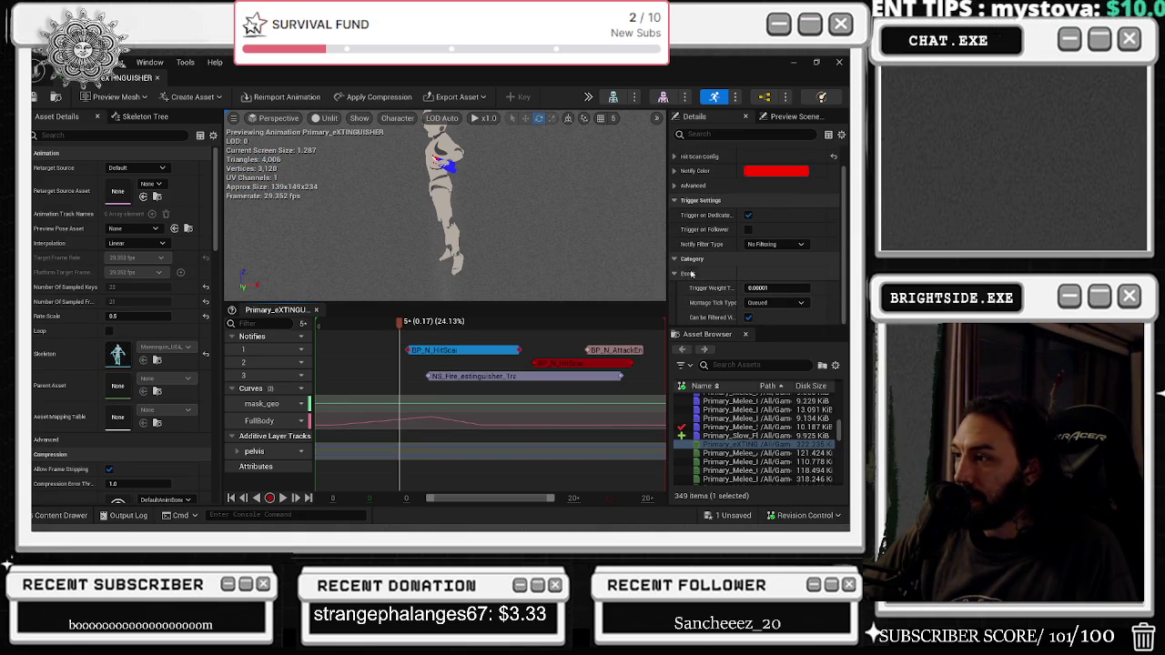
left_click_drag(582, 363, 503, 352)
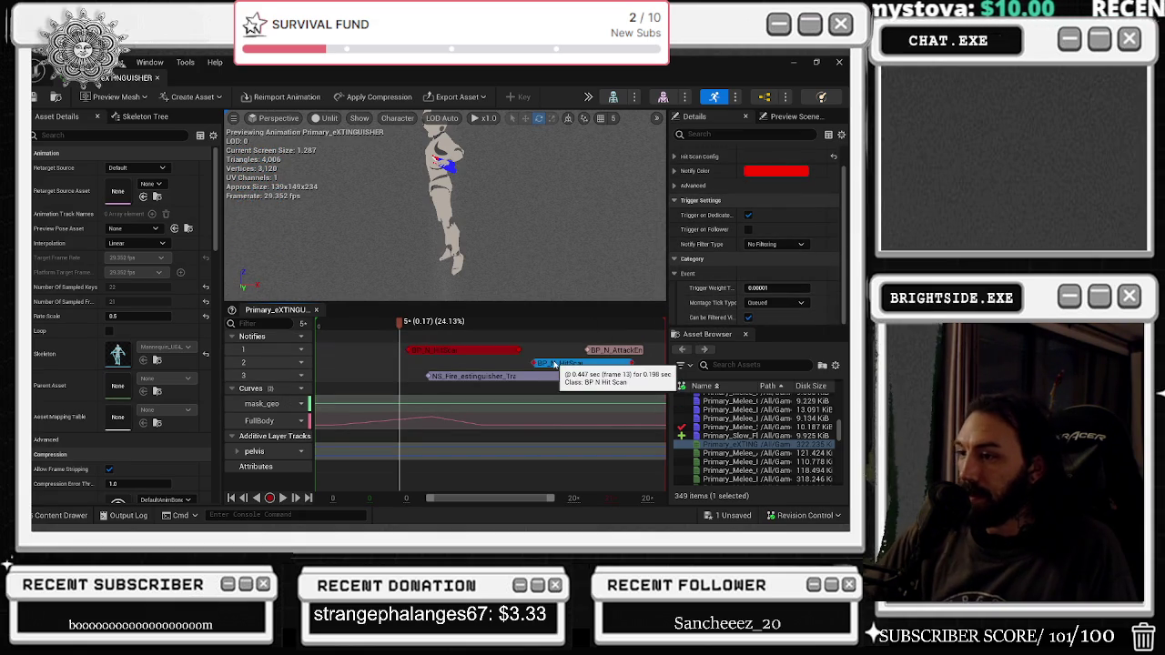
left_click(502, 353)
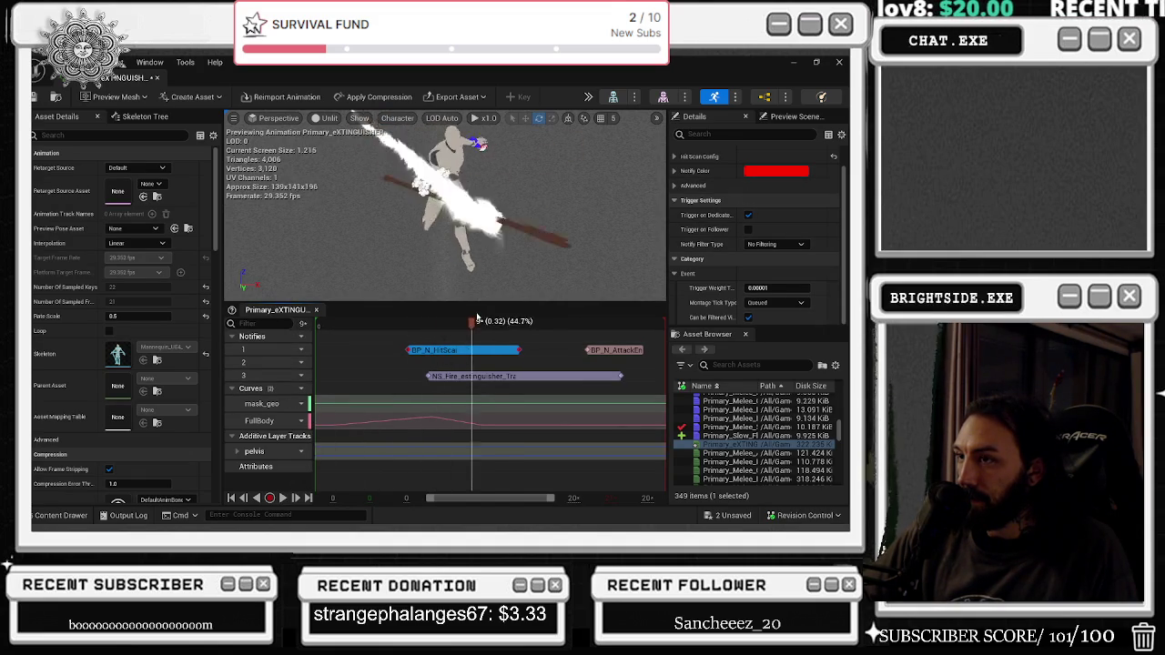
key("space")
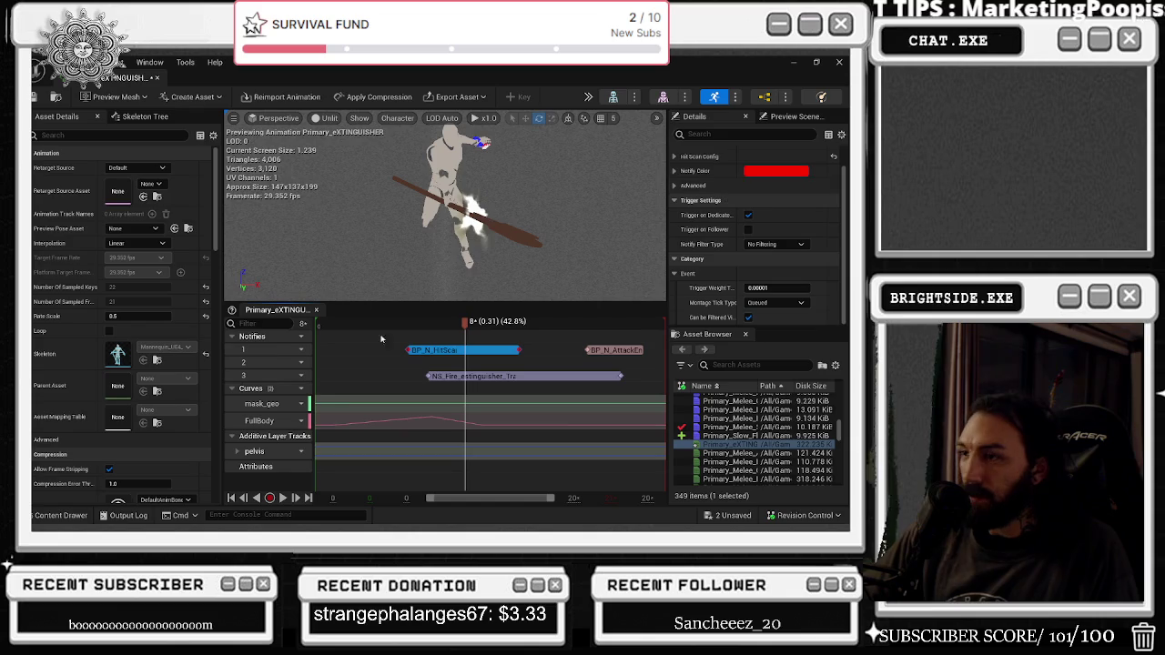
Dock the animation editor tab beside DT_Combos and the other open assets.
left_click(61, 515)
left_click(61, 515)
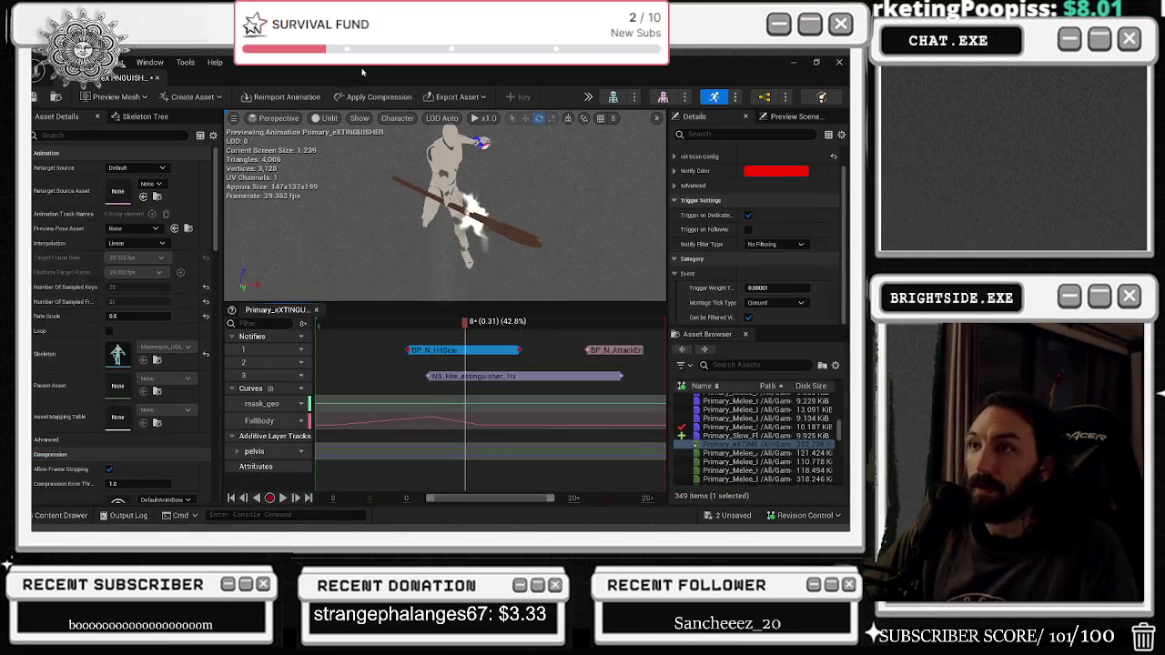
mouse_move(127, 77)
left_mouse_down()
mouse_move(650, 121)
mouse_move(687, 77)
left_mouse_up()
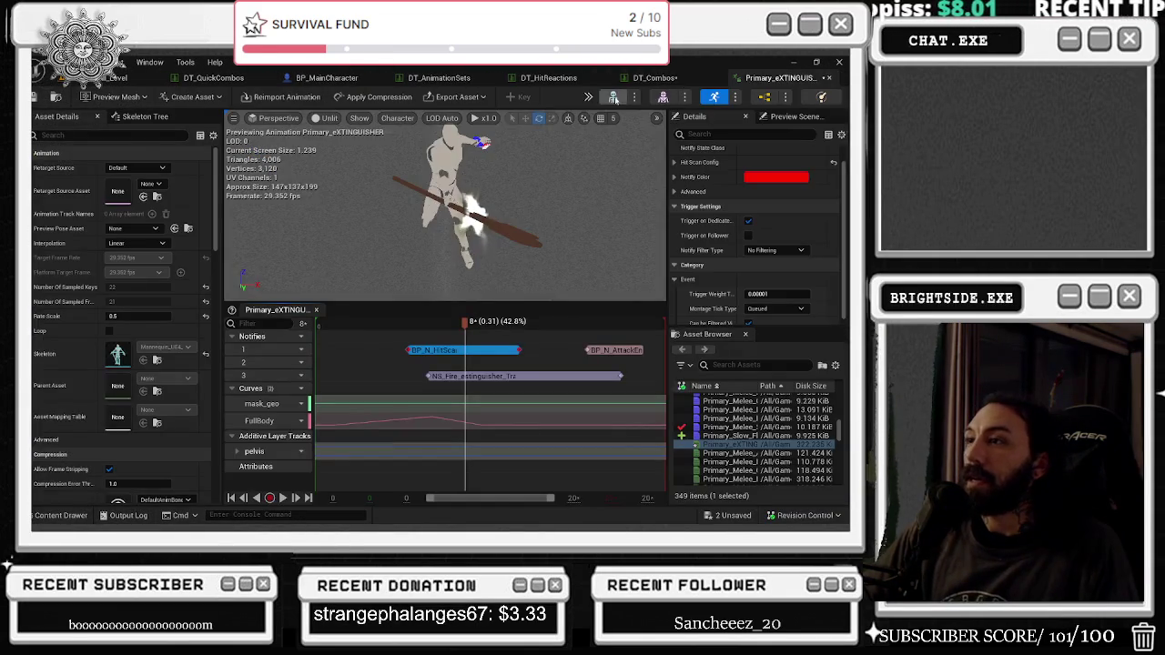
left_click(491, 77)
In DT_Combos, check the Kick row, then open ForwardCombo FC1's Attack_A_Med_Composite_Montage.
left_click(593, 78)
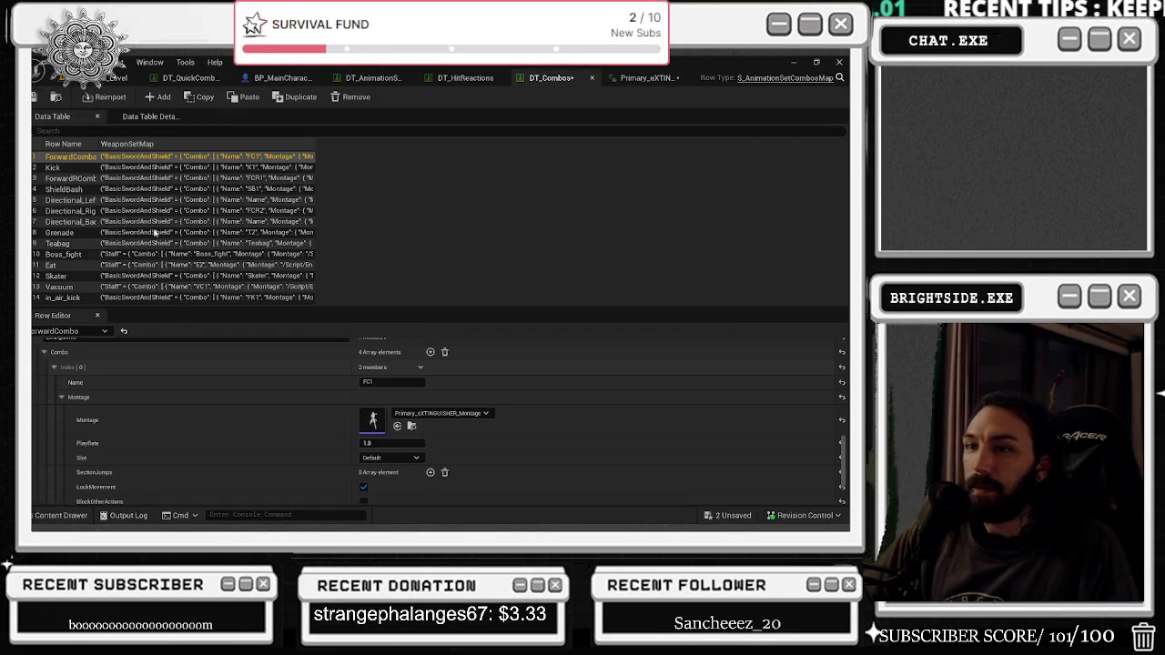
left_click(63, 171)
left_click(63, 157)
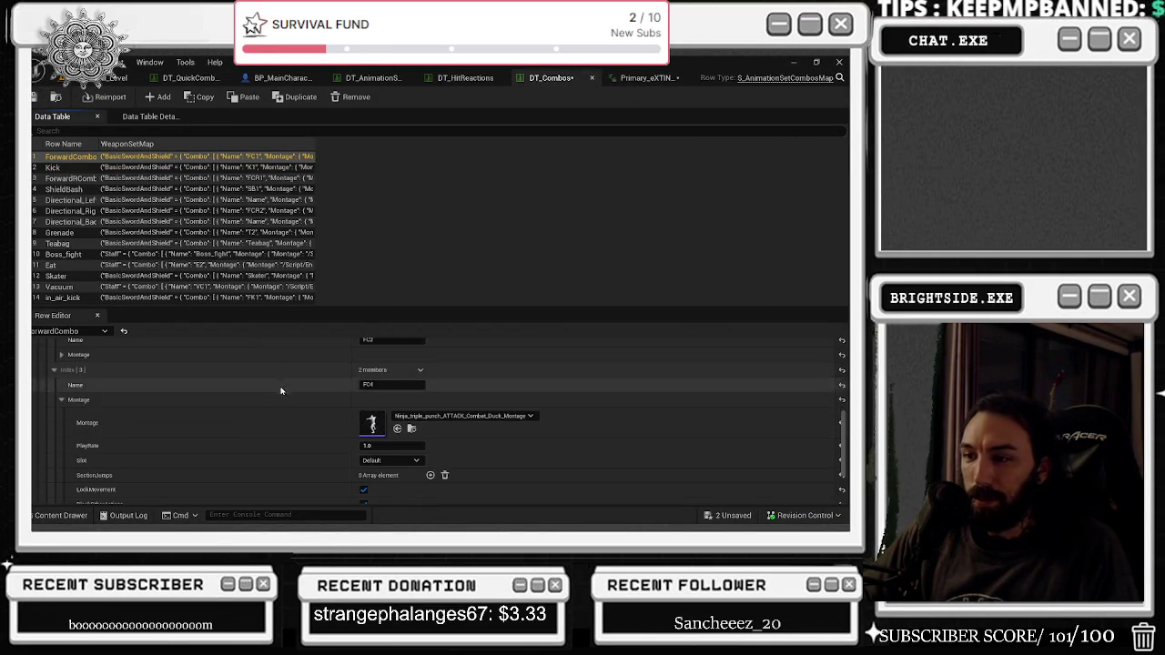
scroll(331, 437, "up", 2)
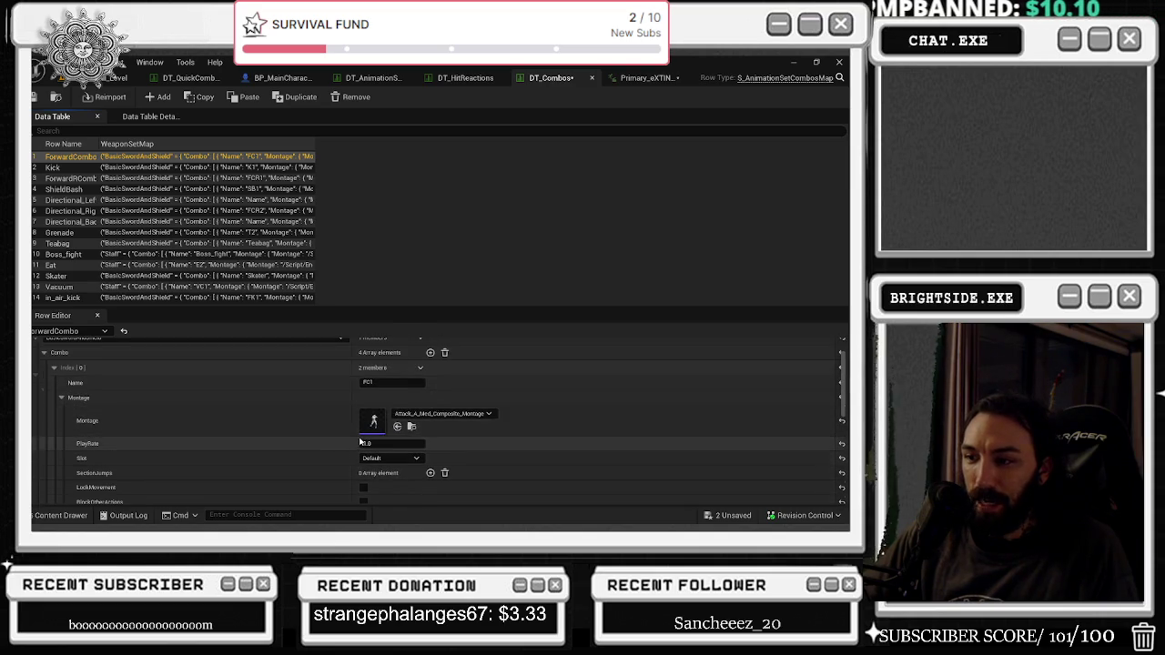
scroll(355, 439, "up", 2)
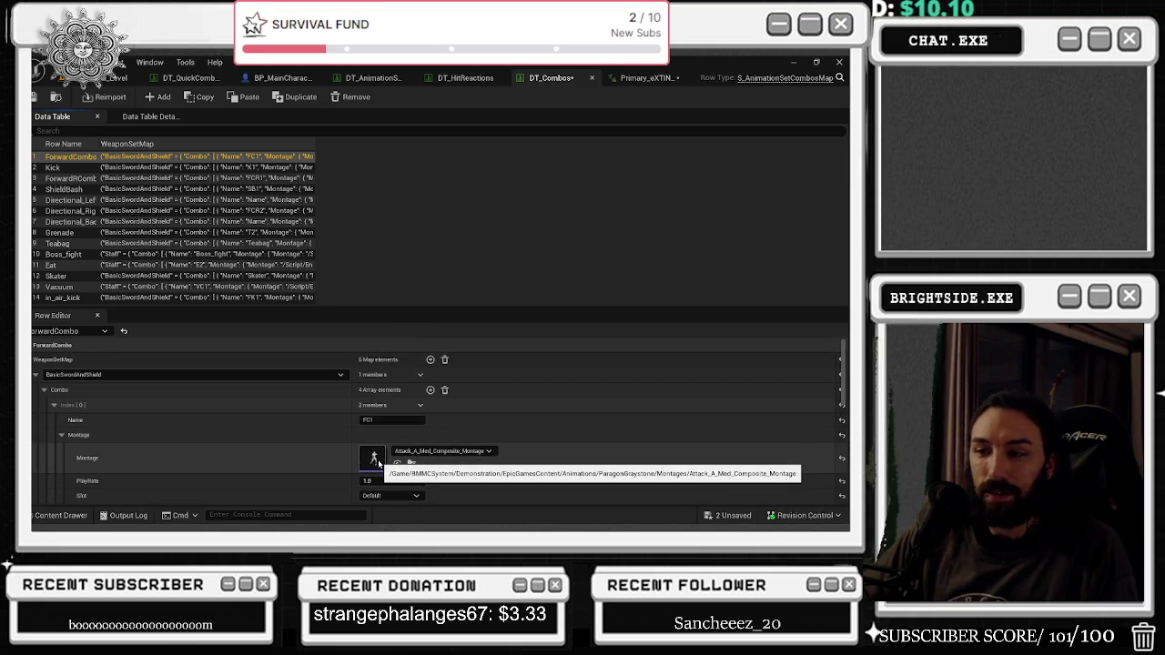
double_click(372, 458)
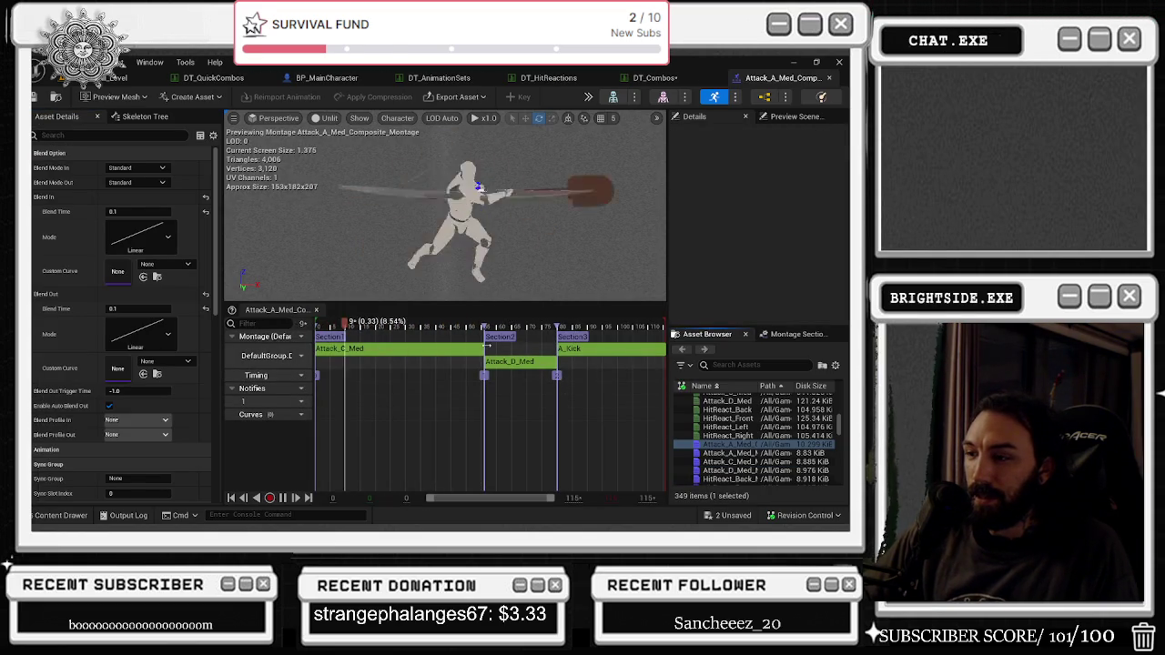
Try shifting Section2's start later, undo it, and scrub the preview to about 0.55 s.
left_click_drag(503, 339, 509, 337)
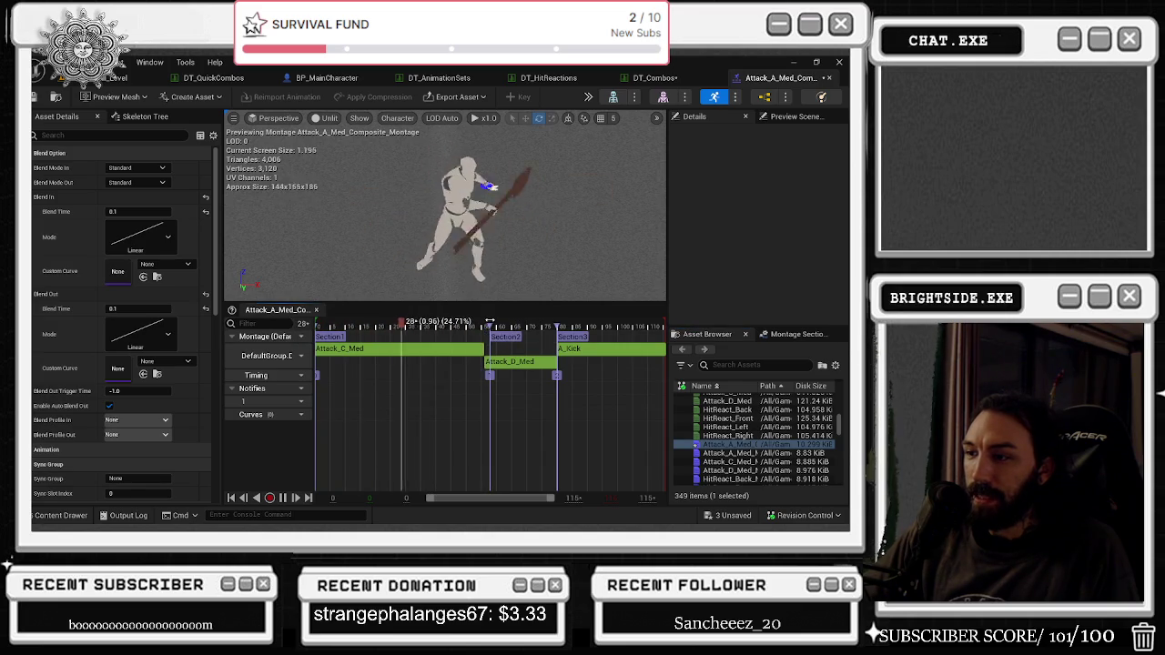
key("ctrl+z")
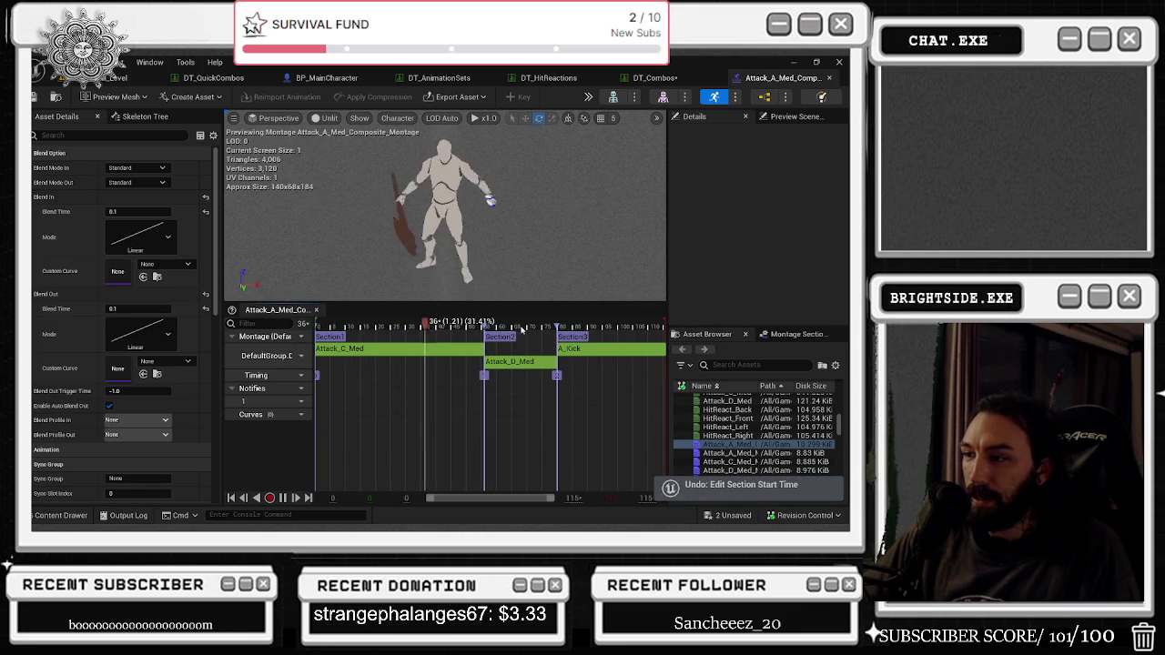
left_click_drag(545, 329, 613, 329)
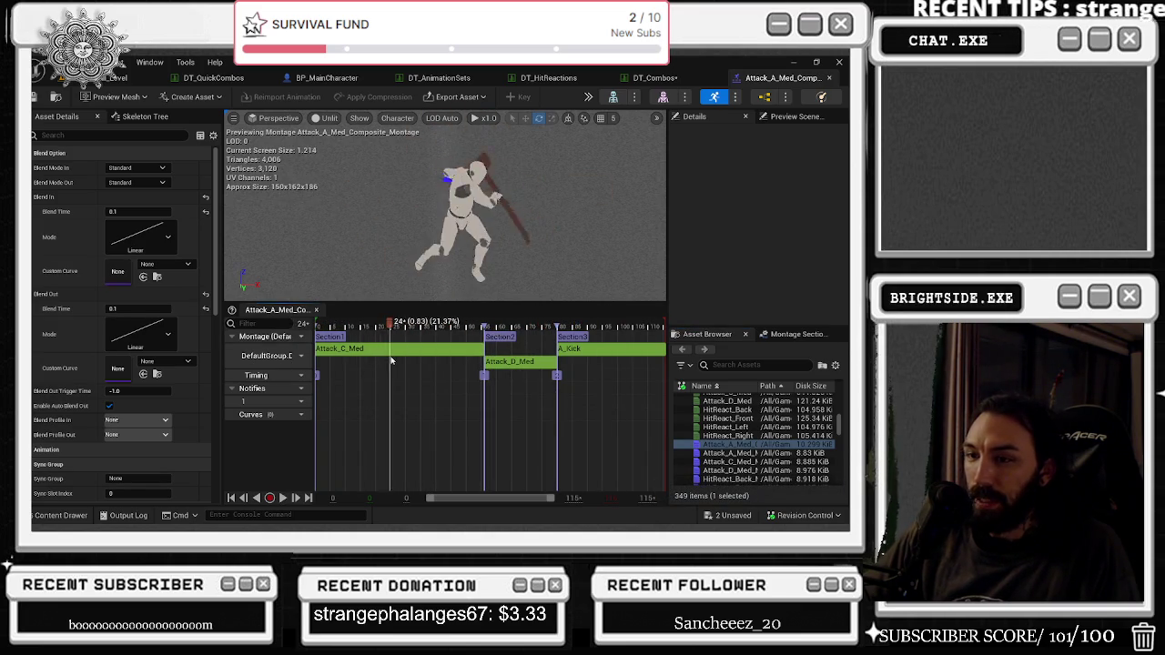
left_click_drag(389, 356, 422, 360)
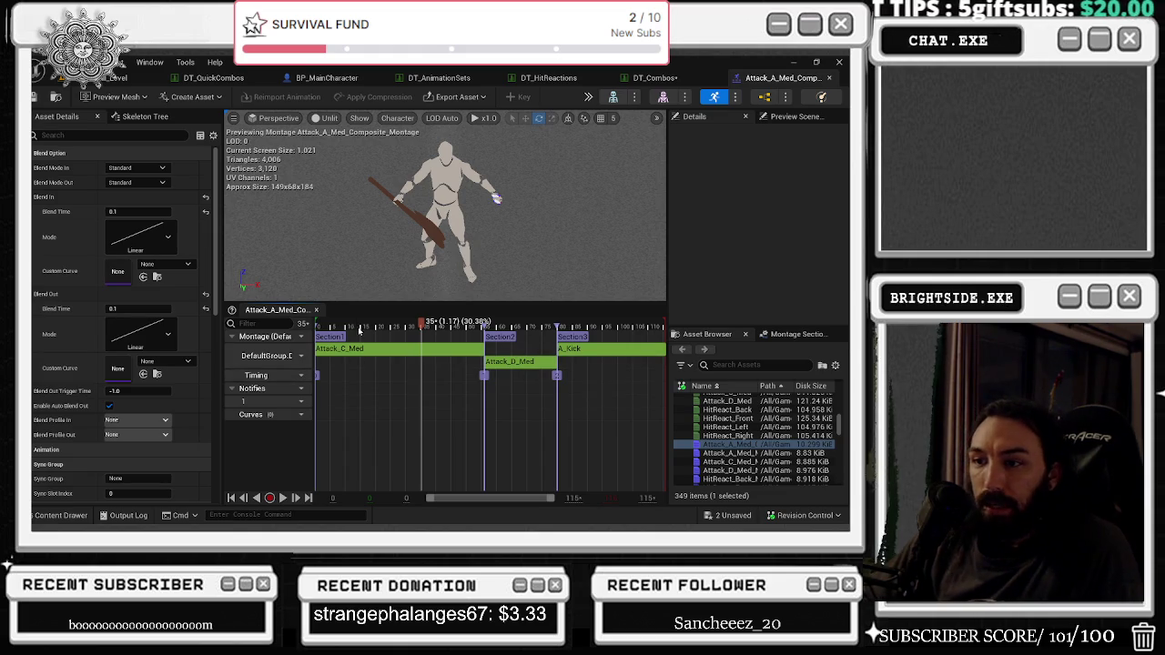
left_click_drag(399, 325, 365, 313)
Play the montage preview, then open the Attack_C_Med animation from its segment.
key("space")
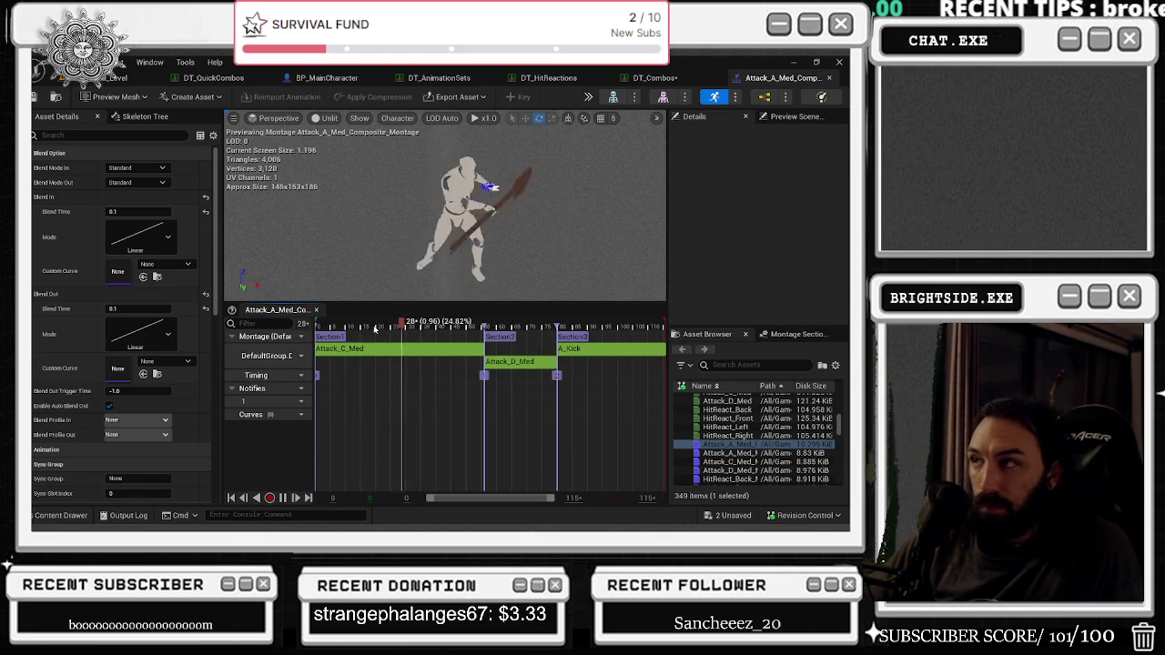
right_click(367, 350)
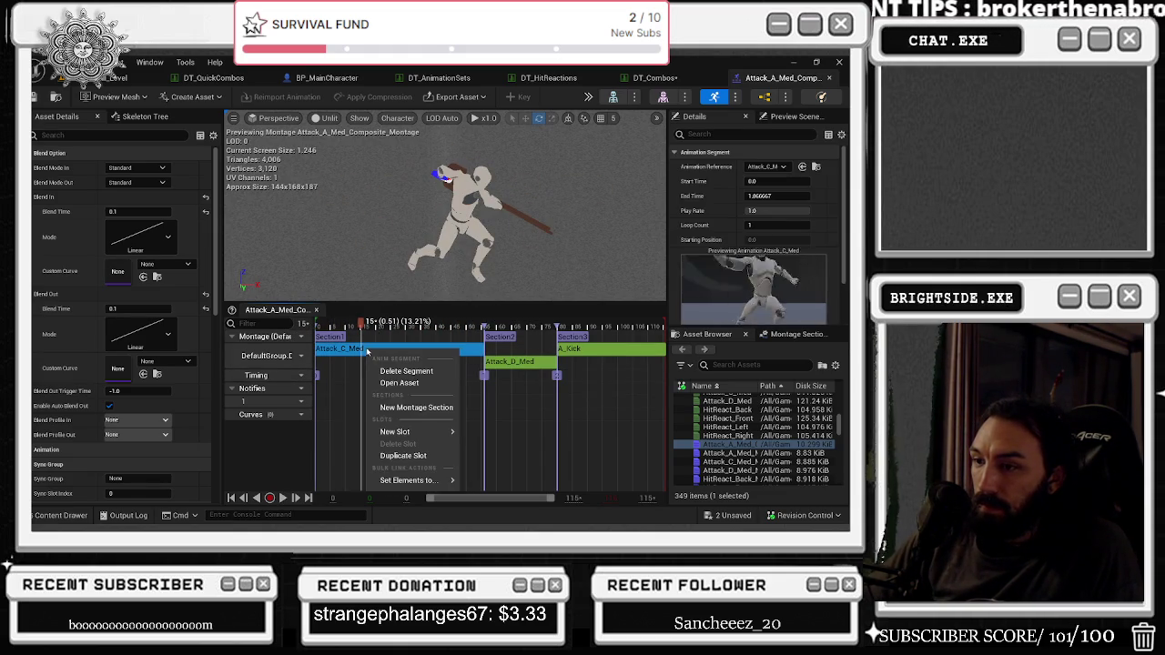
left_click(399, 383)
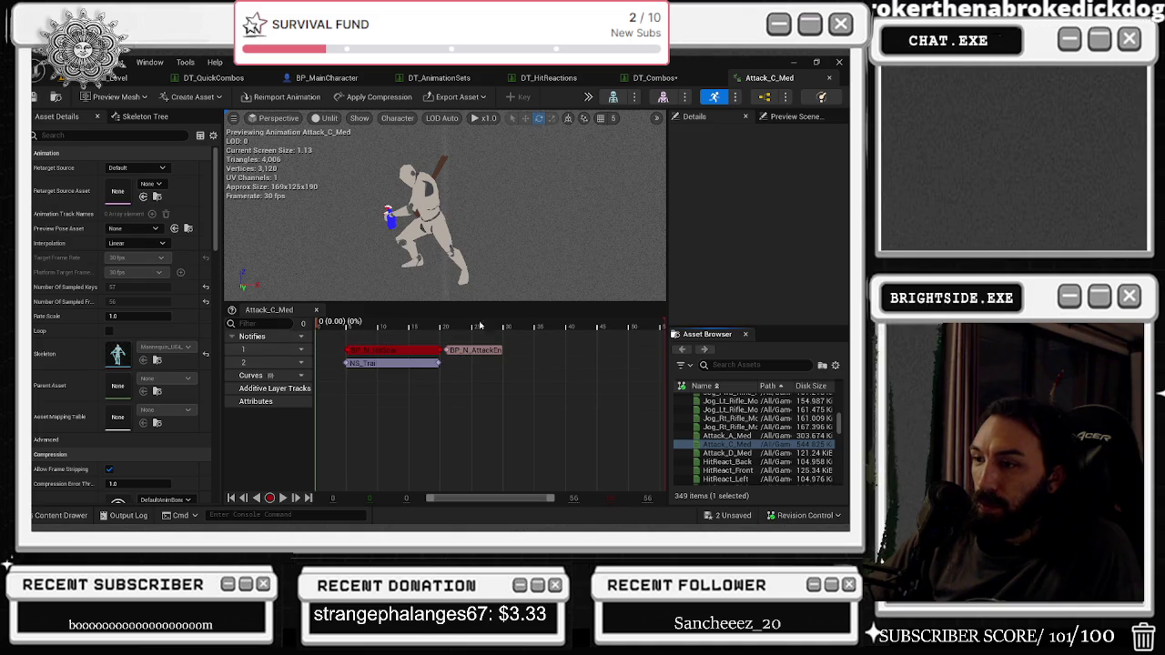
Close Attack_C_Med and look through DT_HitReactions, DT_AnimationSets, BP_MainCharacter and DT_QuickCombos before returning to DT_Combos.
left_click(828, 80)
left_click(550, 79)
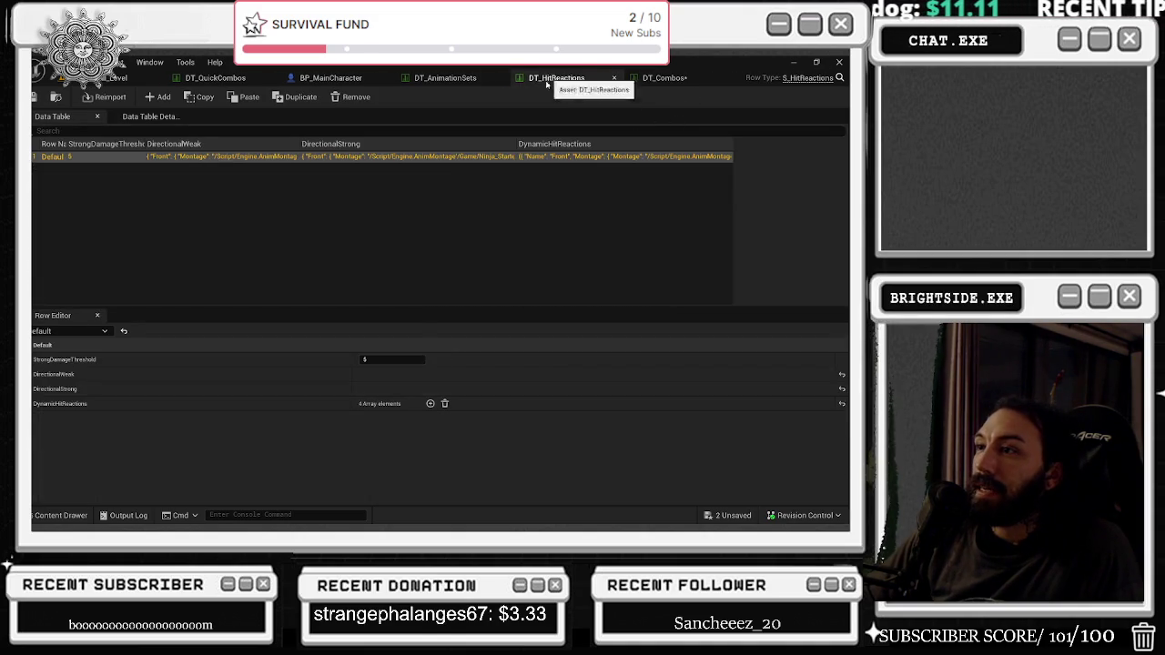
left_click(445, 77)
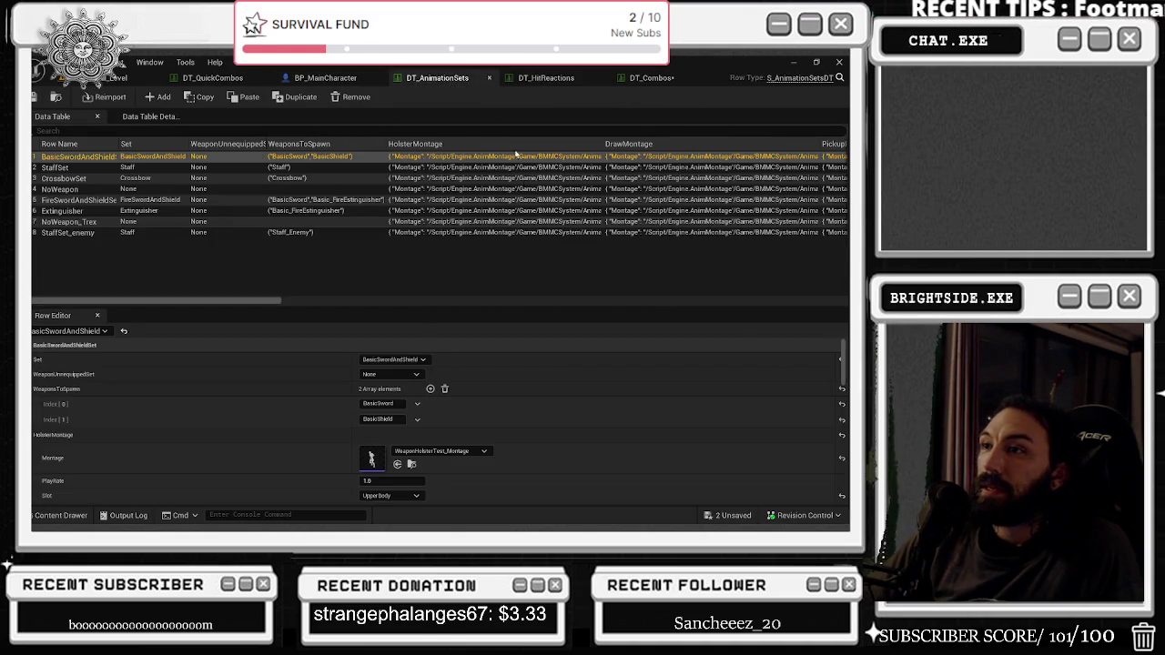
left_click(332, 78)
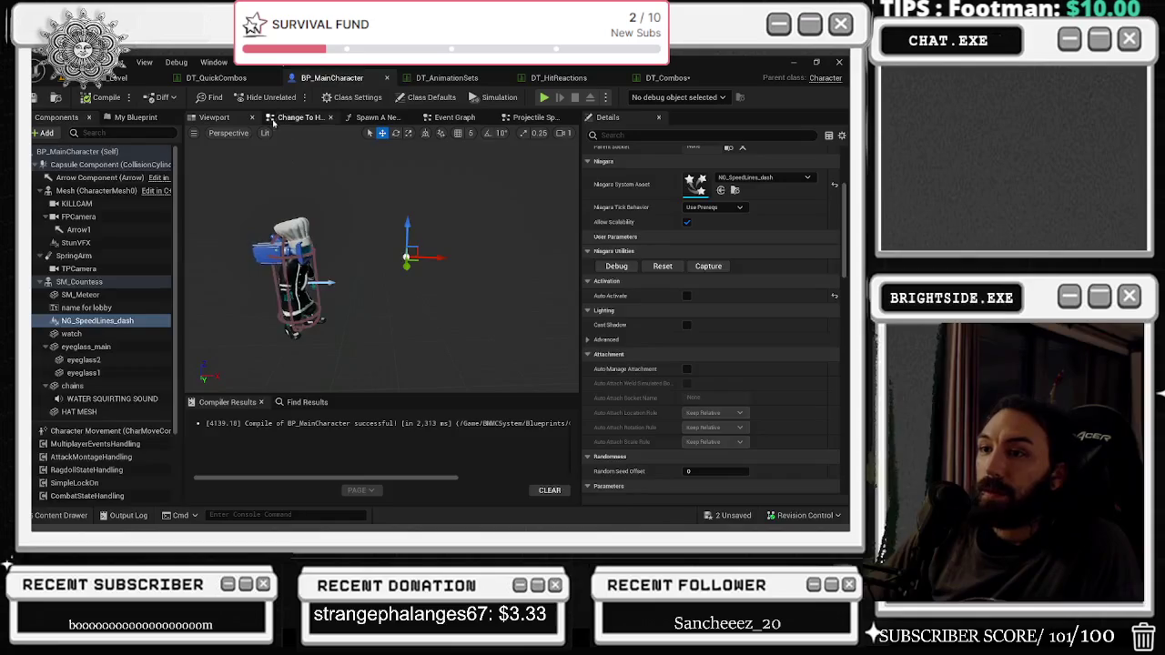
left_click(236, 80)
left_click(662, 78)
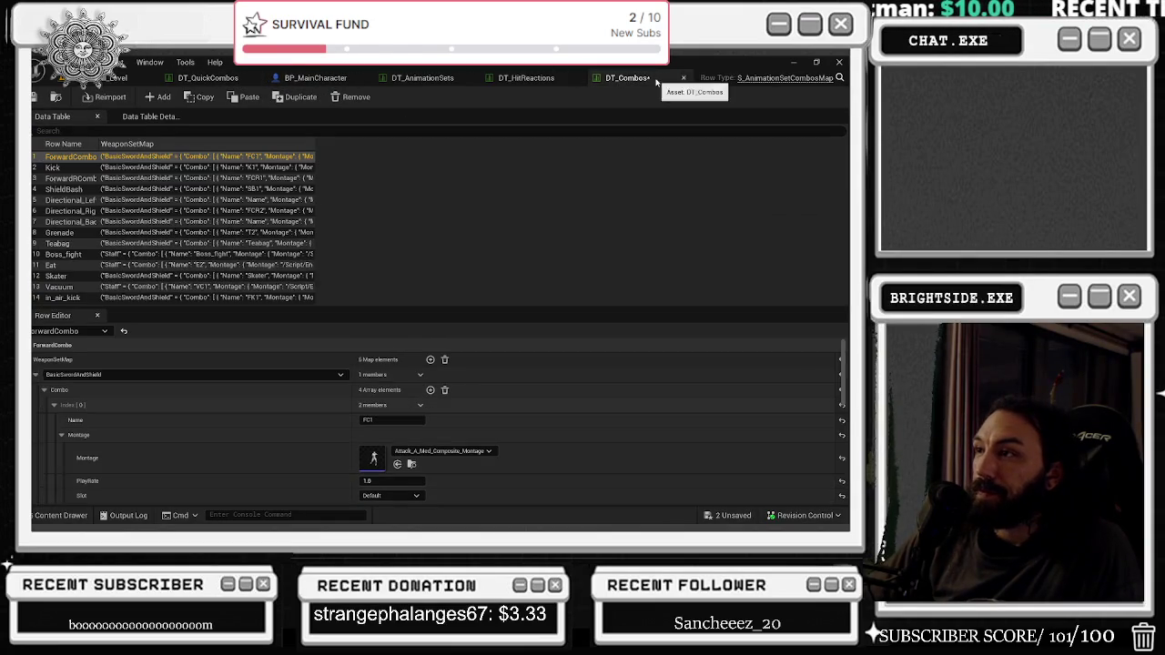
Briefly reopen FC1's montage, then collapse the BasicSwordAndShield weapon entry.
double_click(372, 459)
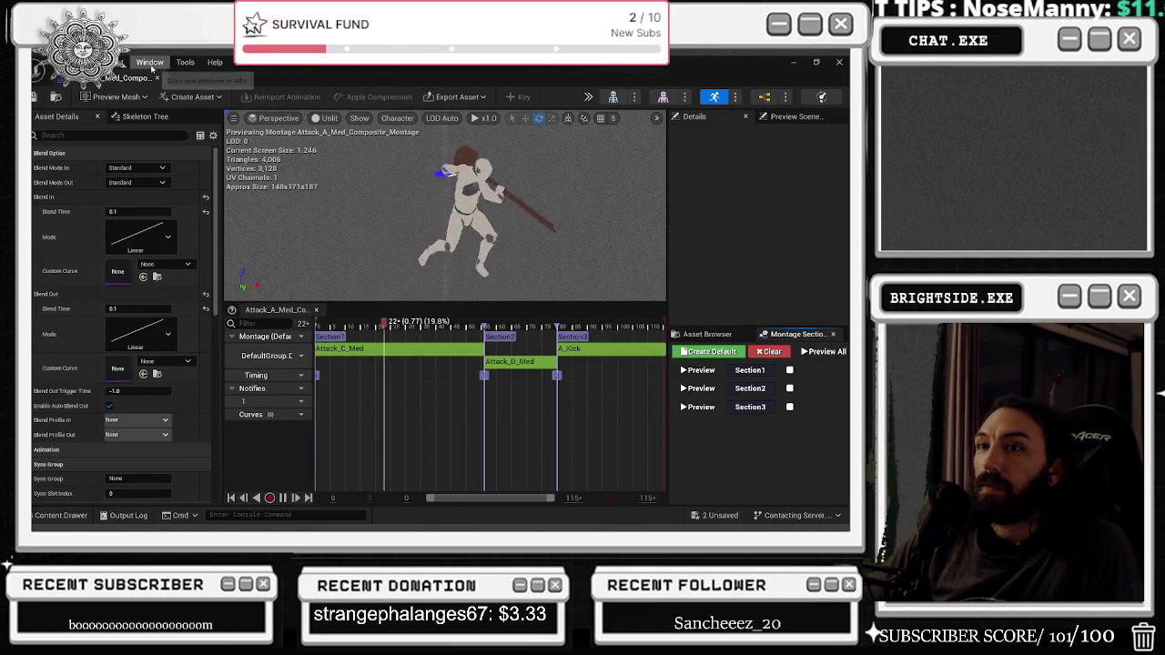
left_click(157, 78)
left_click(34, 359)
left_click(34, 359)
left_click(34, 374)
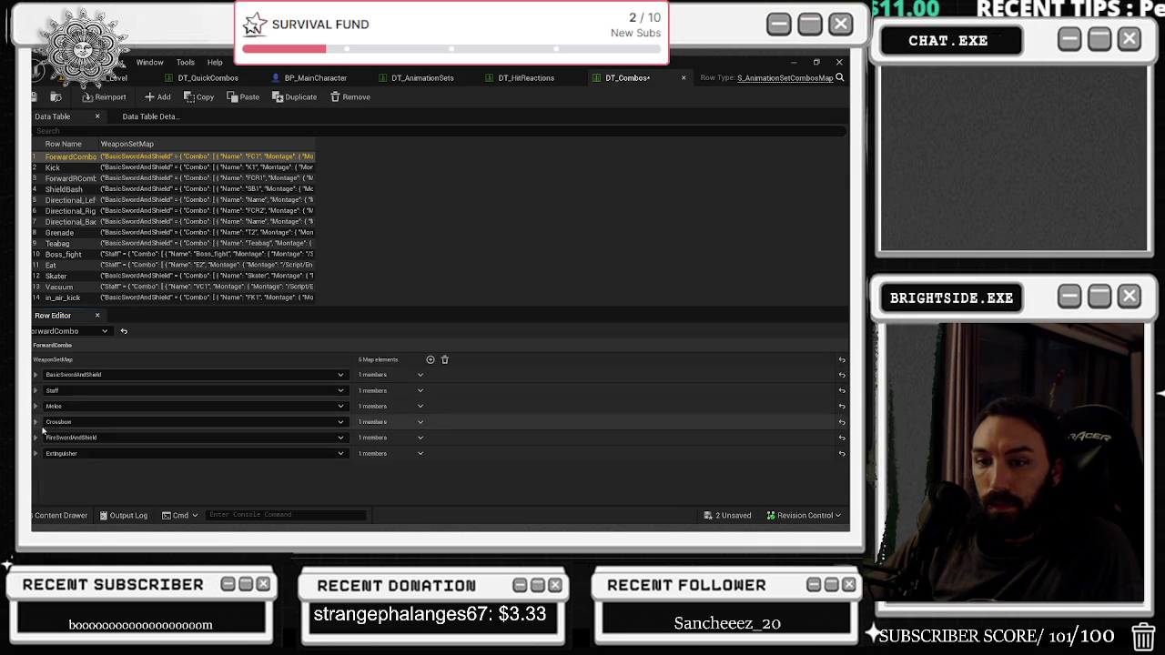
Expand Extinguisher > Combo and open the first combo entry's montage.
left_click(43, 469)
scroll(55, 455, "down", 2)
left_click(53, 418)
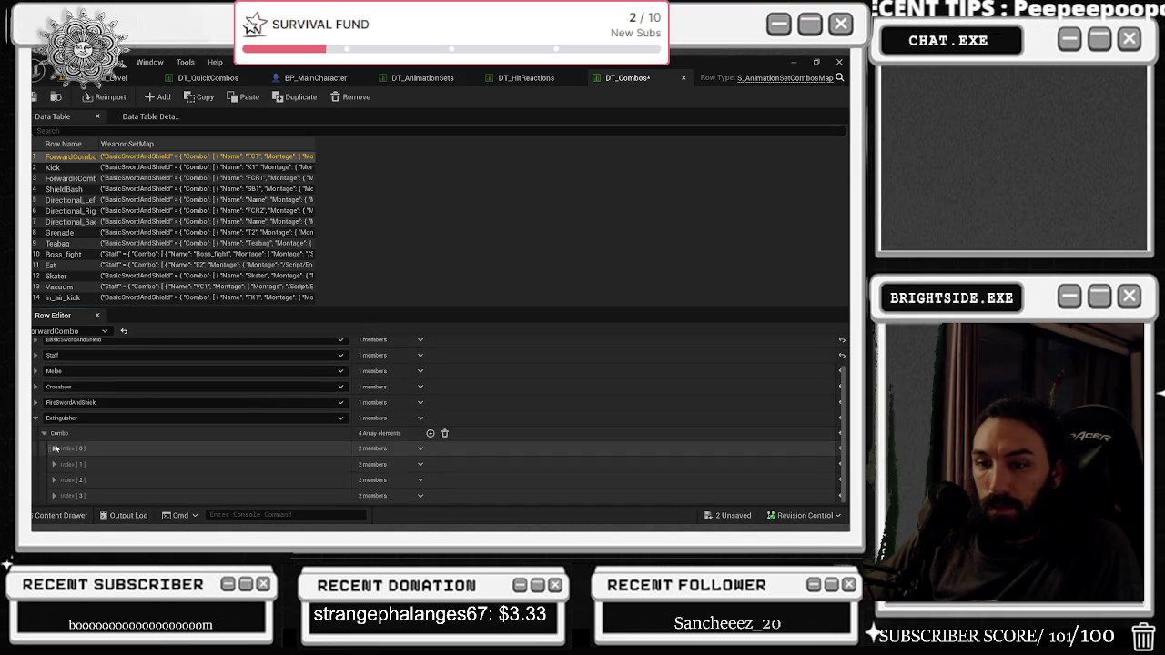
left_click(61, 449)
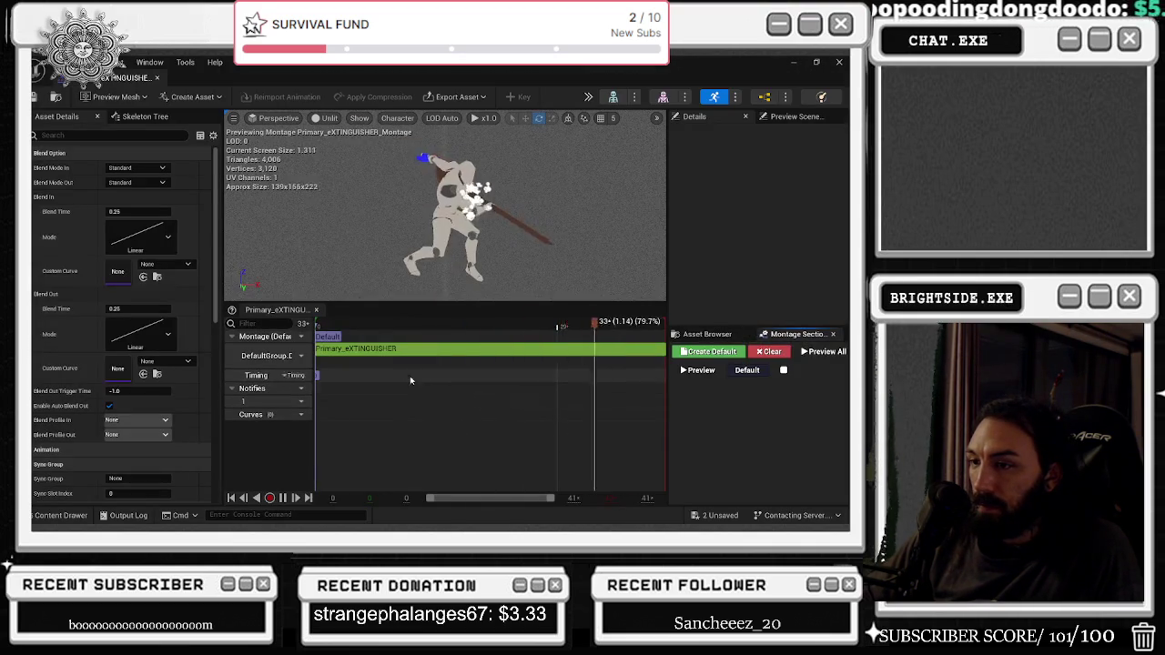
Open the Primary_eXTINGUISHER animation from the montage and select its BP_N_HitScan notify.
right_click(399, 350)
left_click(423, 386)
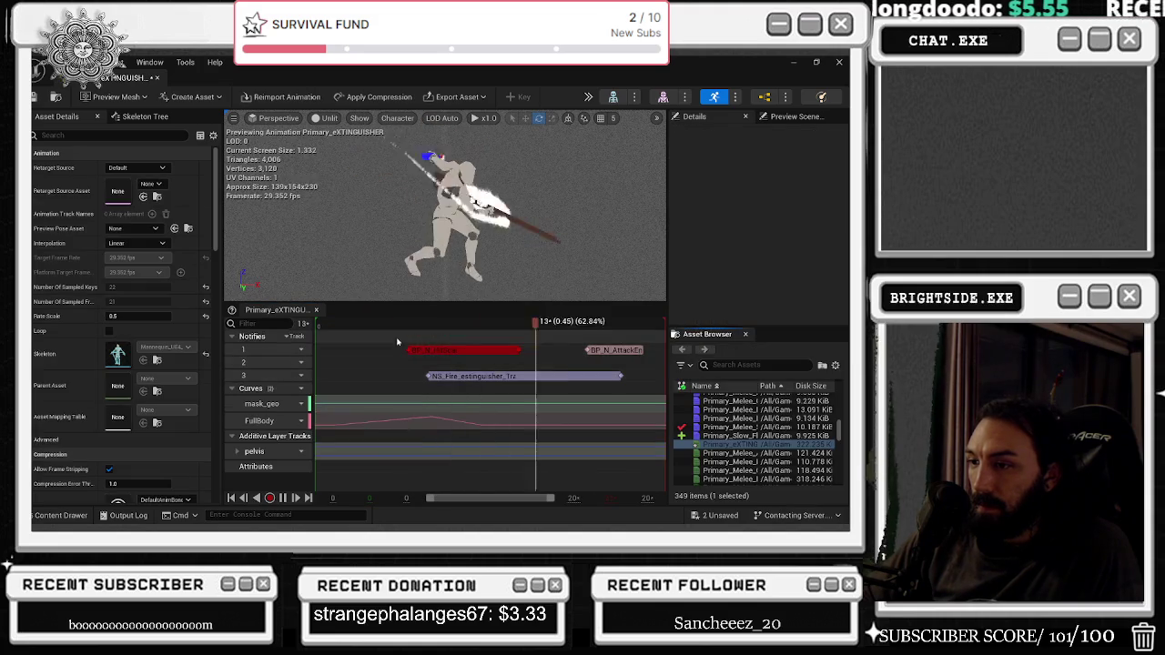
mouse_move(457, 325)
left_mouse_down()
mouse_move(536, 301)
mouse_move(599, 301)
mouse_move(463, 301)
left_mouse_up()
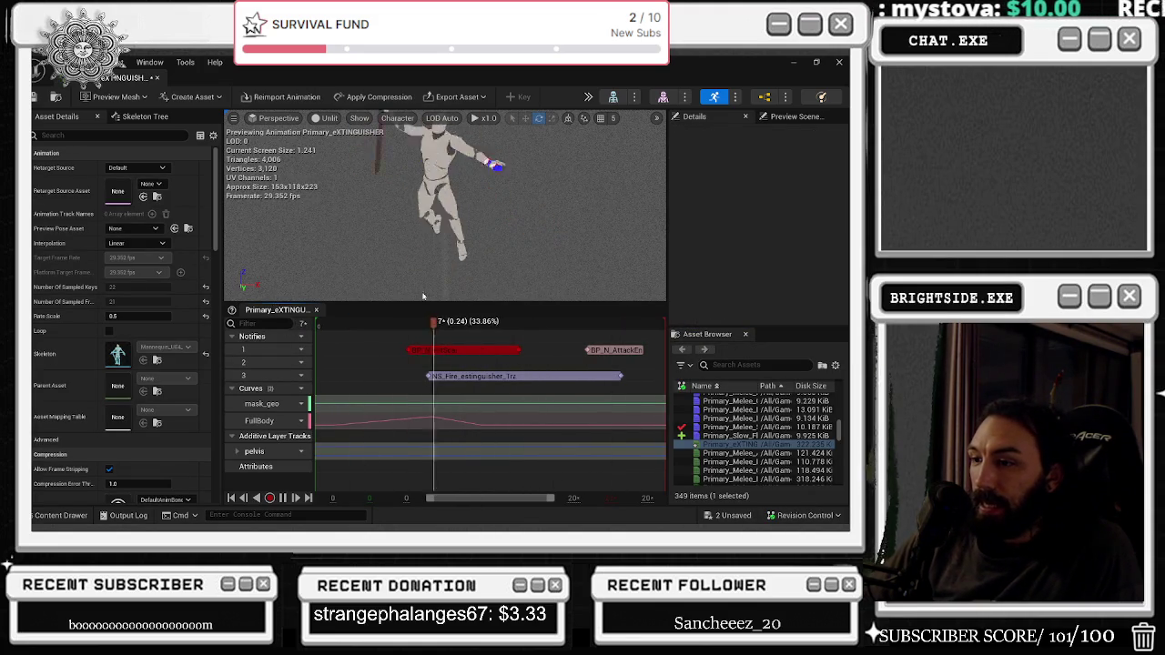
left_click(460, 376)
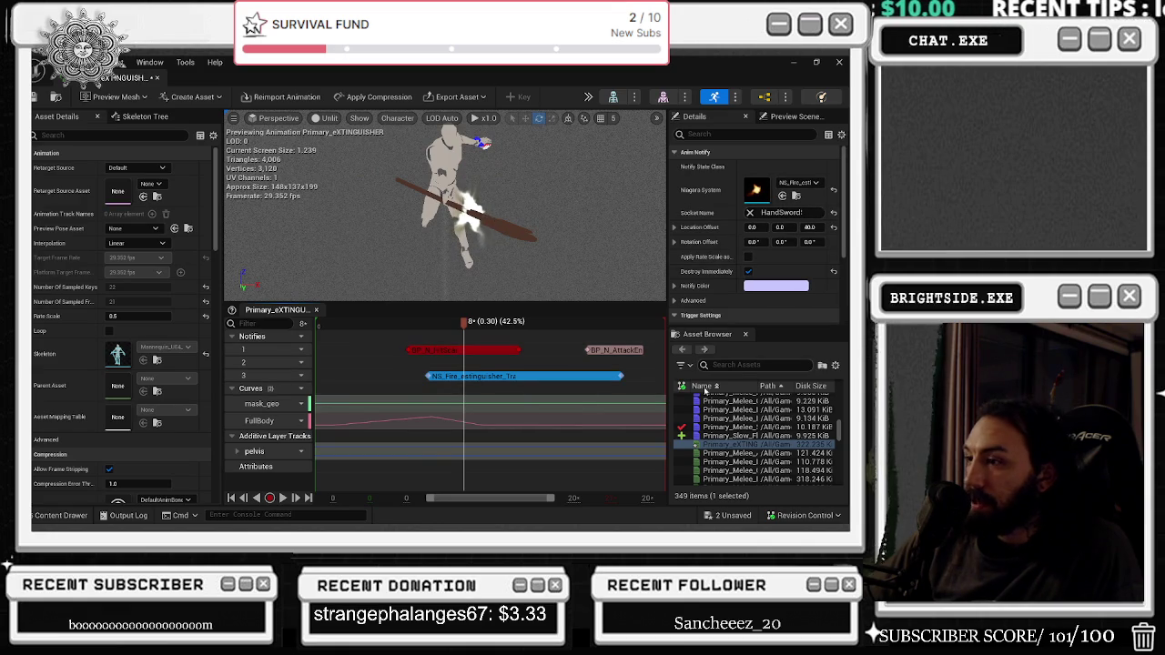
left_click(464, 349)
Set the notify's Hit Scan Config > MeleeDamage Damage to 22, save everything, and close the editor.
scroll(715, 288, "down", 1)
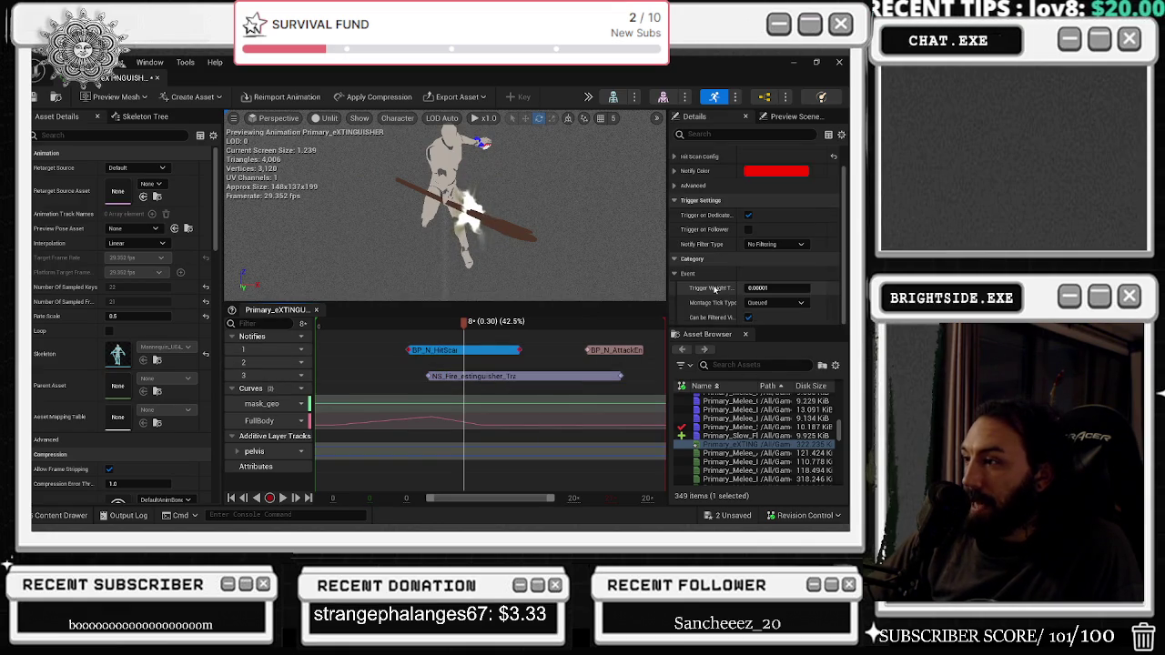
scroll(687, 191, "up", 1)
left_click(674, 181)
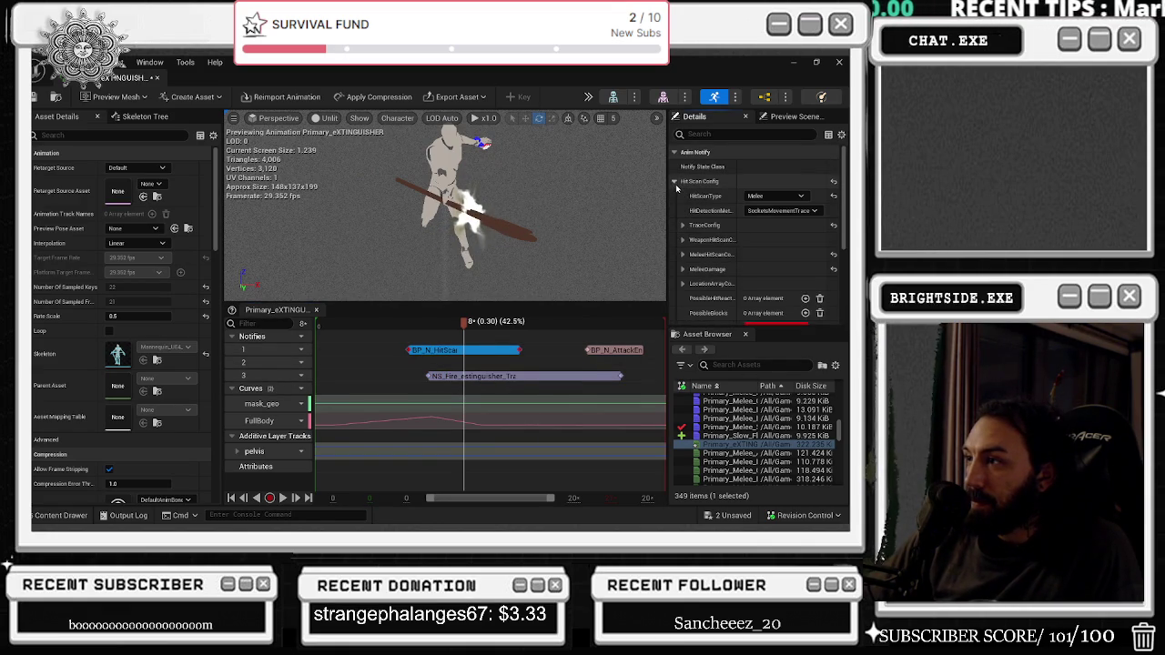
left_click(683, 269)
scroll(752, 261, "down", 2)
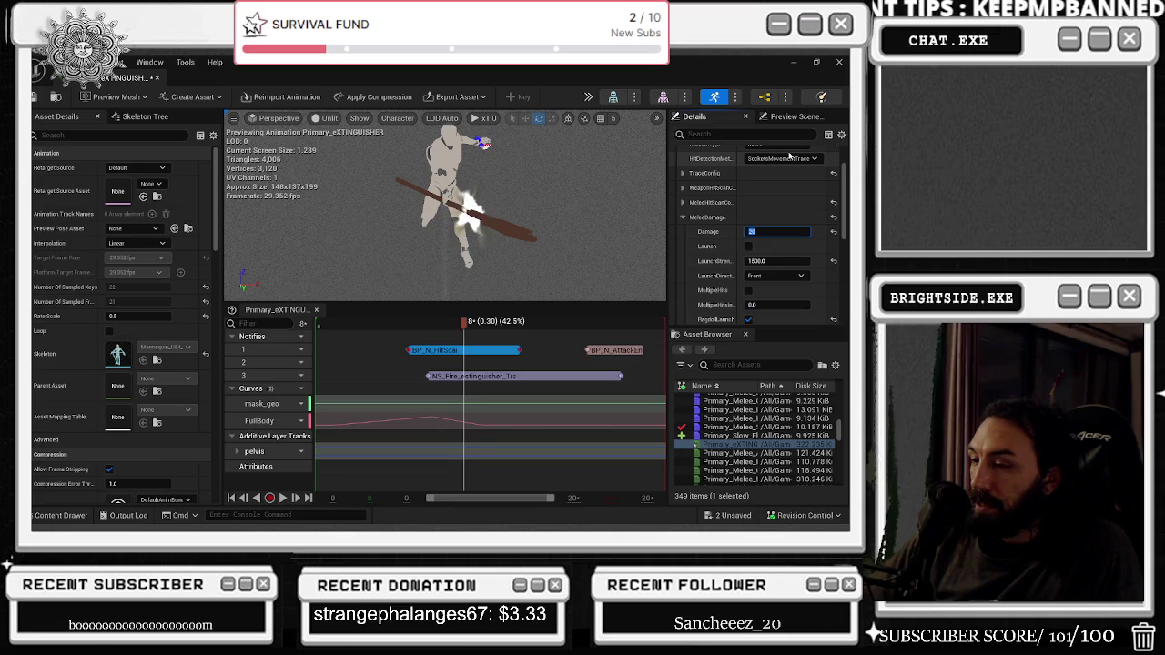
left_click(737, 516)
left_click(518, 416)
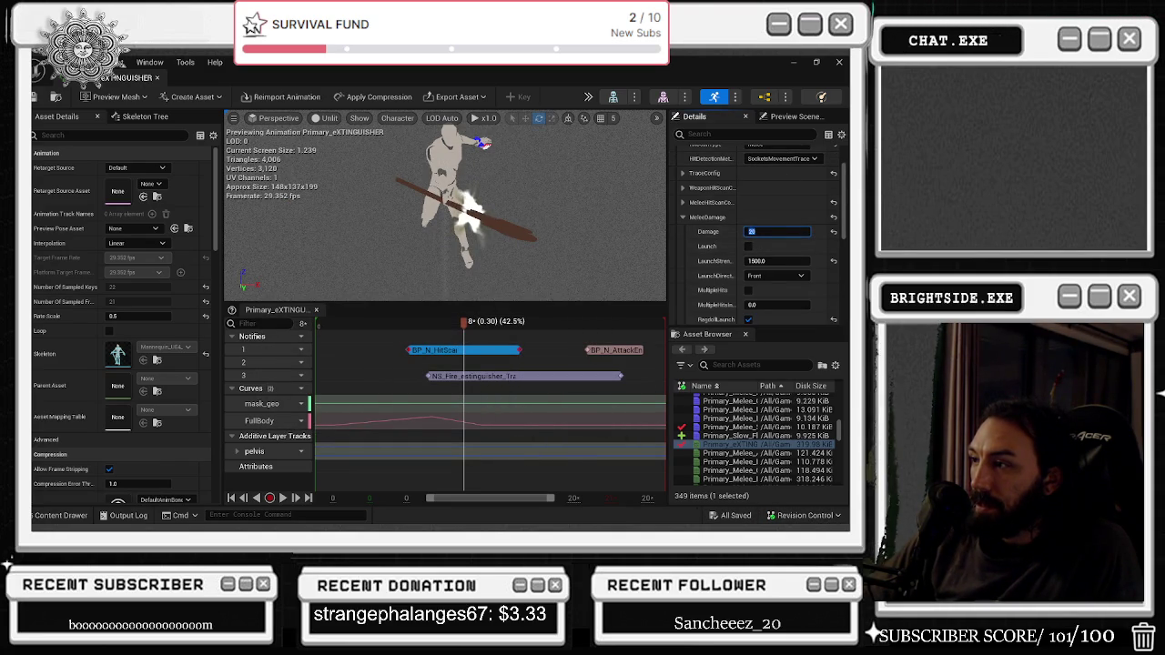
type("22")
key("Return")
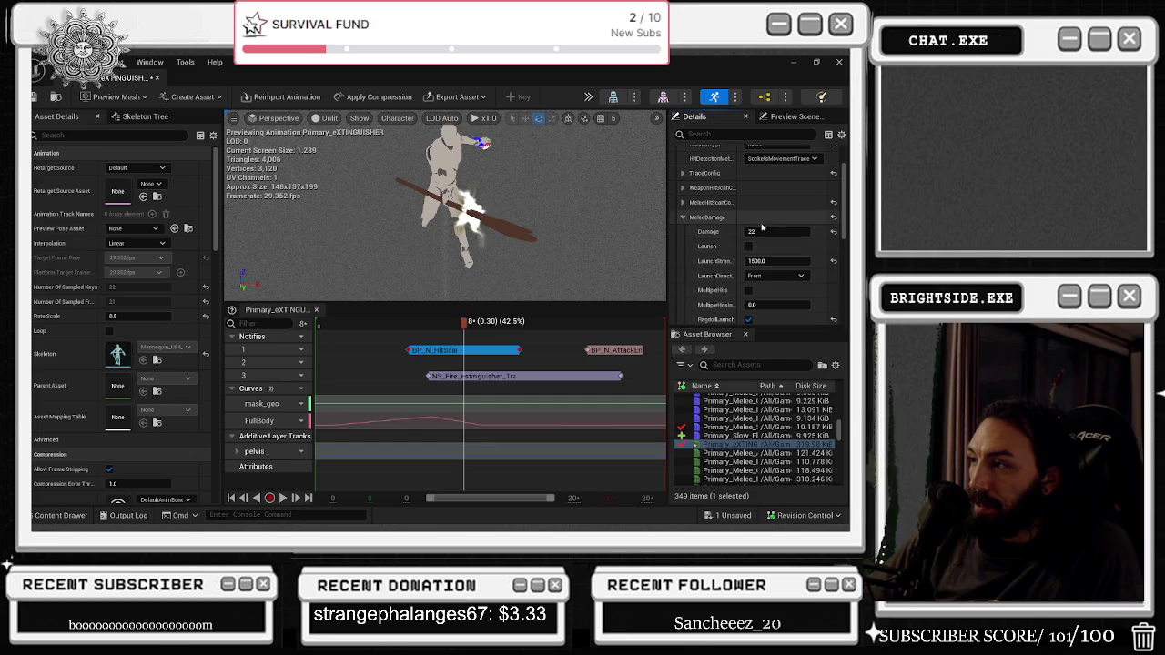
key("ctrl+s")
left_click(157, 79)
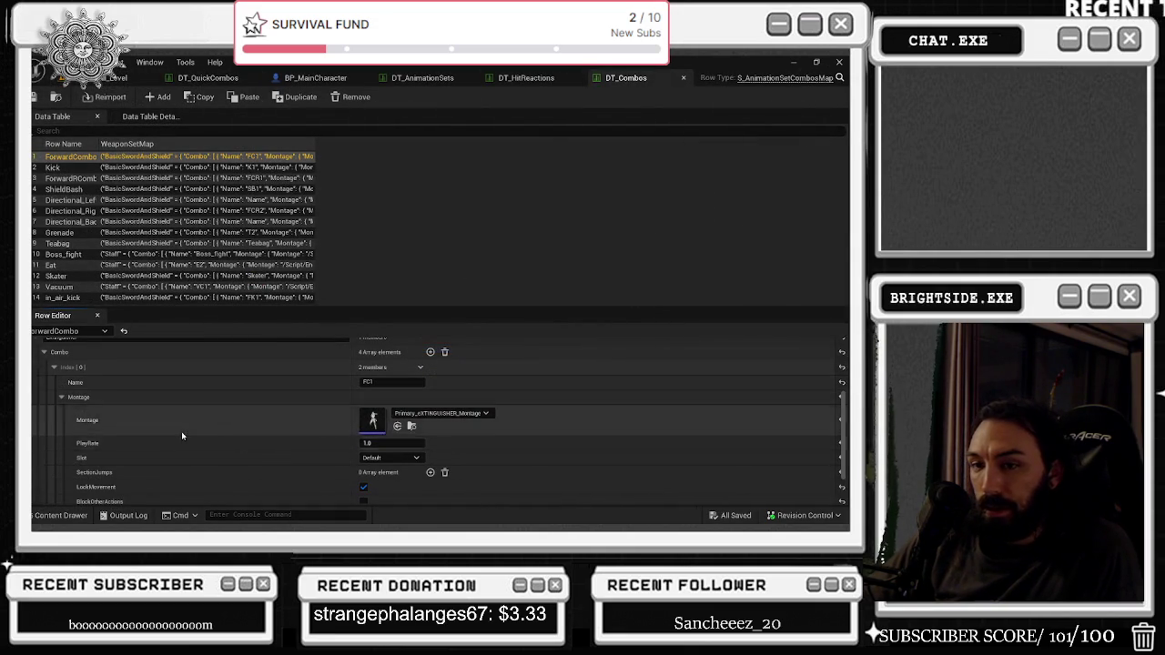
Expand Staff > Combo > Index [0] > Montage and open Primary_Melee_A_Slow from its montage.
scroll(187, 437, "up", 5)
left_click(37, 361)
left_click(44, 376)
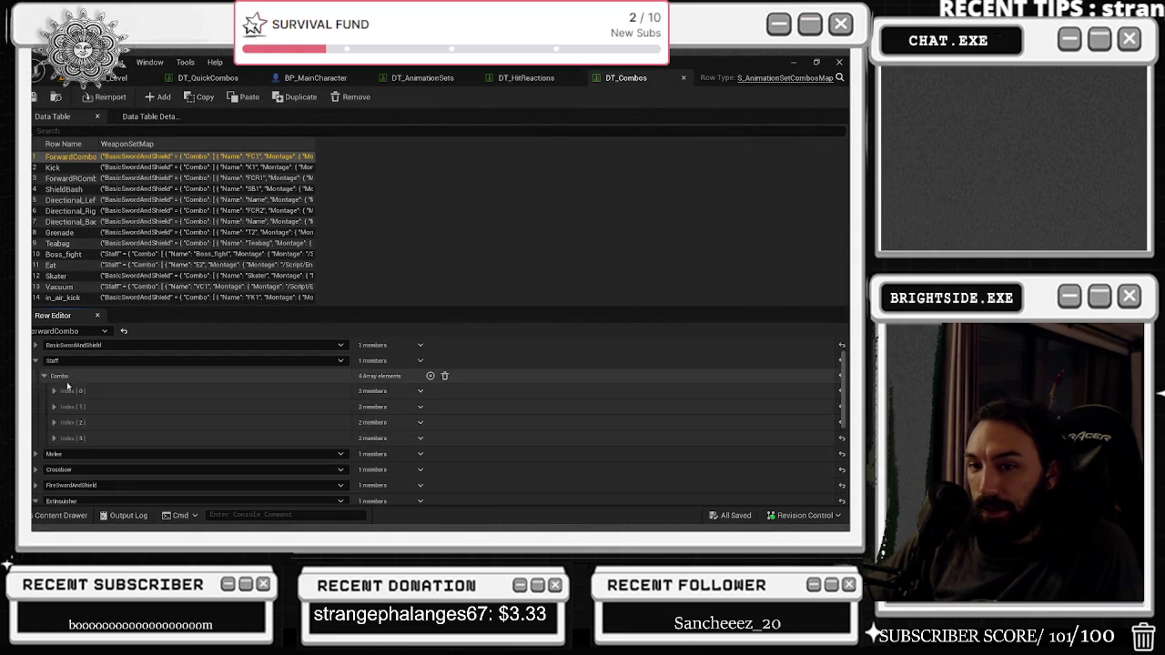
left_click(54, 392)
left_click(61, 422)
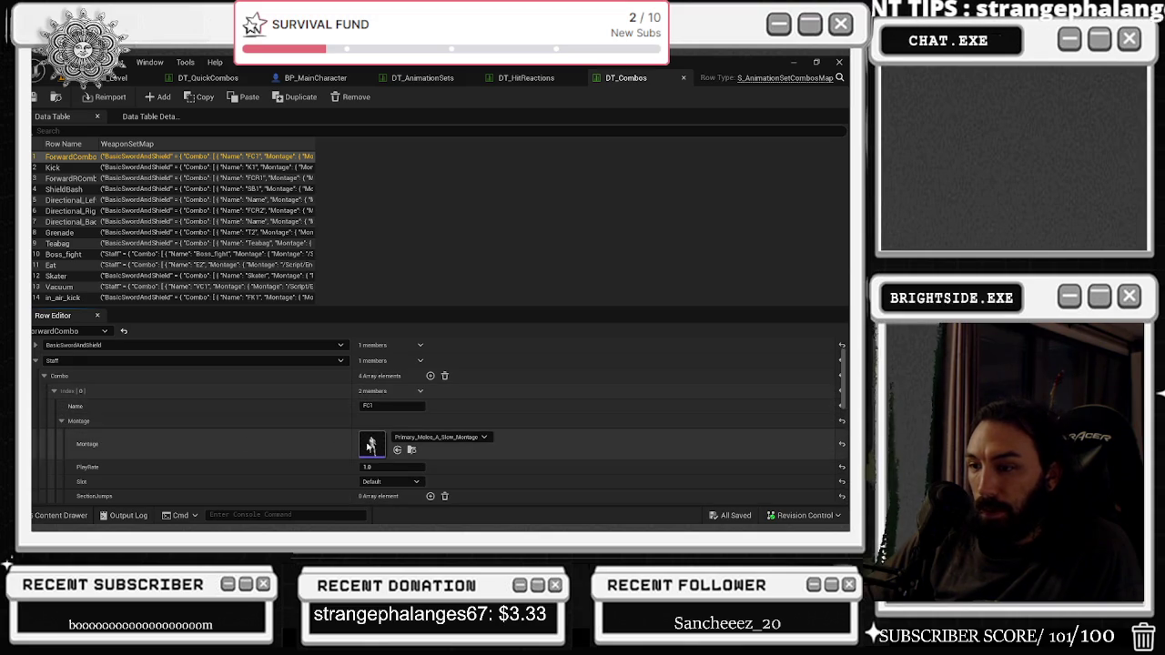
double_click(371, 444)
right_click(491, 355)
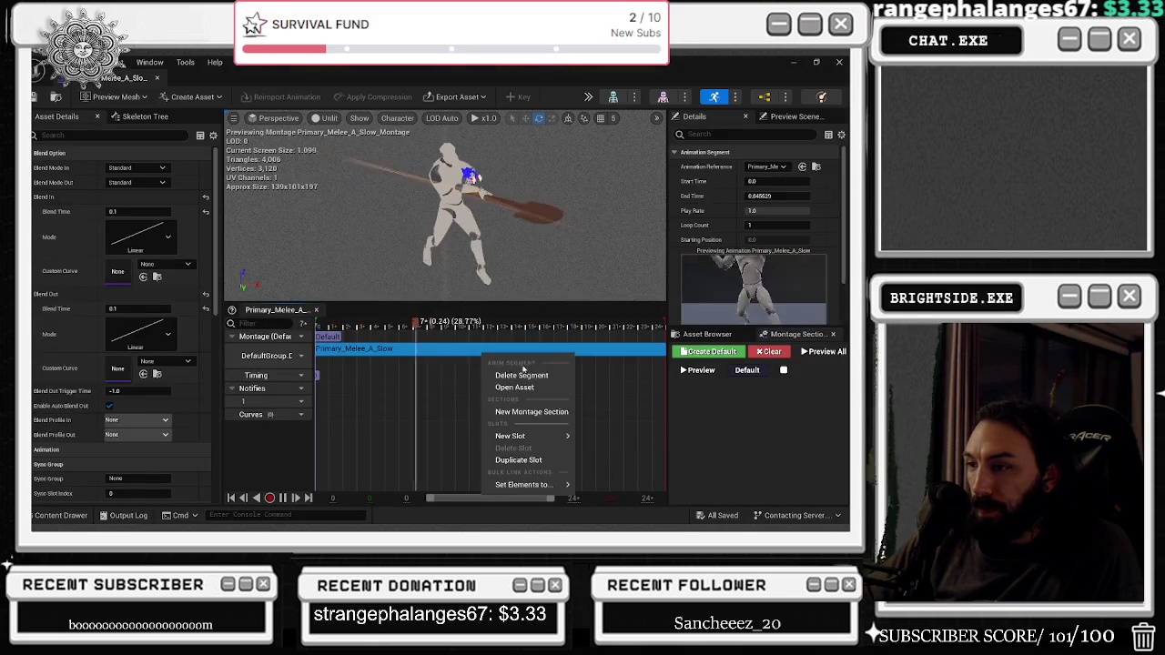
left_click(520, 385)
Select the BP_N_HitScan notify, play the preview, and expand its melee, weapon and trace hit-scan settings.
left_click(397, 338)
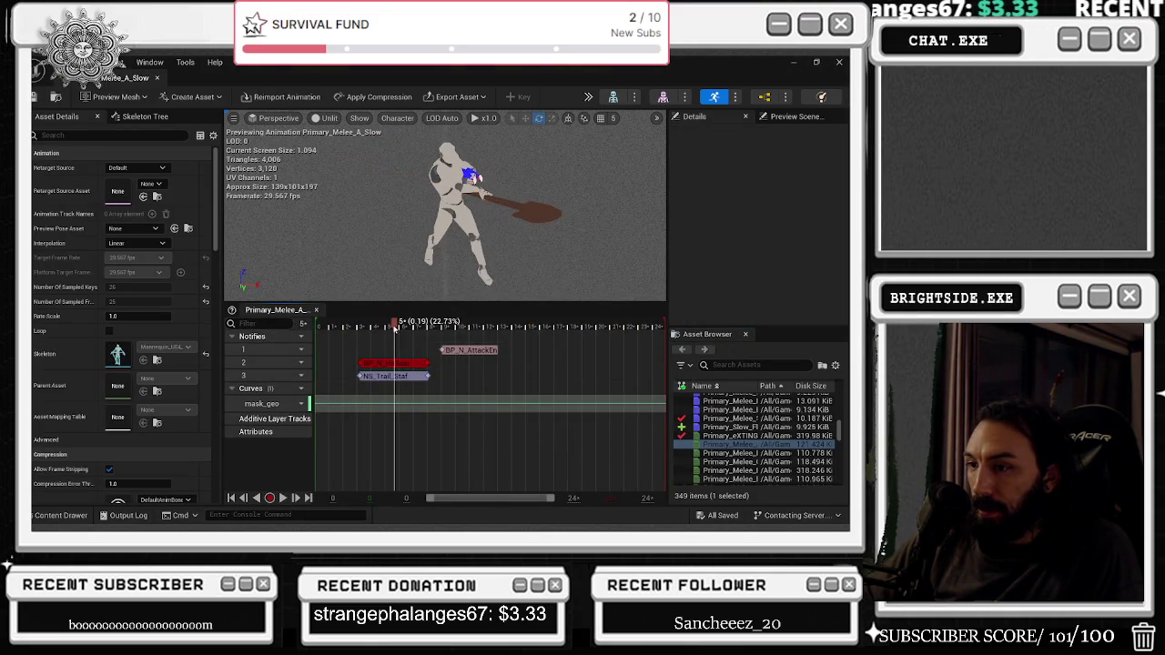
left_click(391, 363)
scroll(716, 263, "down", 2)
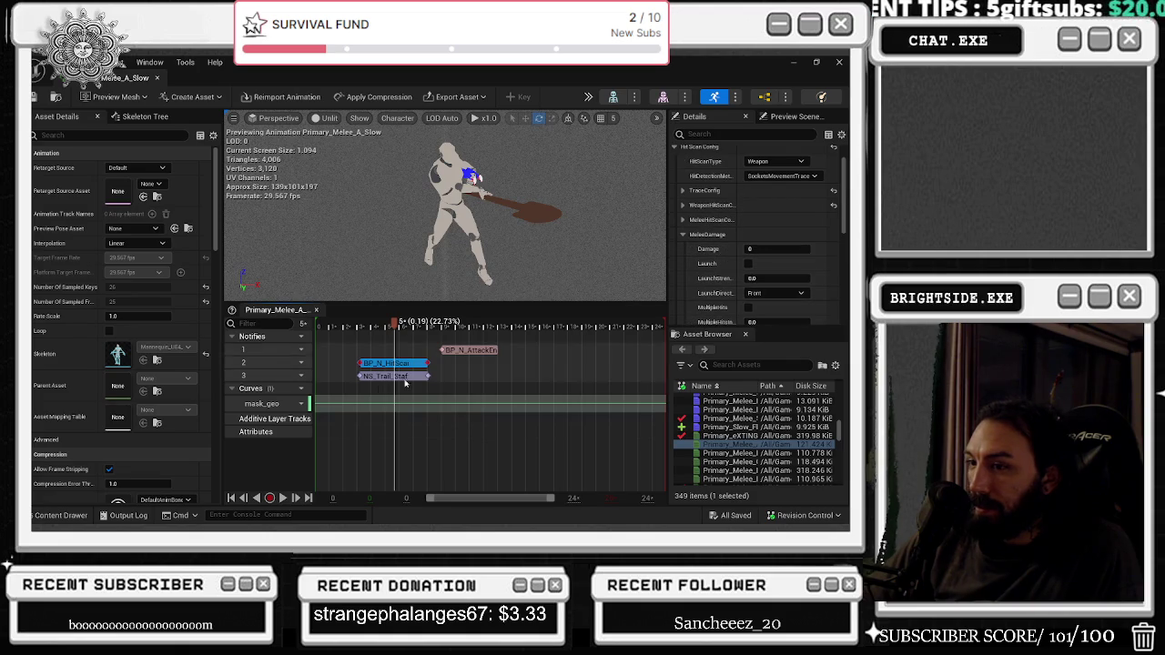
key("space")
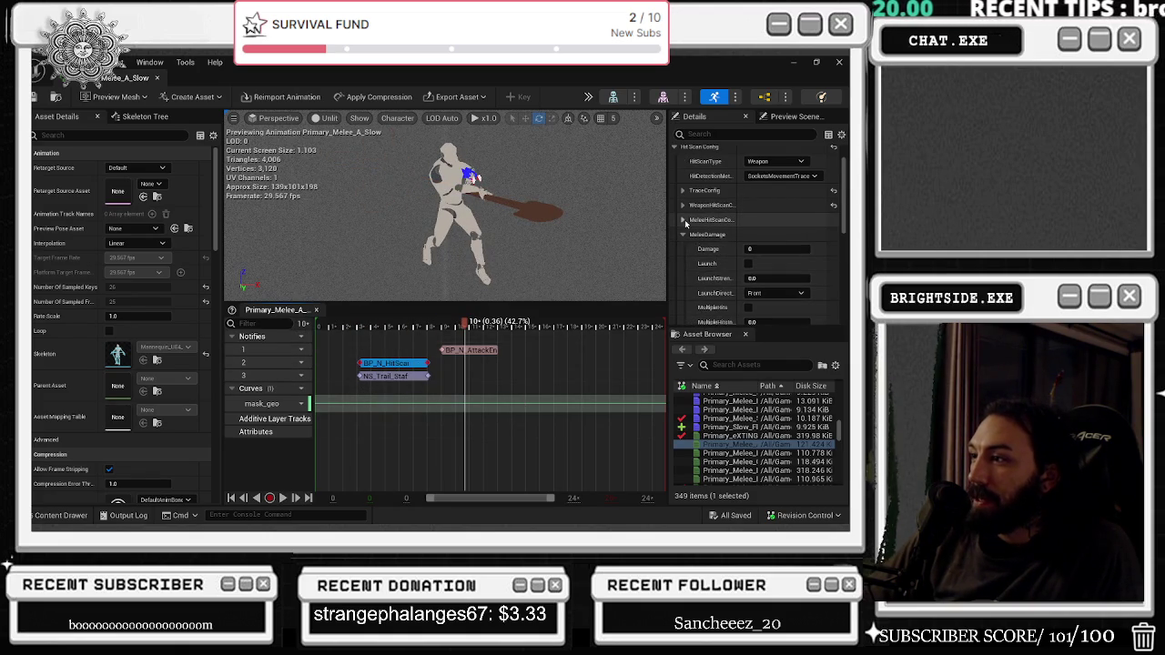
left_click(683, 219)
left_click(683, 206)
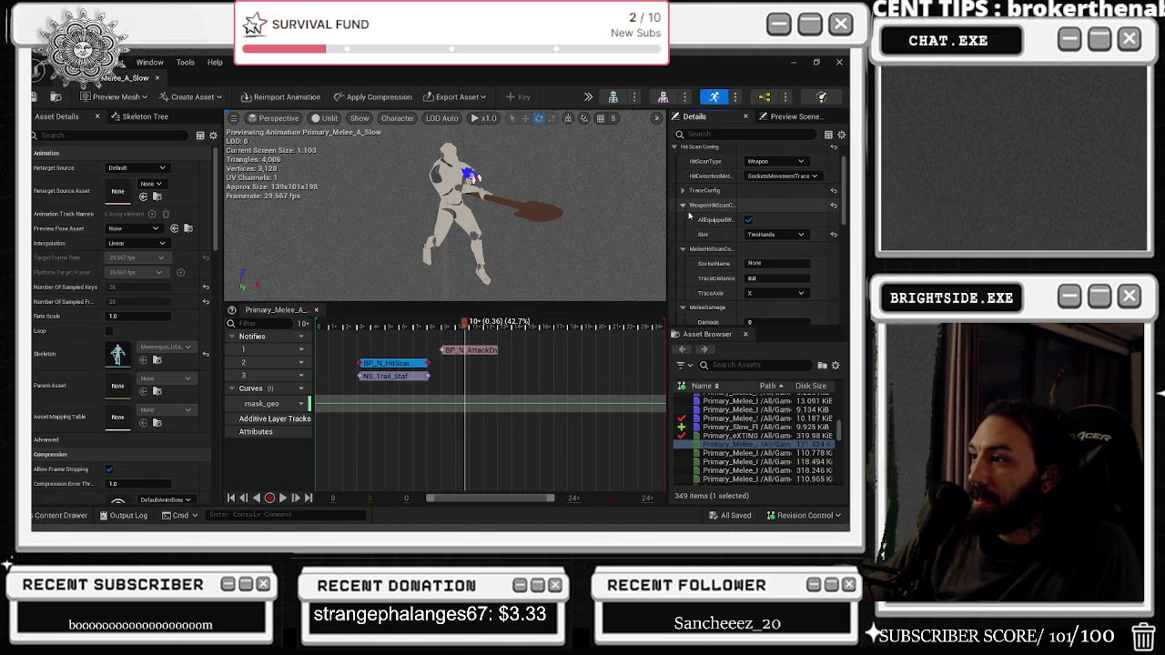
left_click(683, 191)
scroll(685, 198, "down", 3)
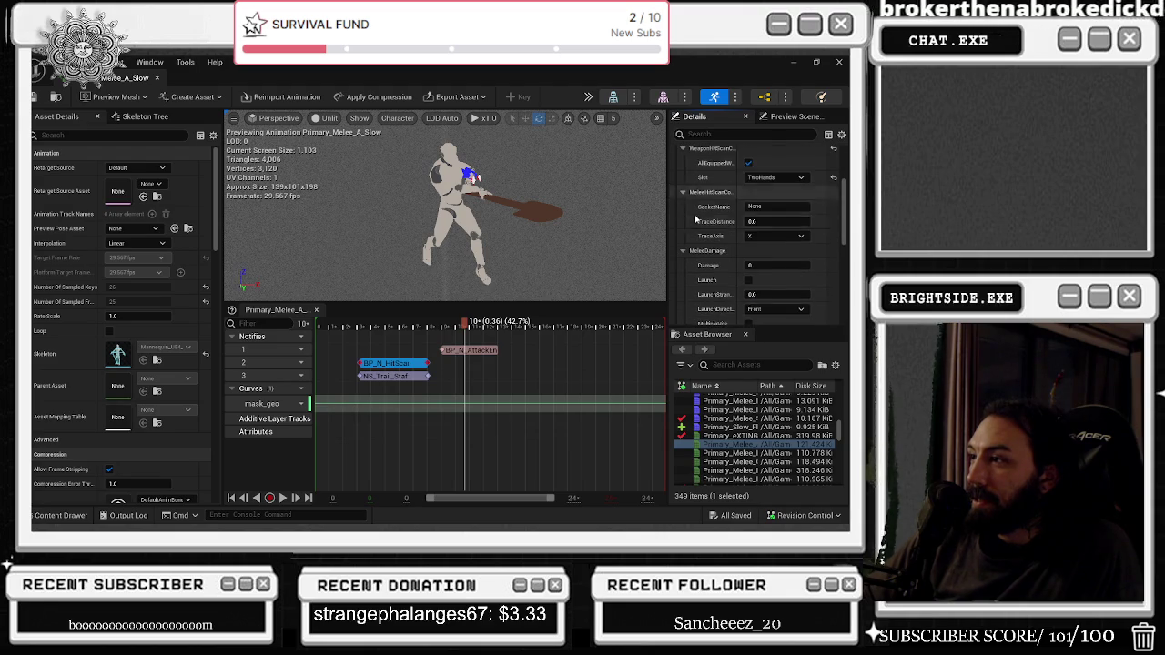
scroll(696, 219, "down", 1)
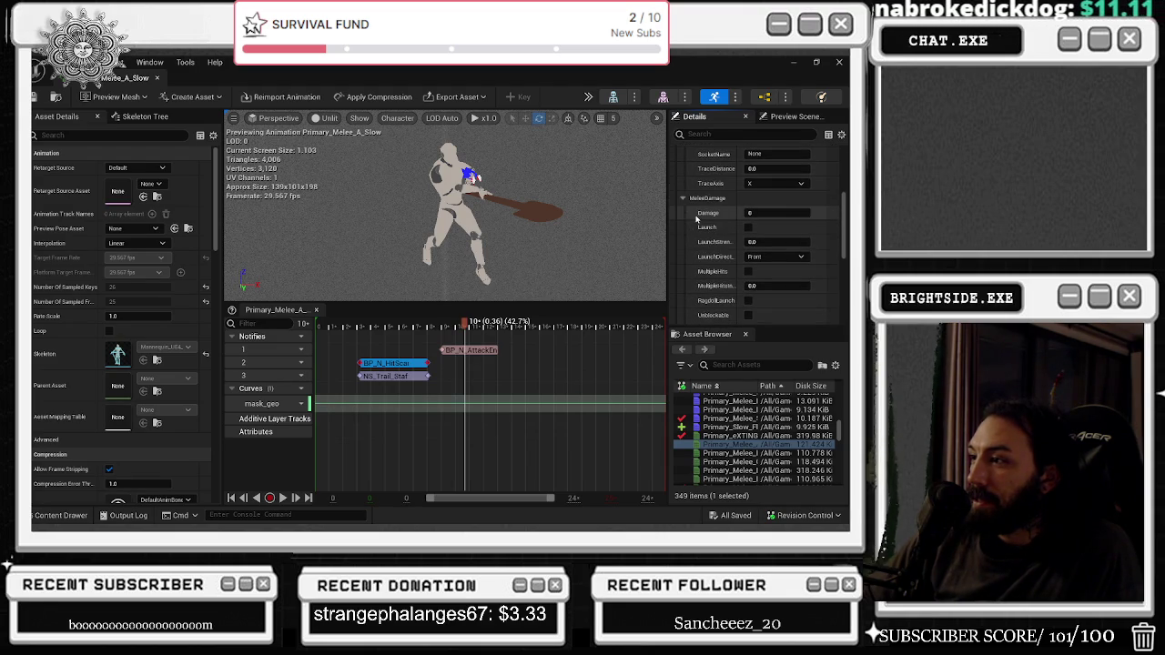
scroll(696, 219, "down", 2)
scroll(696, 223, "down", 3)
scroll(694, 237, "down", 1)
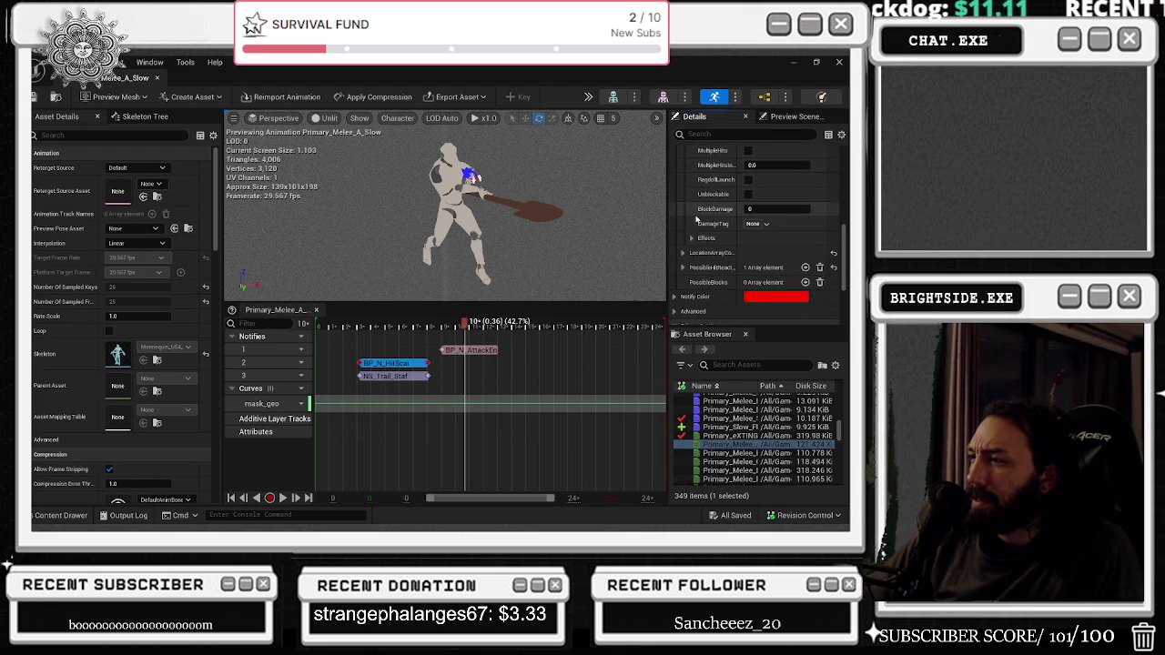
Review the notify's hit effects settings, then deselect it and return the playhead to frame 5.
left_click(692, 239)
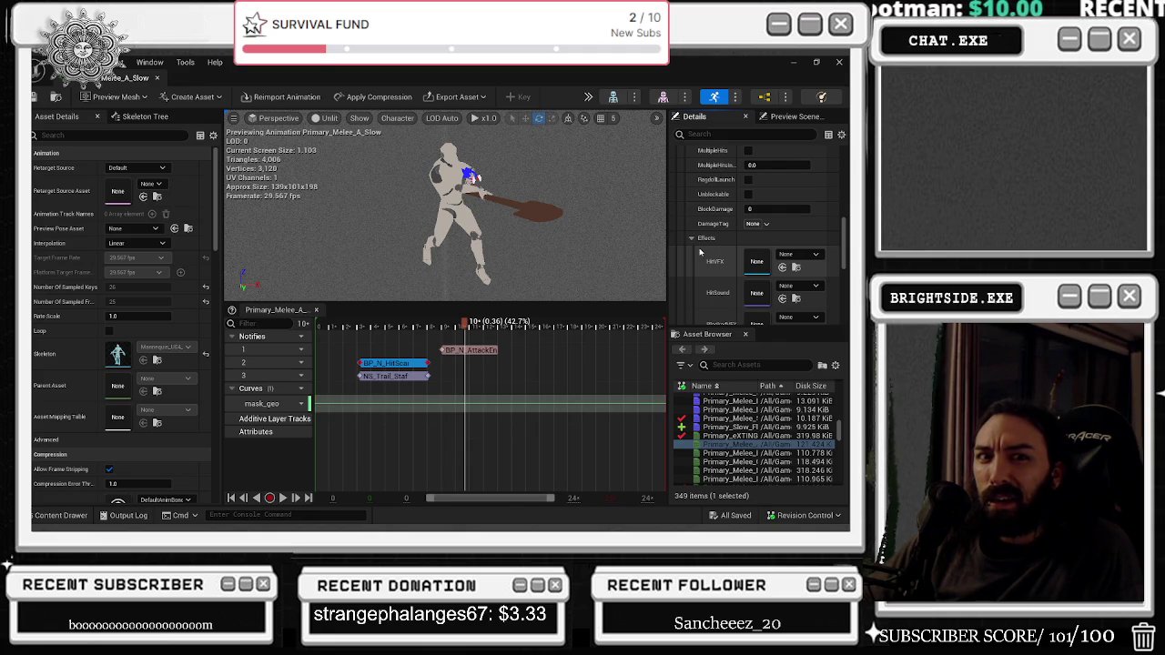
scroll(700, 255, "down", 1)
scroll(696, 273, "down", 1)
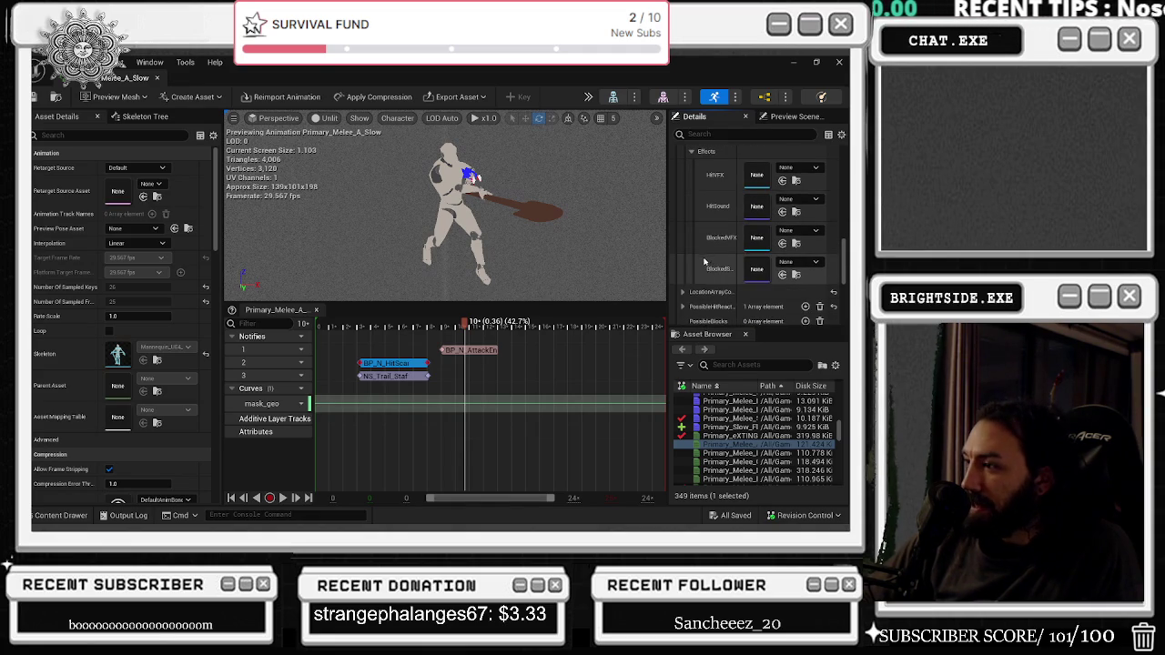
scroll(683, 293, "down", 1)
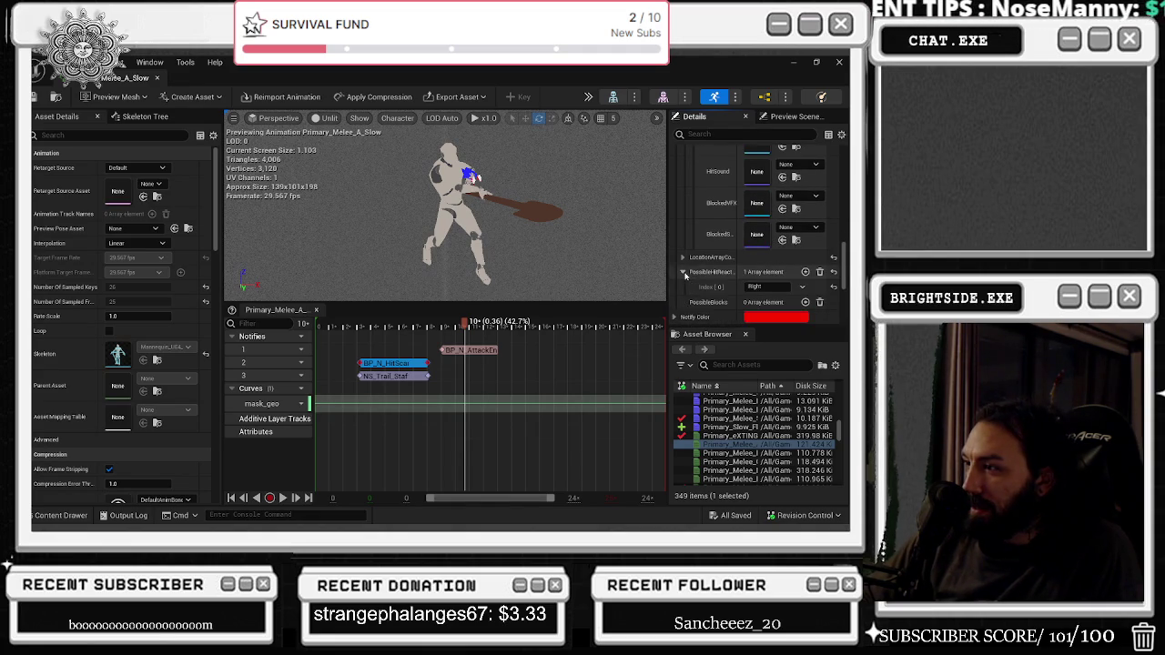
scroll(688, 275, "up", 2)
scroll(705, 280, "up", 1)
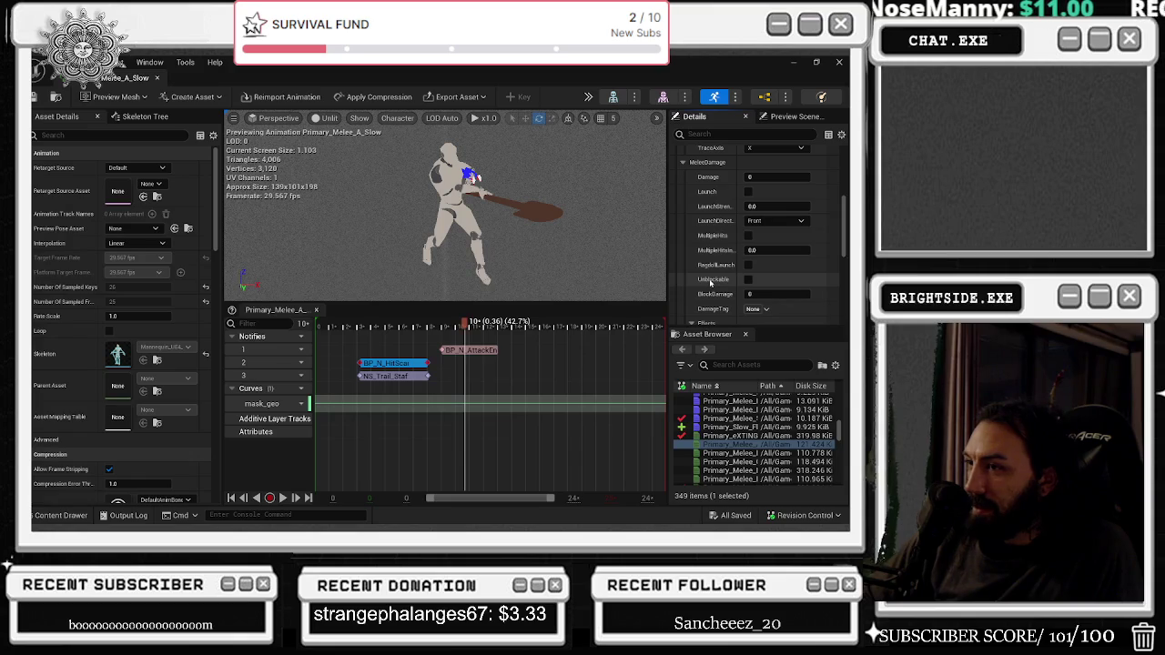
scroll(713, 260, "up", 1)
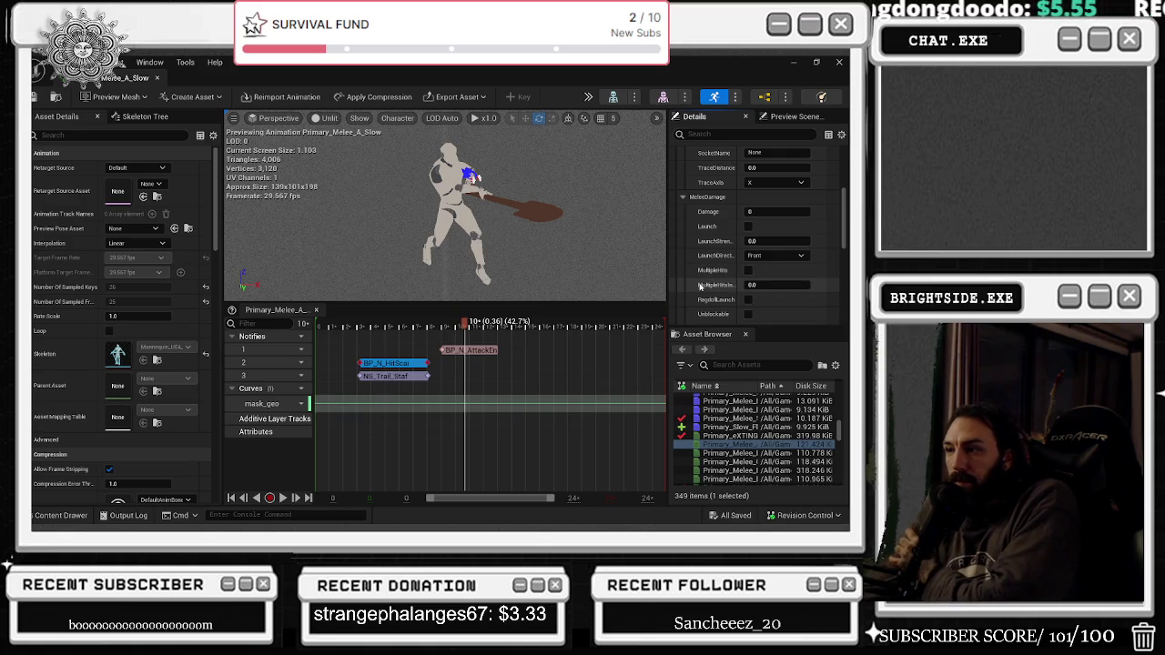
scroll(701, 284, "up", 2)
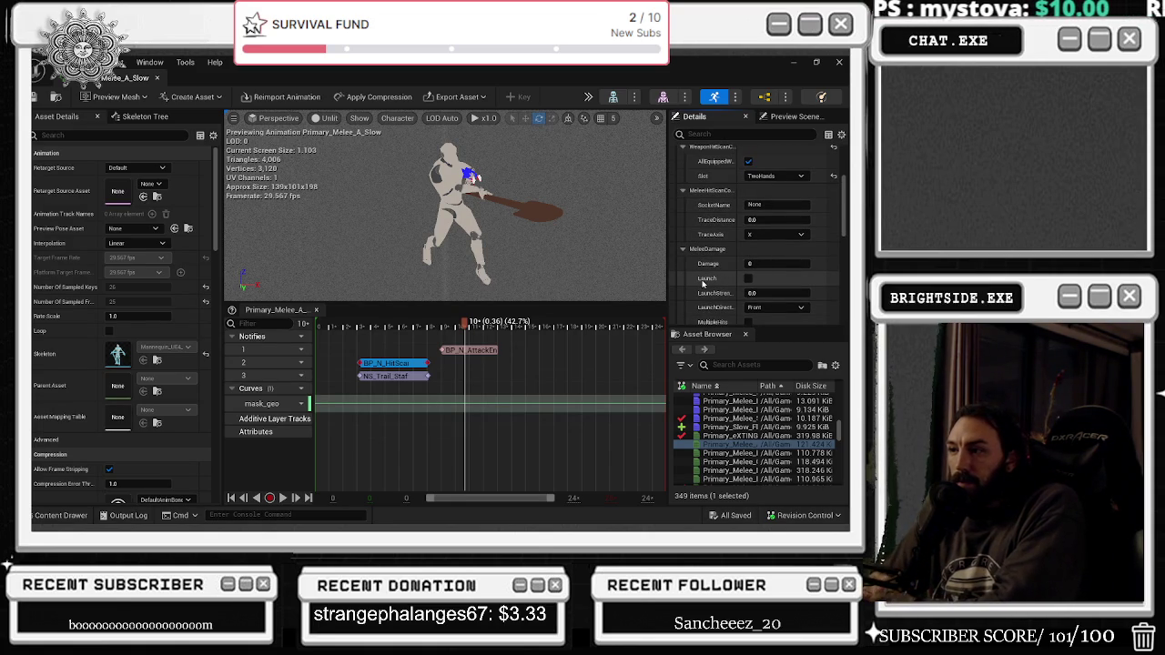
left_click(383, 364)
left_click(388, 363)
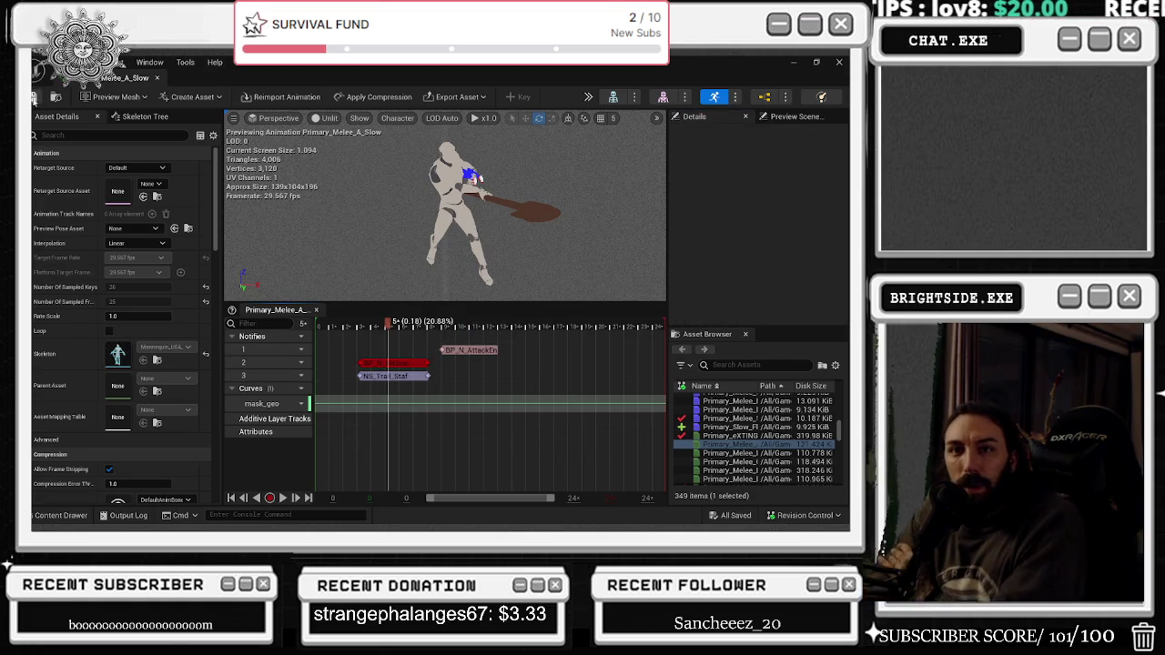
Close the Primary_Melee_A_Slow editor and expand ForwardCombo's FC2 entry in DT_Combos.
left_click(157, 78)
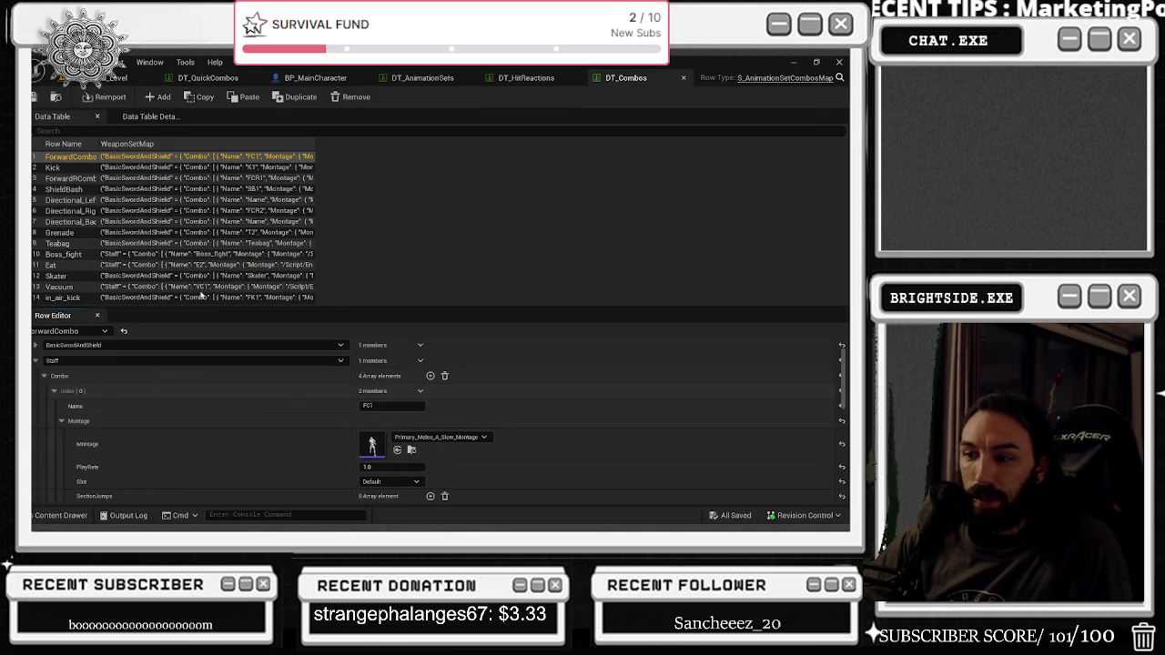
scroll(295, 428, "down", 2)
scroll(296, 427, "down", 2)
scroll(296, 428, "down", 2)
scroll(295, 427, "down", 2)
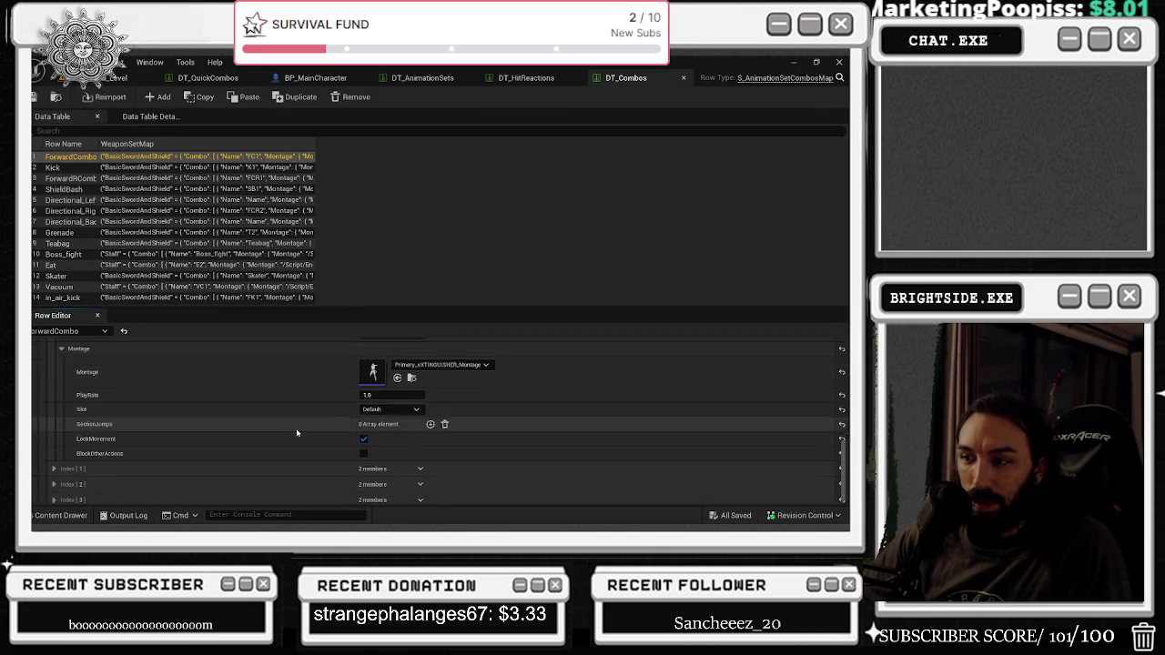
left_click(53, 465)
Expand FC3's montage settings (play rate 1.3) and open Ninja_triple_staff_ATTACK_Montage.
scroll(81, 468, "down", 1)
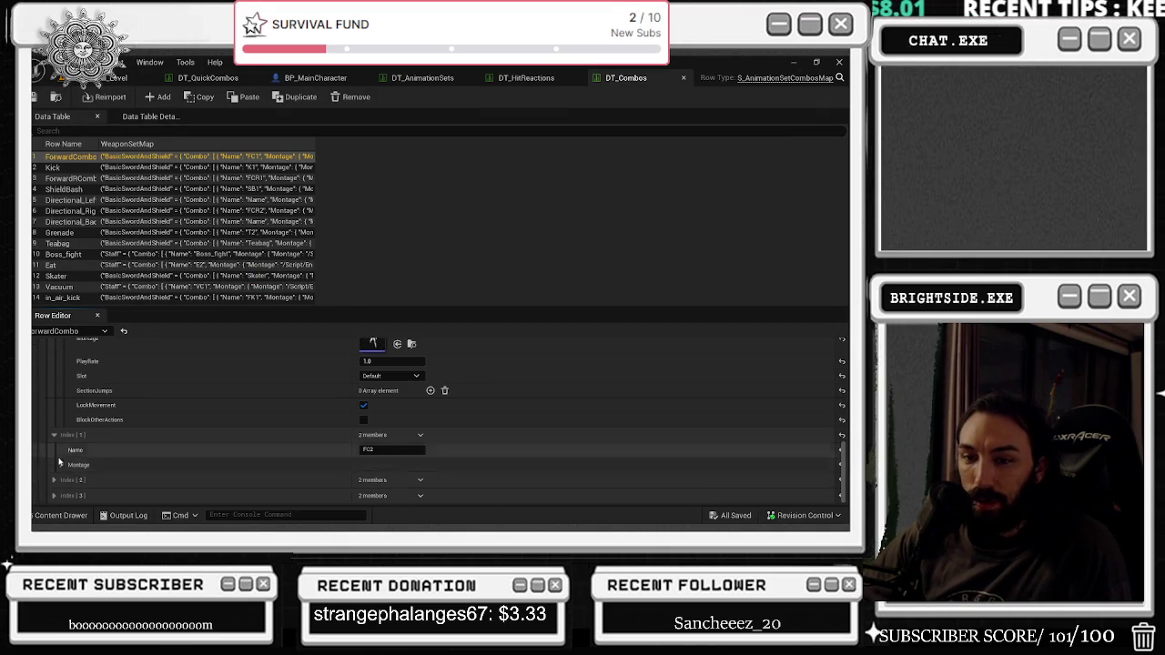
scroll(207, 412, "down", 3)
scroll(207, 412, "up", 5)
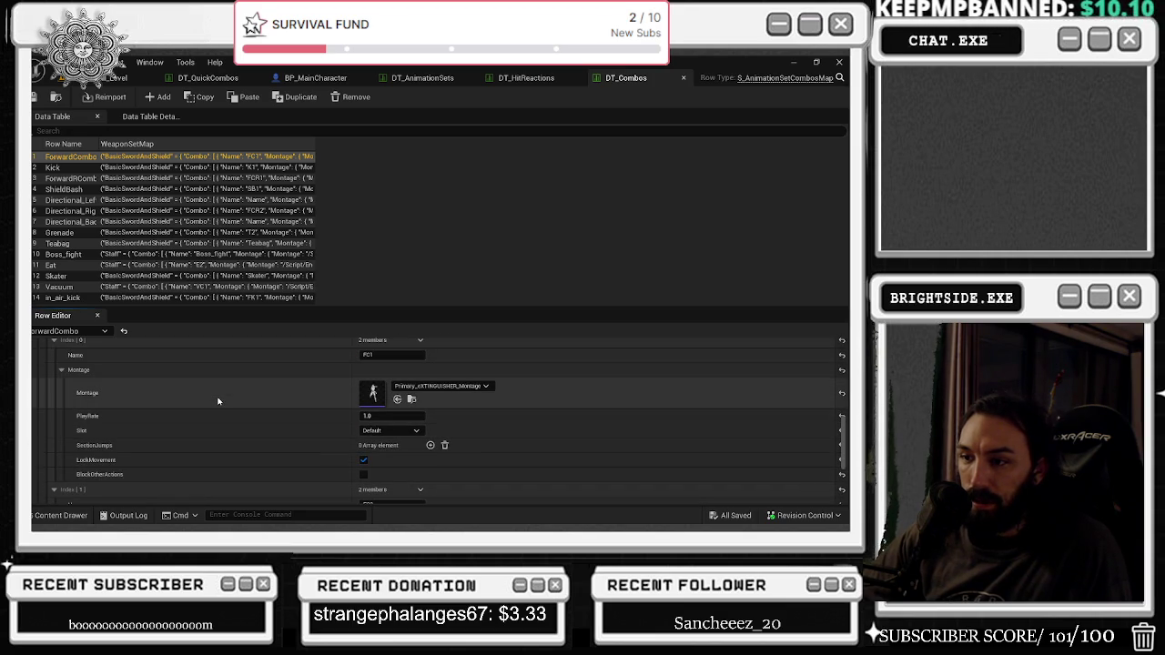
scroll(218, 401, "down", 3)
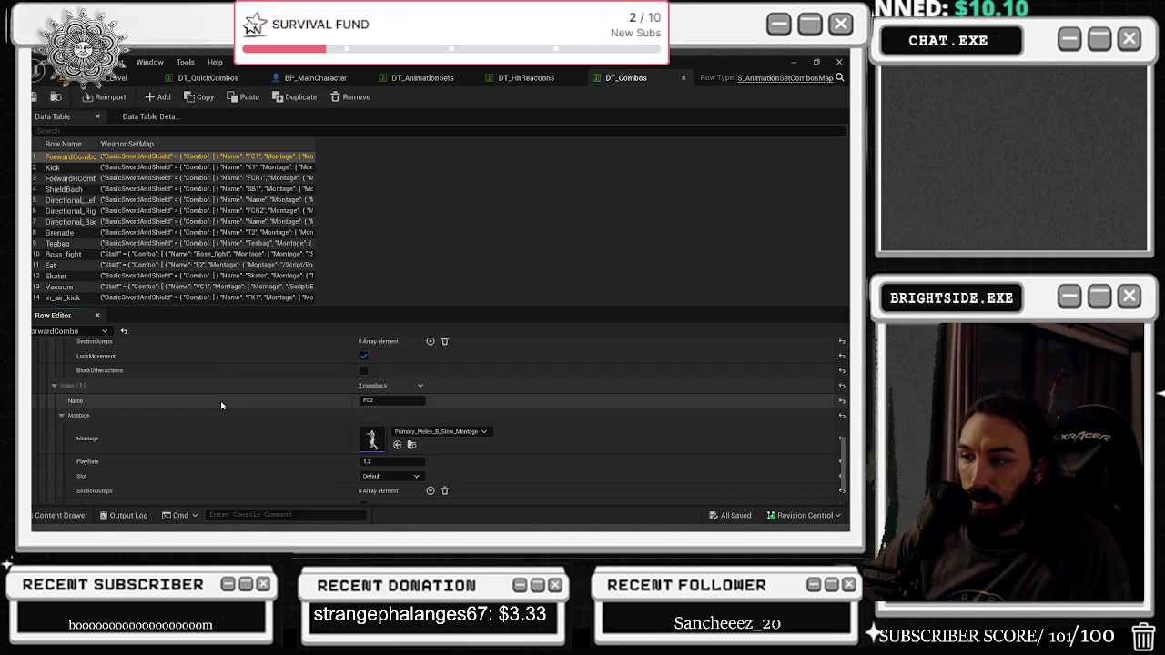
scroll(173, 455, "down", 3)
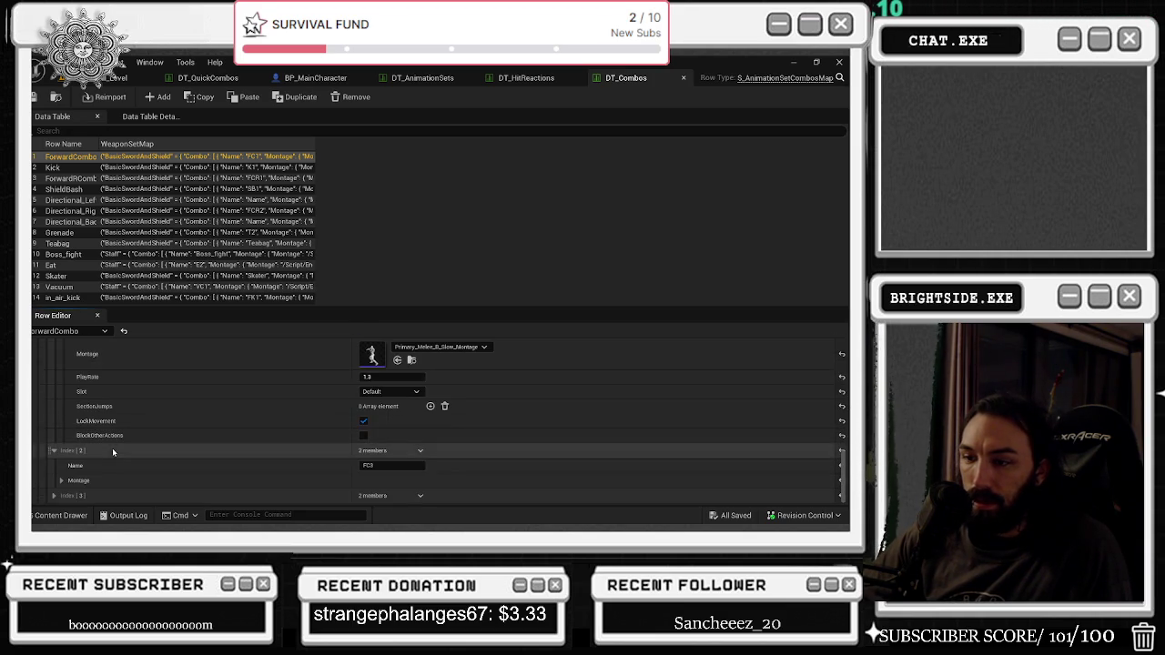
left_click(61, 480)
scroll(306, 406, "down", 3)
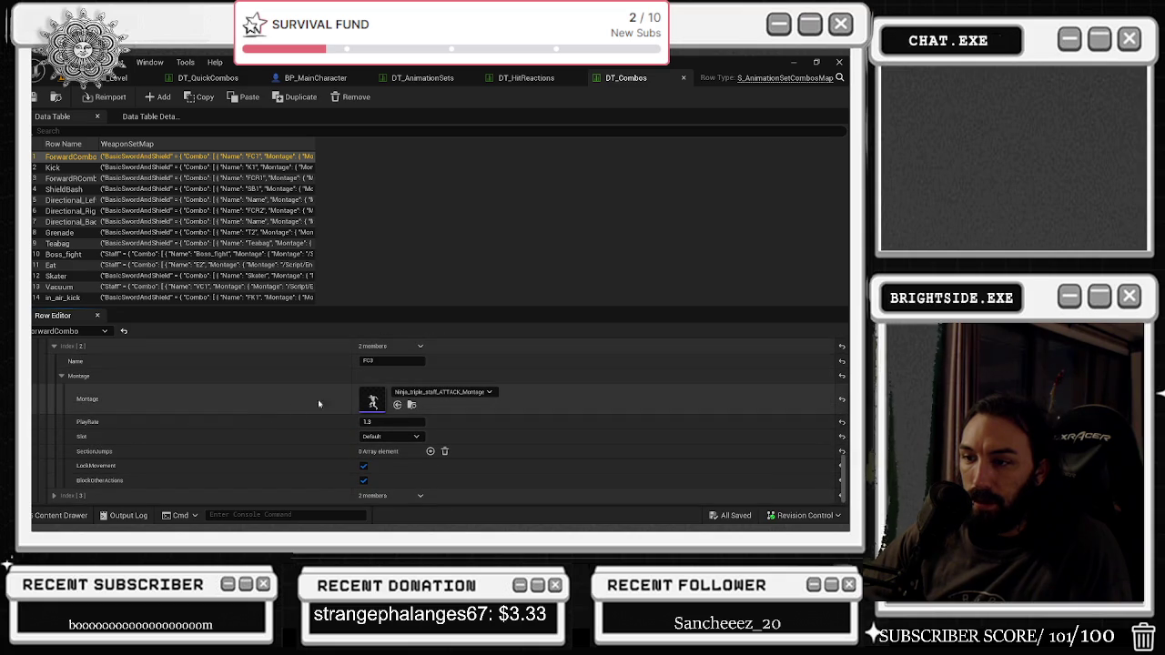
double_click(373, 400)
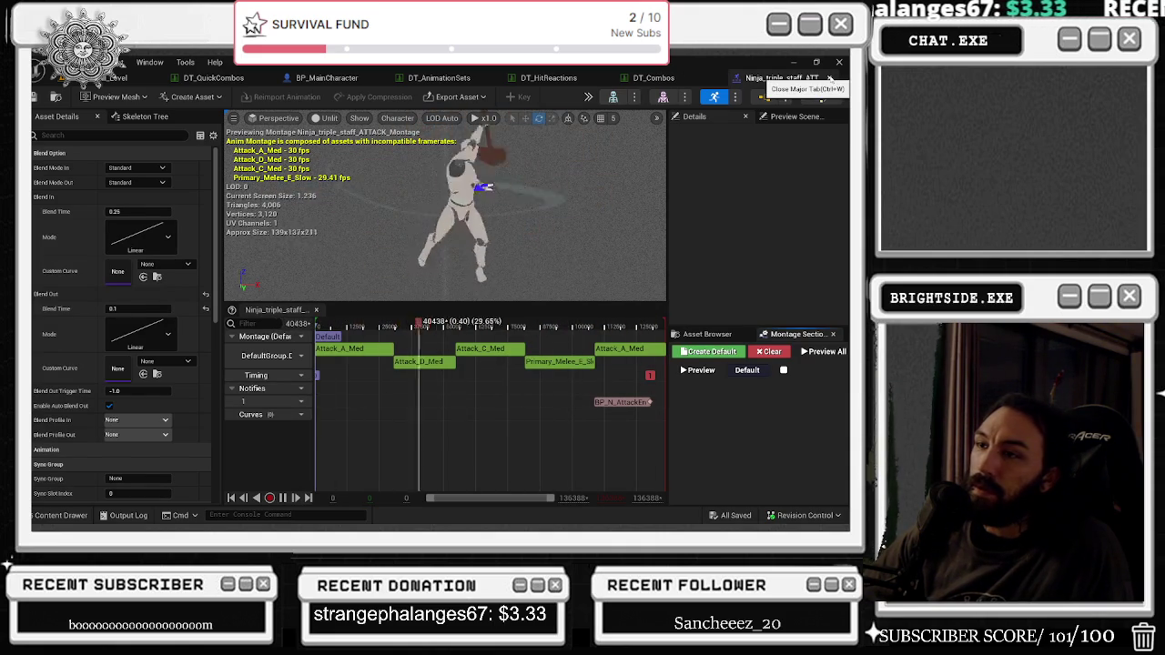
Close the Ninja_triple_staff montage and expand FC4's slam montage settings with play rate 1.5.
left_click(829, 78)
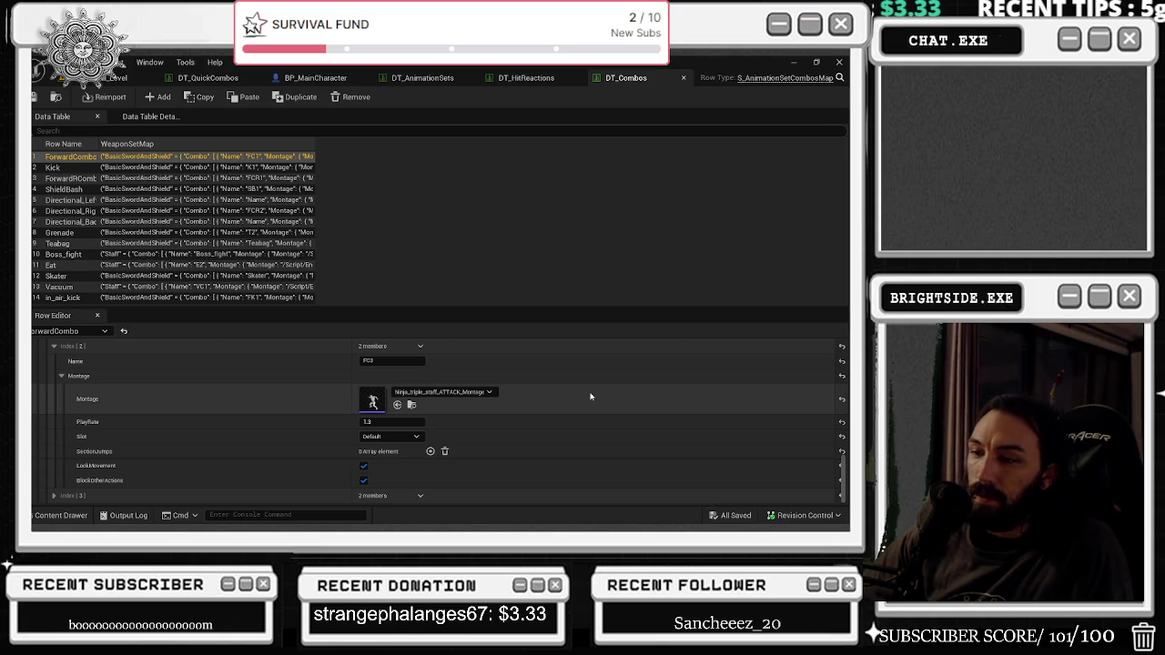
left_click(92, 493)
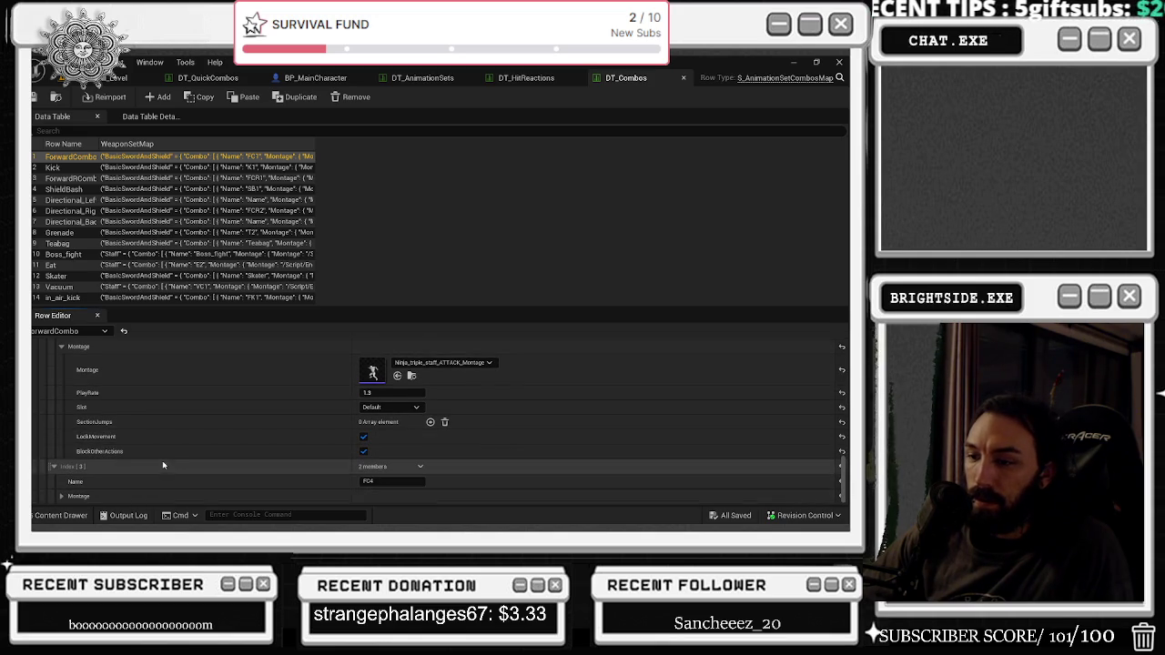
left_click(61, 497)
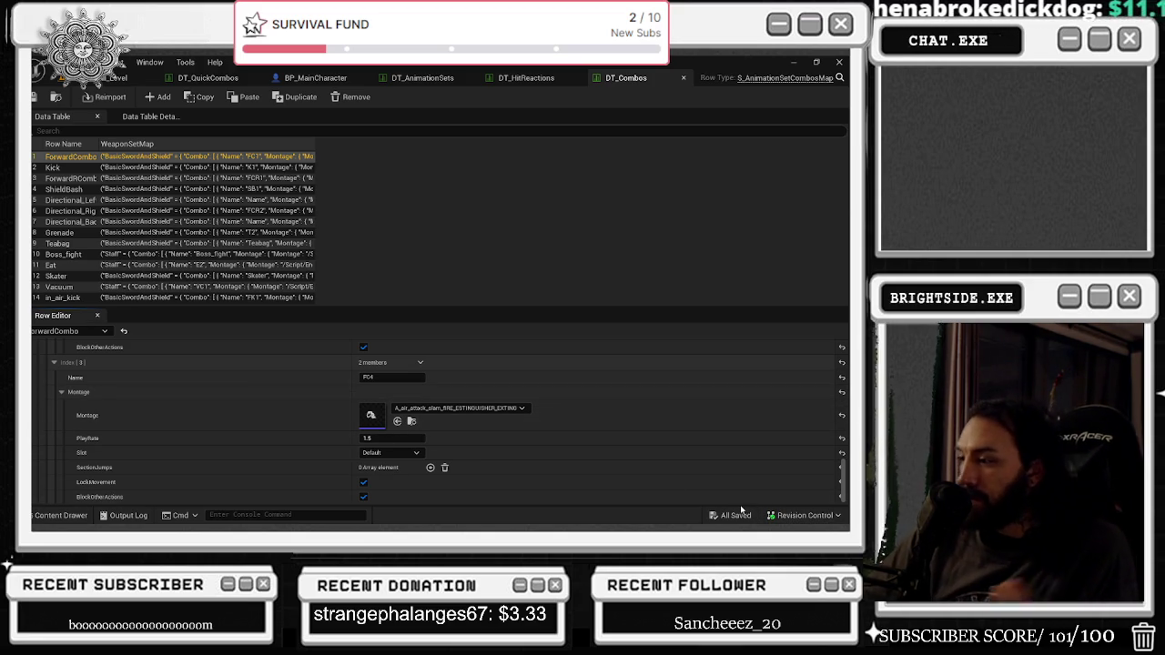
left_click(118, 78)
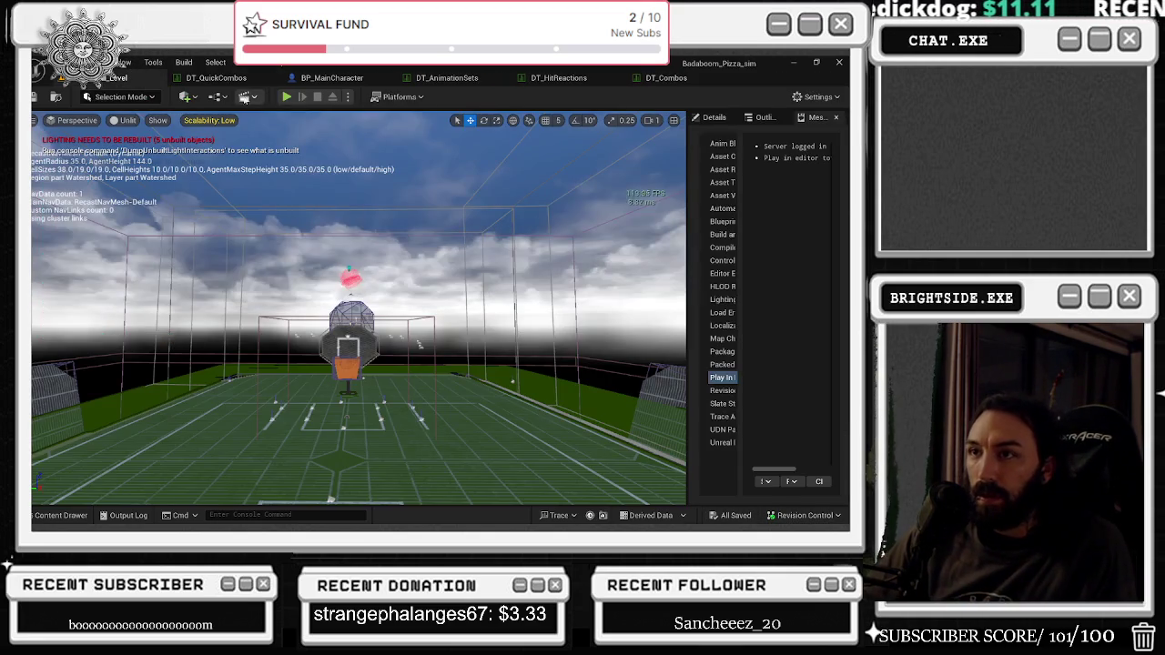
Play-test Basketball_Level, swapping the held item and switching to third person, then stop.
left_click(287, 97)
key("alt+Tab")
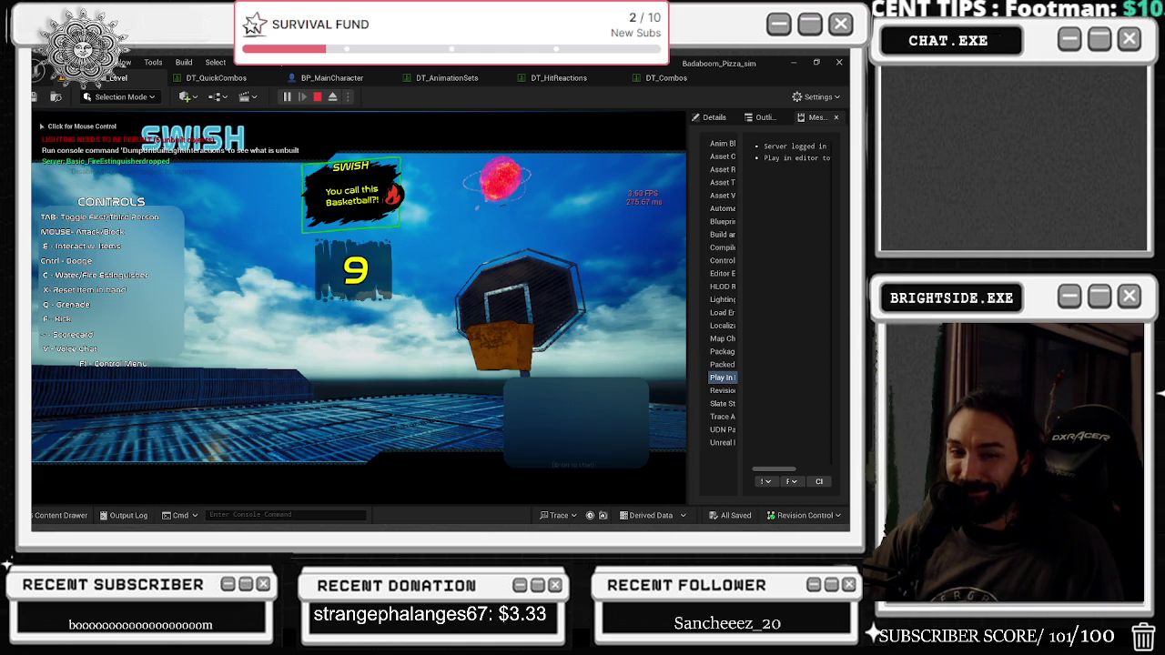
left_click(359, 307)
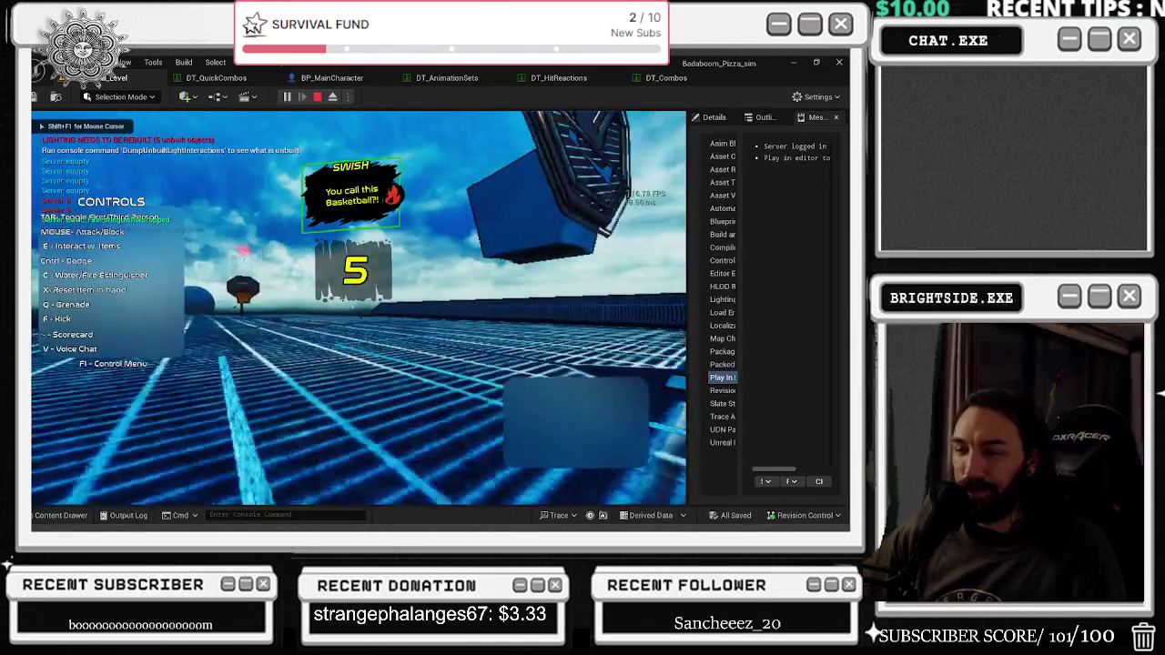
key("e")
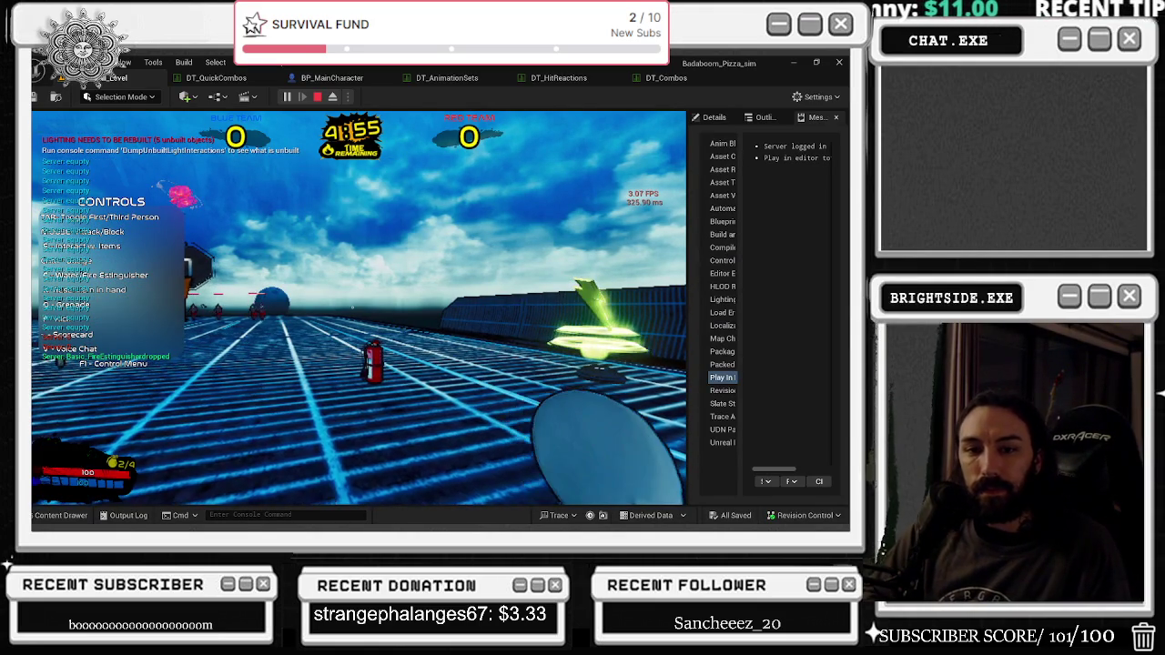
key("Tab")
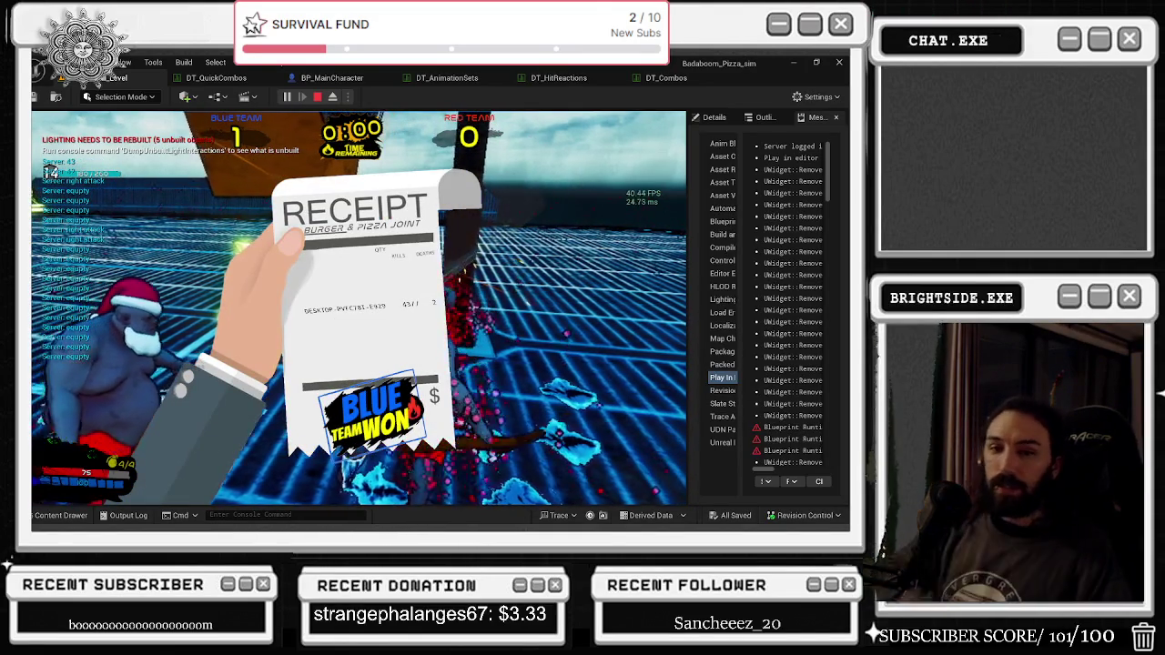
key("Escape")
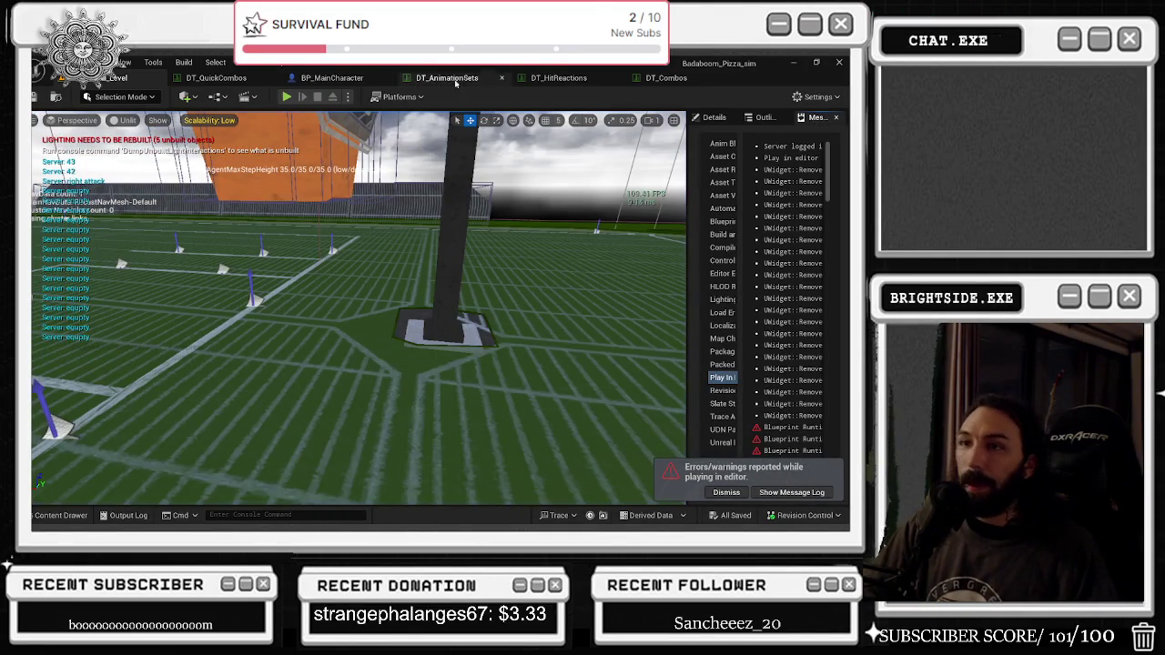
Show DT_QuickCombos' ForwardCombo row, then bring the Twitch stream window forward.
left_click(218, 77)
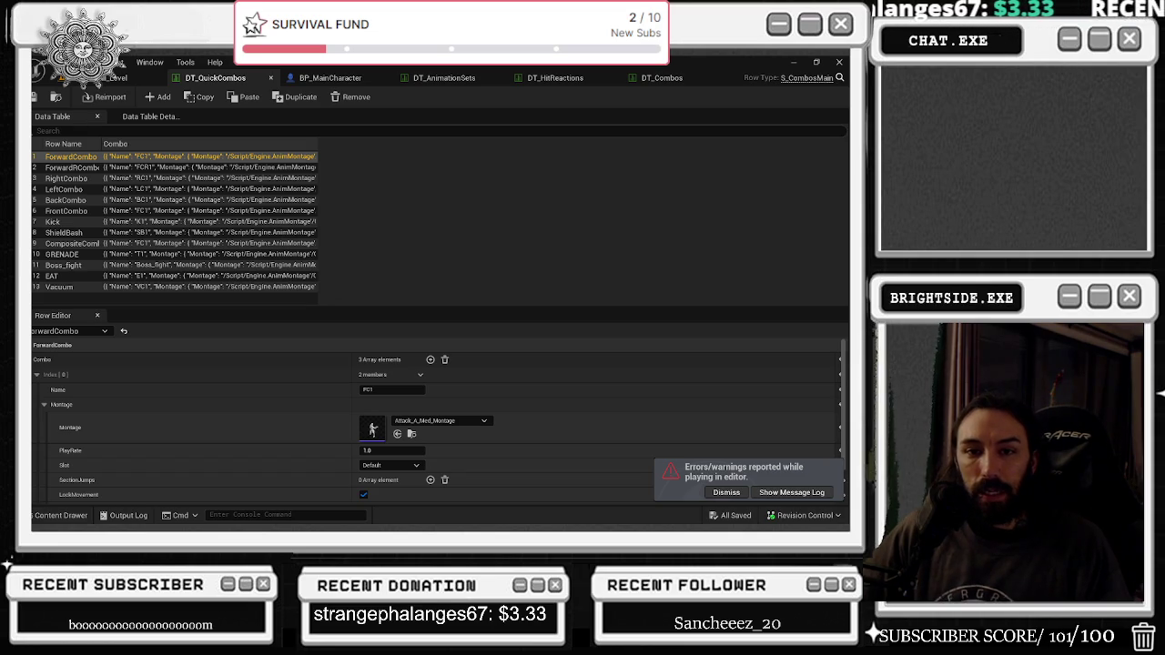
key("alt+Tab")
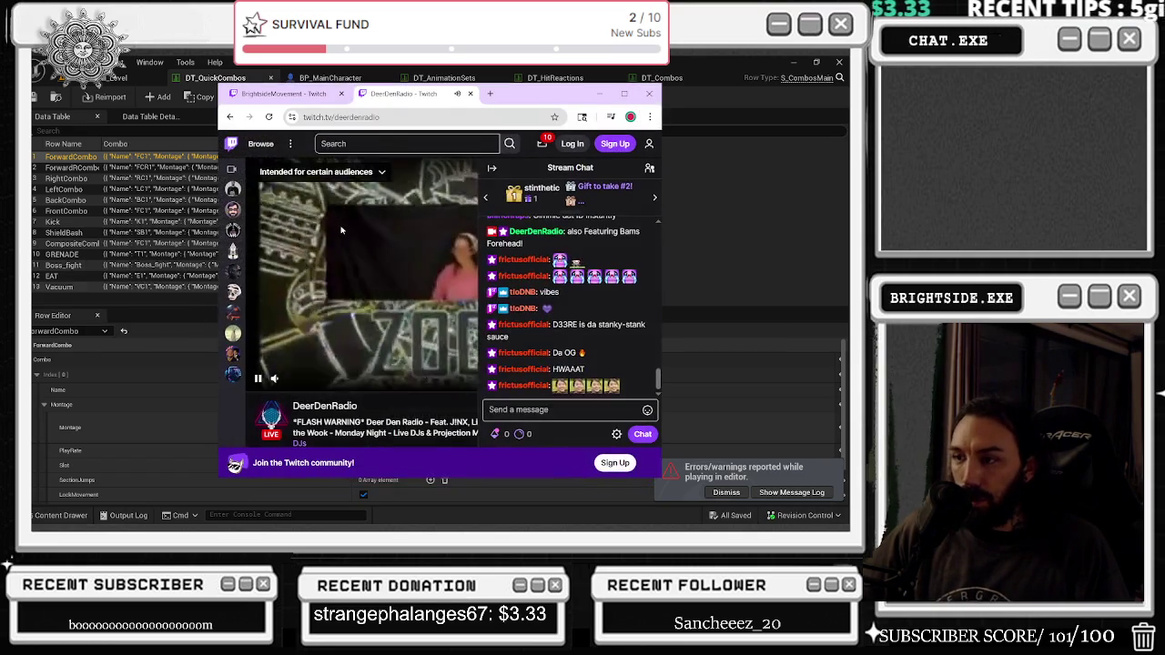
Move the Twitch window down and left, then return to the editor's level scene.
mouse_move(534, 100)
left_mouse_down()
mouse_move(292, 184)
mouse_move(0, 209)
left_mouse_up()
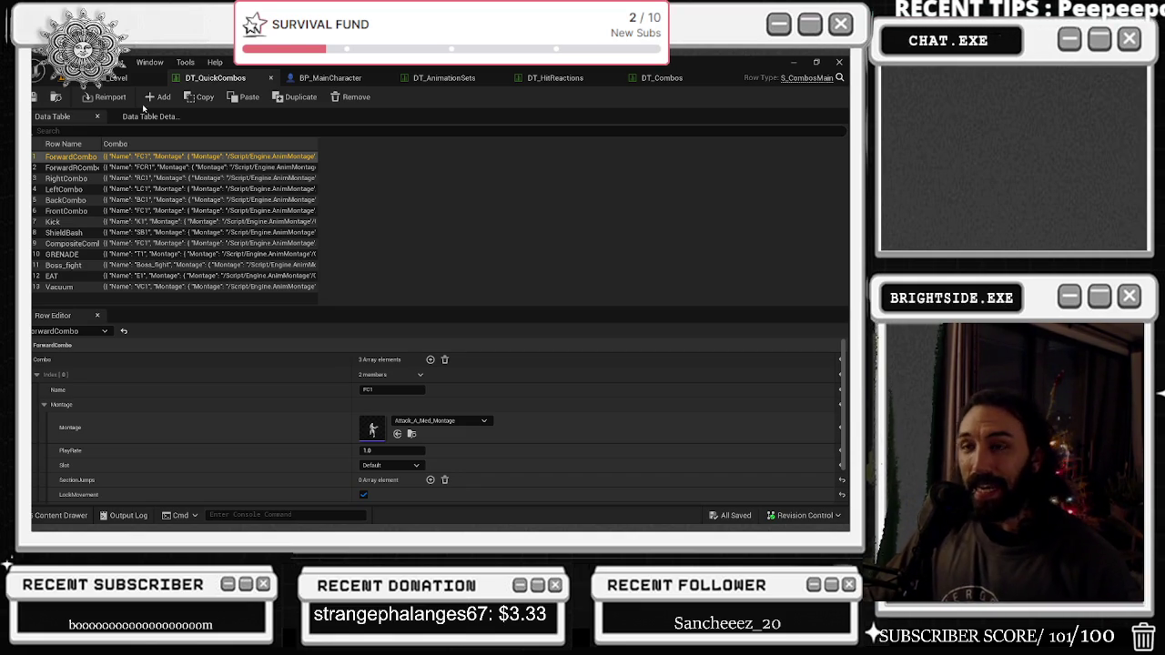
left_click(116, 78)
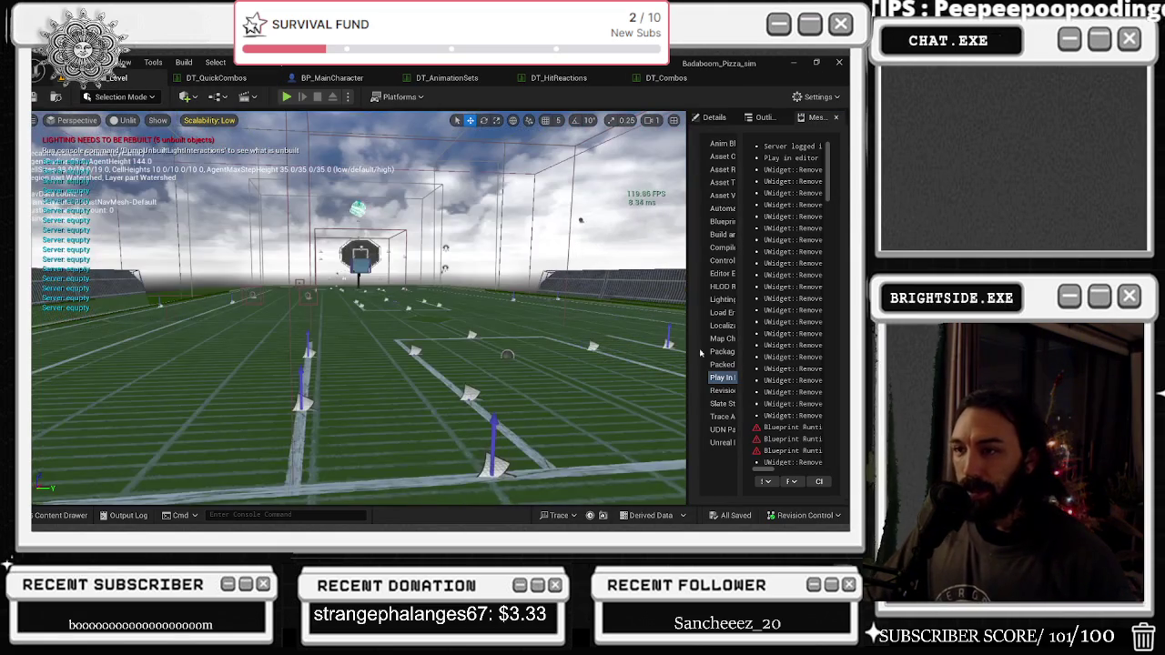
Return to DT_Combos, scroll up to ForwardCombo's FC3 entry, and open Ninja_triple_staff_ATTACK_Montage.
left_click(669, 77)
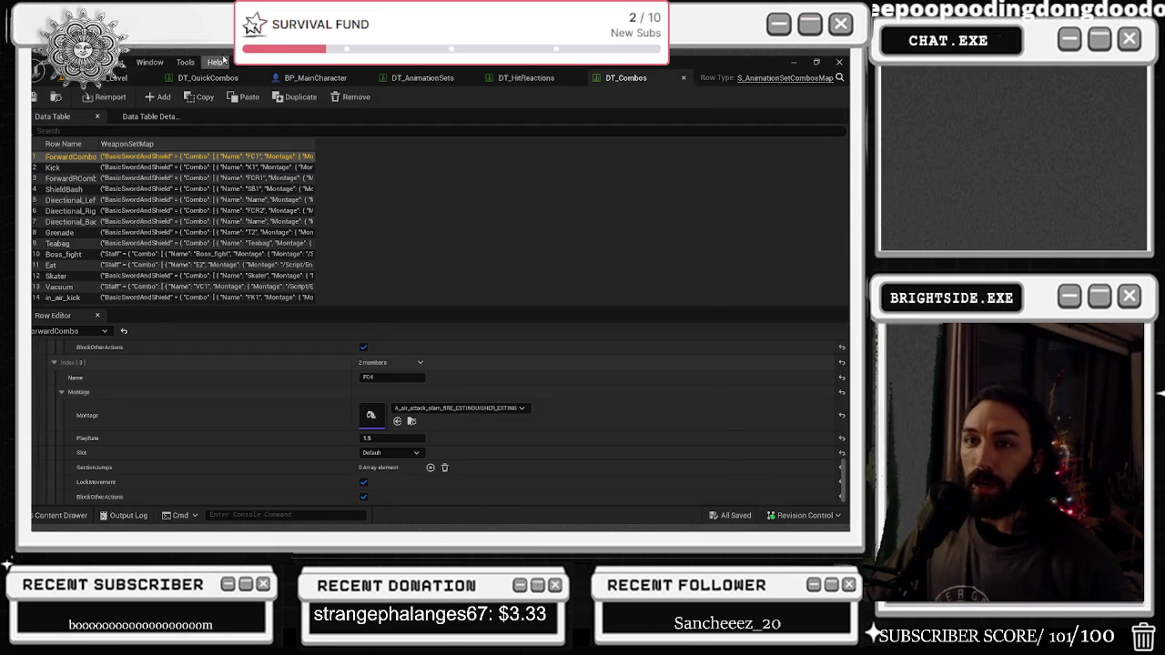
scroll(165, 406, "up", 2)
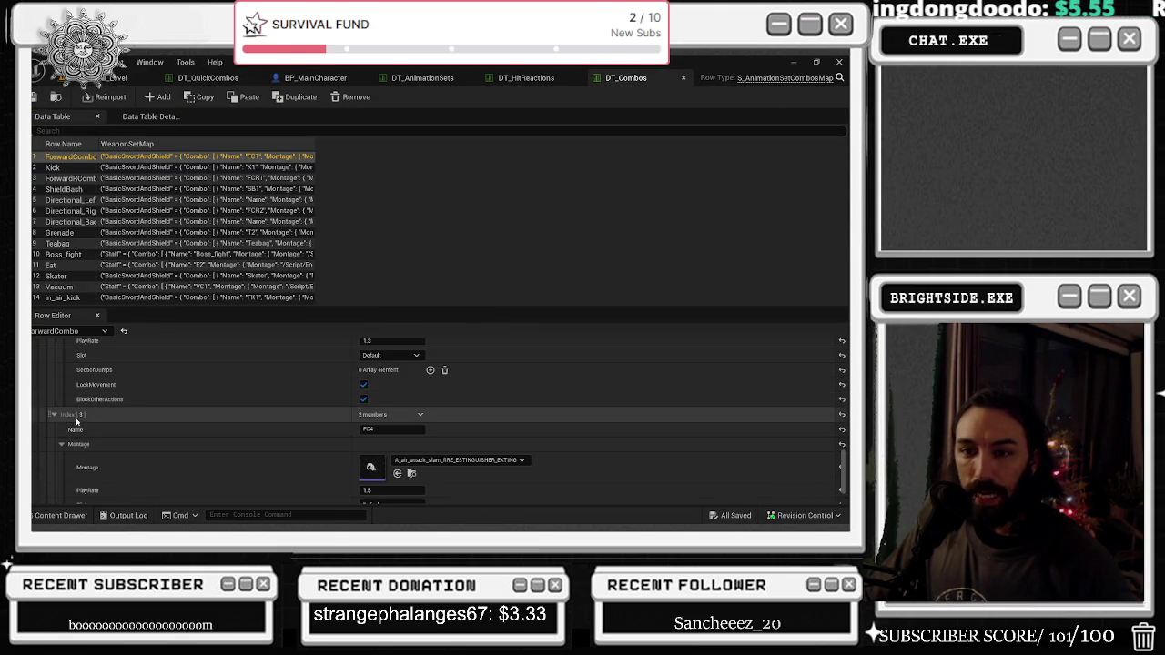
scroll(165, 406, "up", 2)
scroll(165, 406, "up", 2)
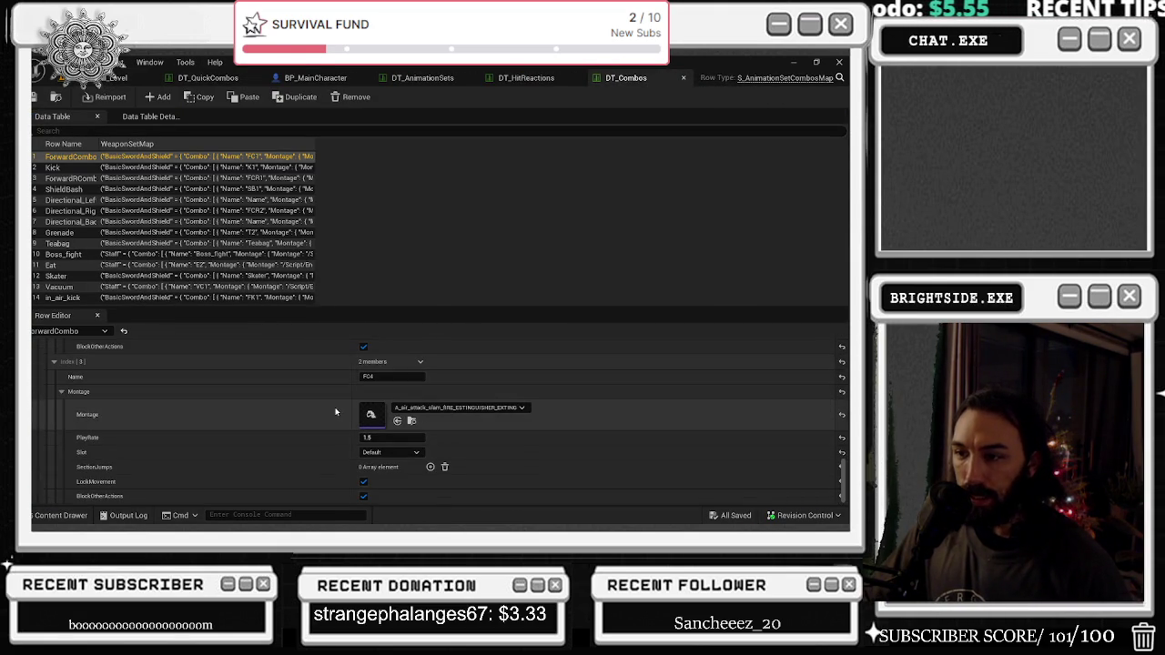
scroll(285, 426, "up", 2)
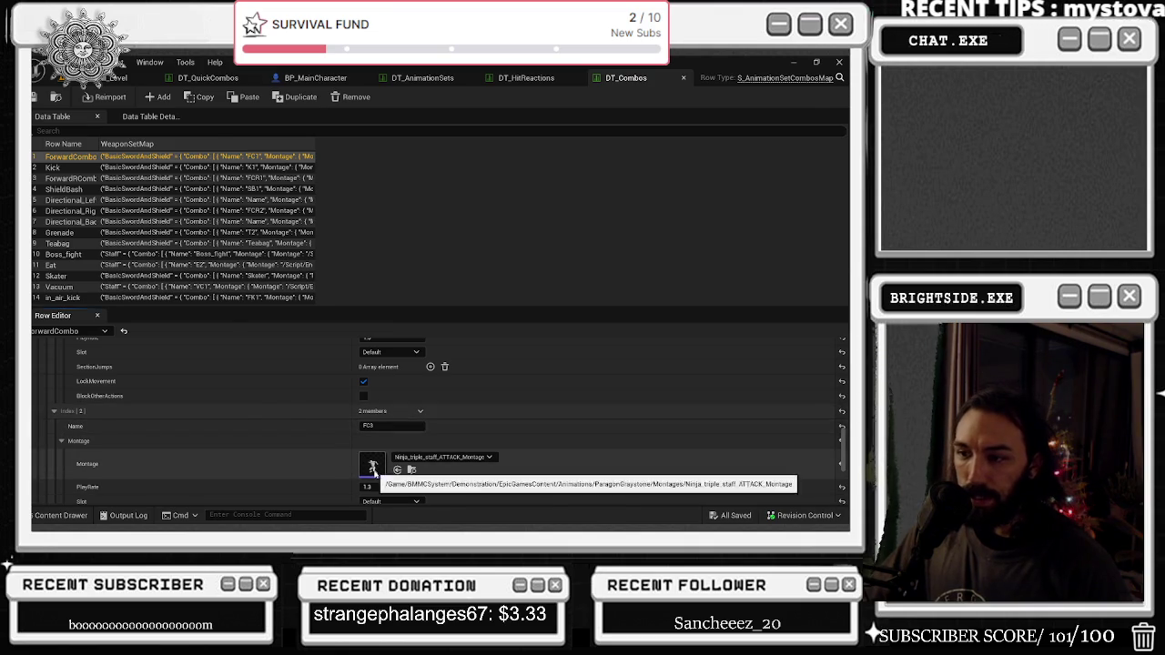
double_click(372, 466)
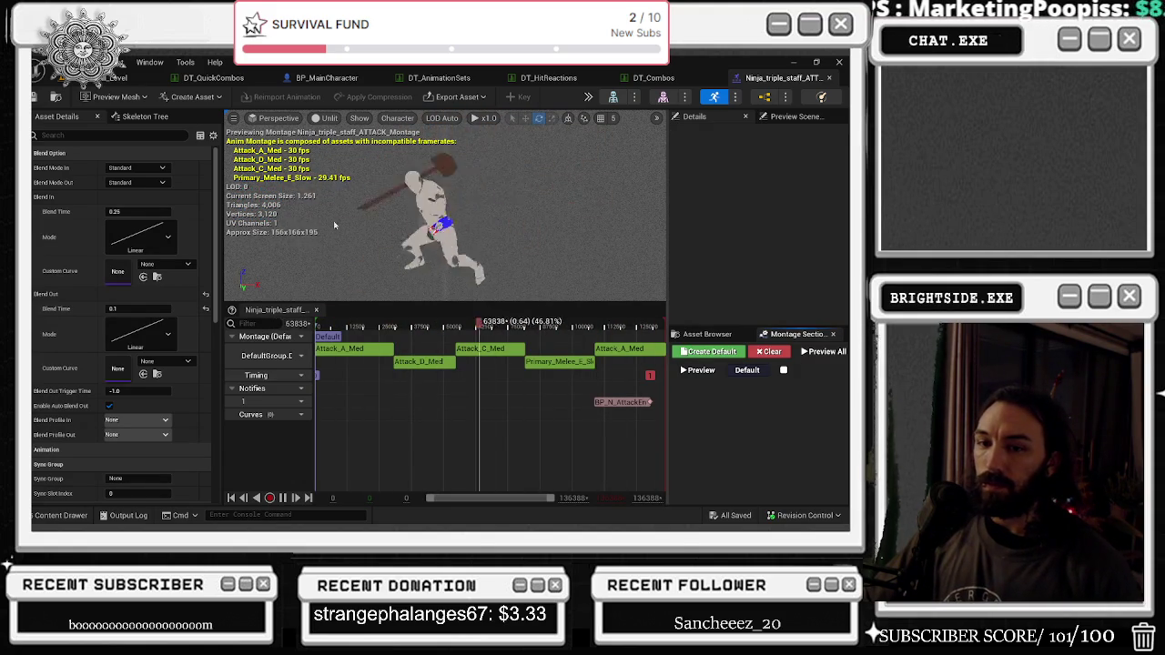
Look over the montage's asset settings and the skeleton's bone hierarchy.
scroll(155, 427, "down", 2)
scroll(155, 434, "down", 3)
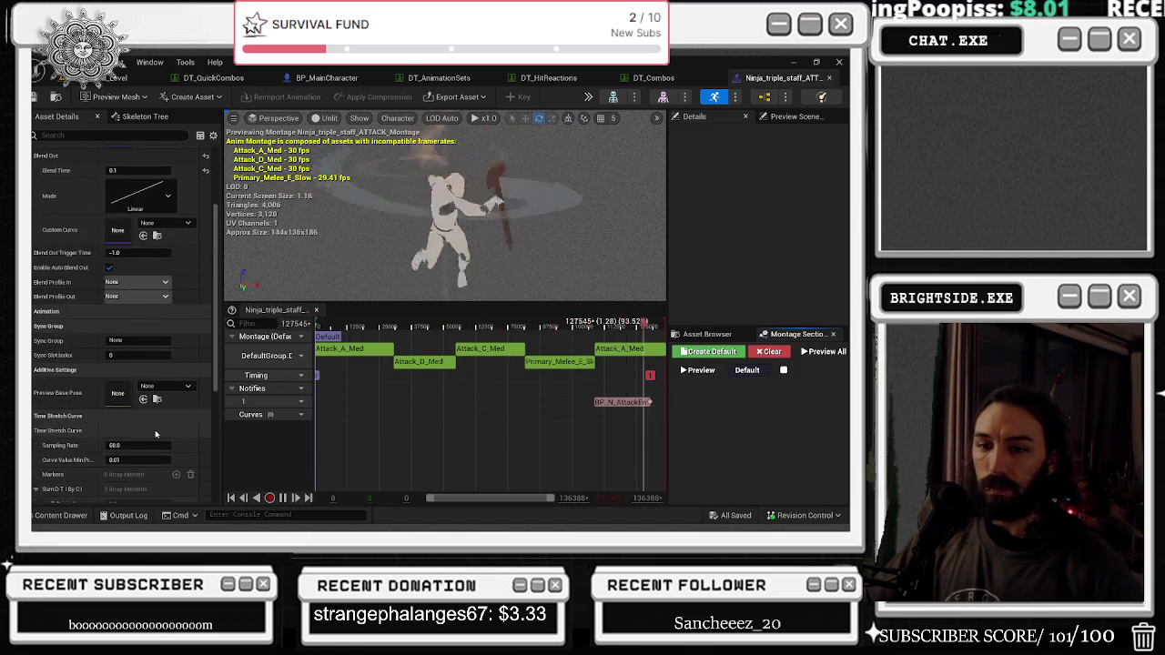
scroll(159, 437, "down", 3)
scroll(162, 440, "down", 2)
scroll(167, 441, "up", 2)
scroll(164, 435, "up", 3)
scroll(162, 430, "up", 2)
scroll(159, 423, "up", 3)
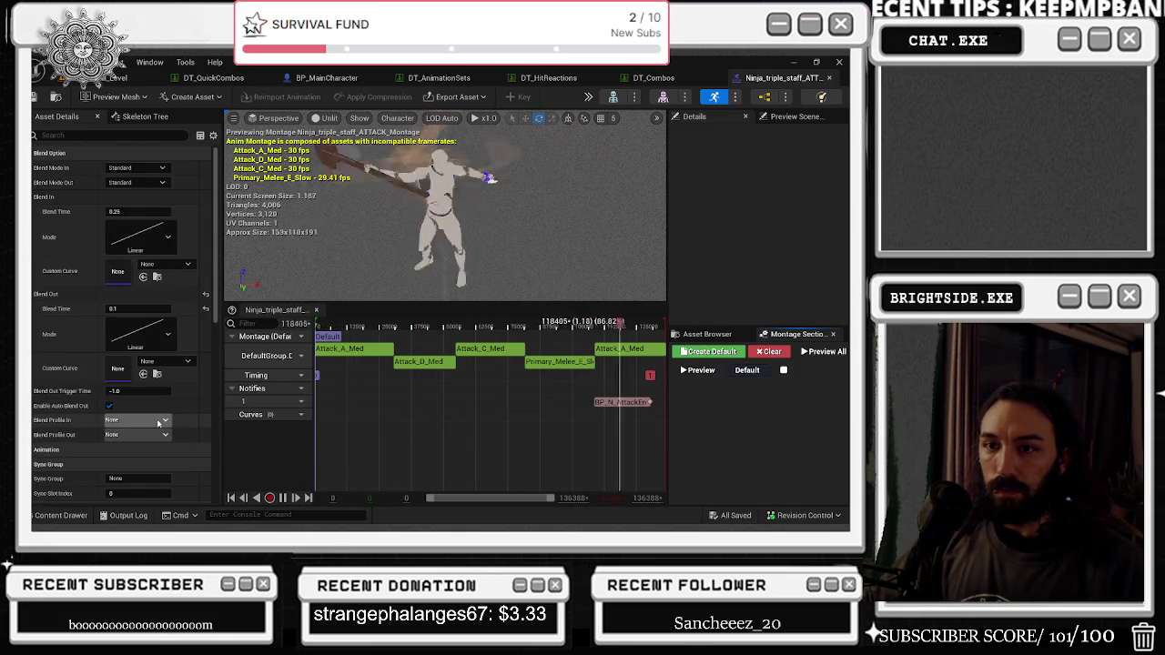
left_click(146, 117)
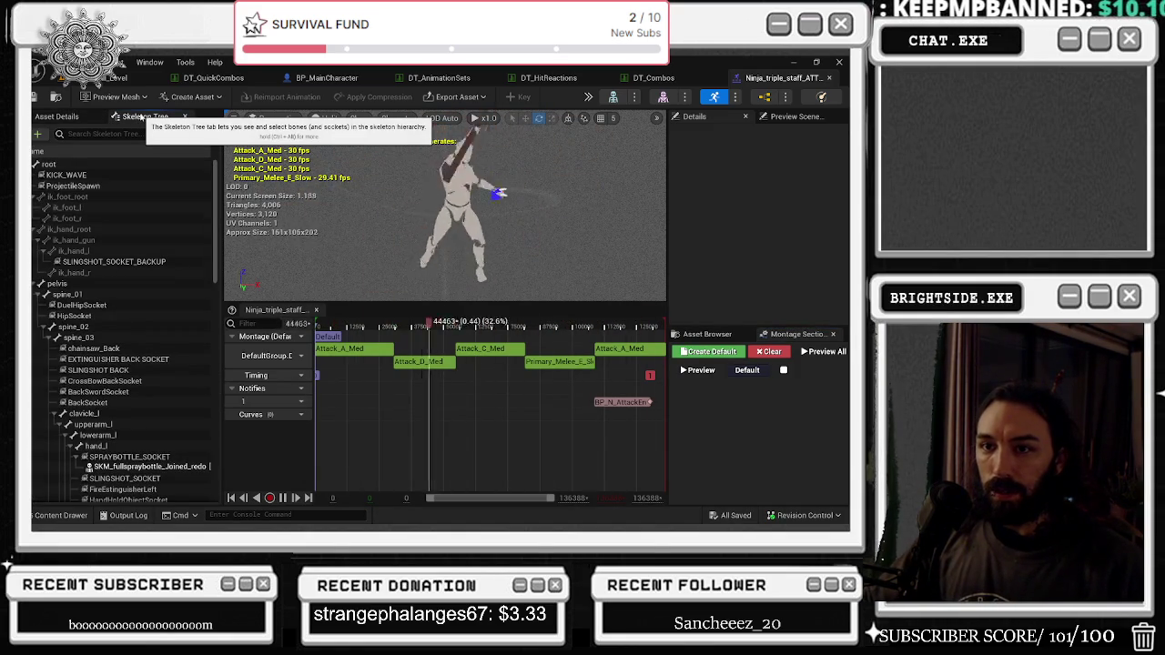
left_click(56, 117)
scroll(99, 382, "down", 1)
scroll(99, 382, "down", 1)
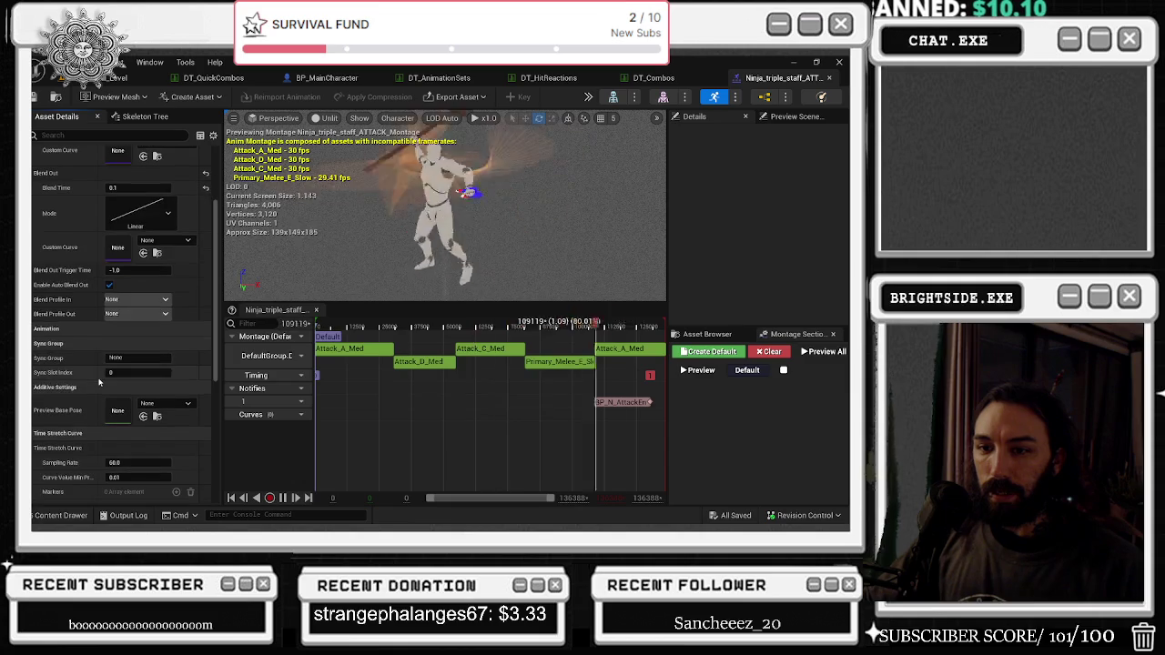
Try a play rate of 2 on the Attack_A_Med segment, undo it, and return to DT_Combos.
left_click(351, 349)
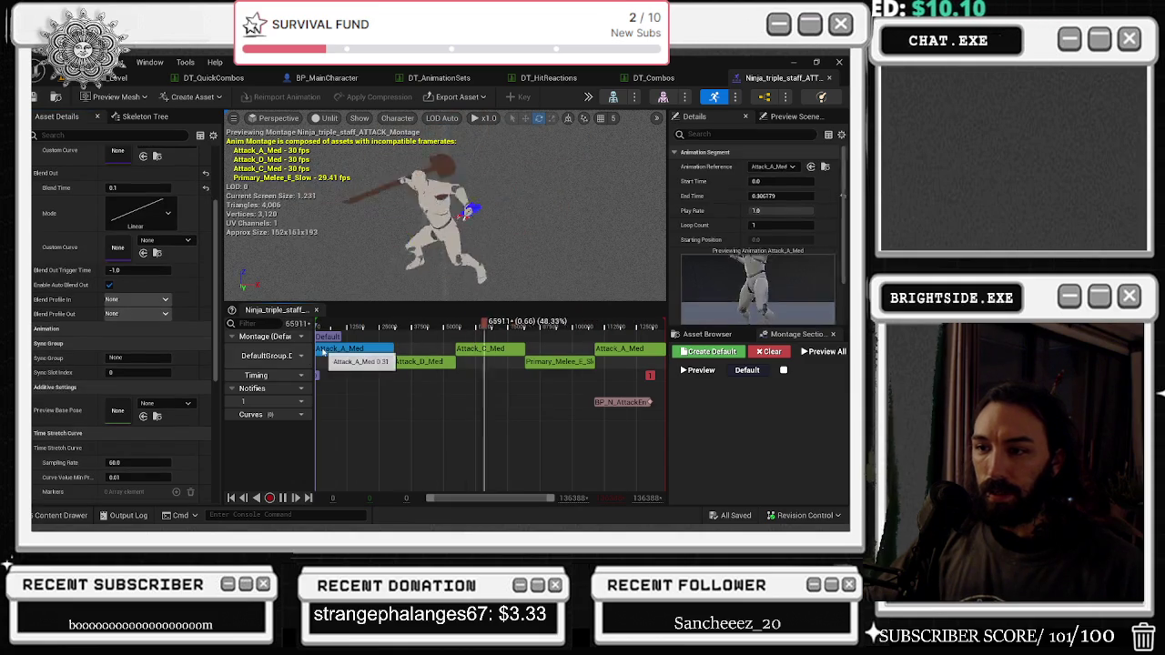
left_click(752, 210)
type("2")
key("Return")
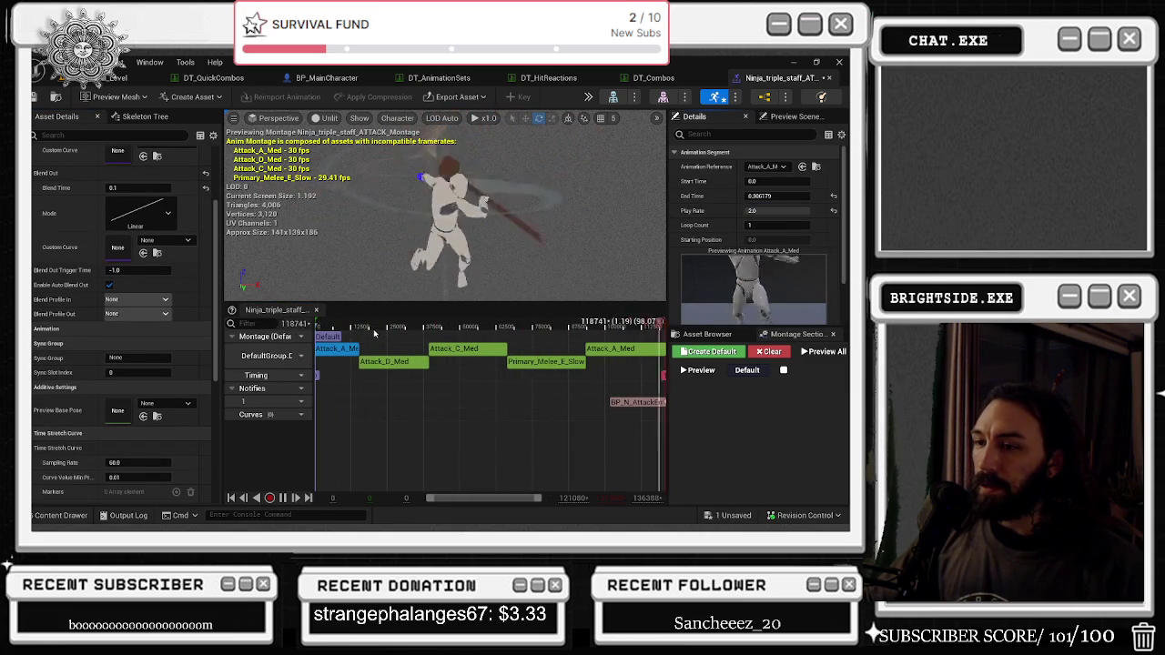
key("ctrl+z")
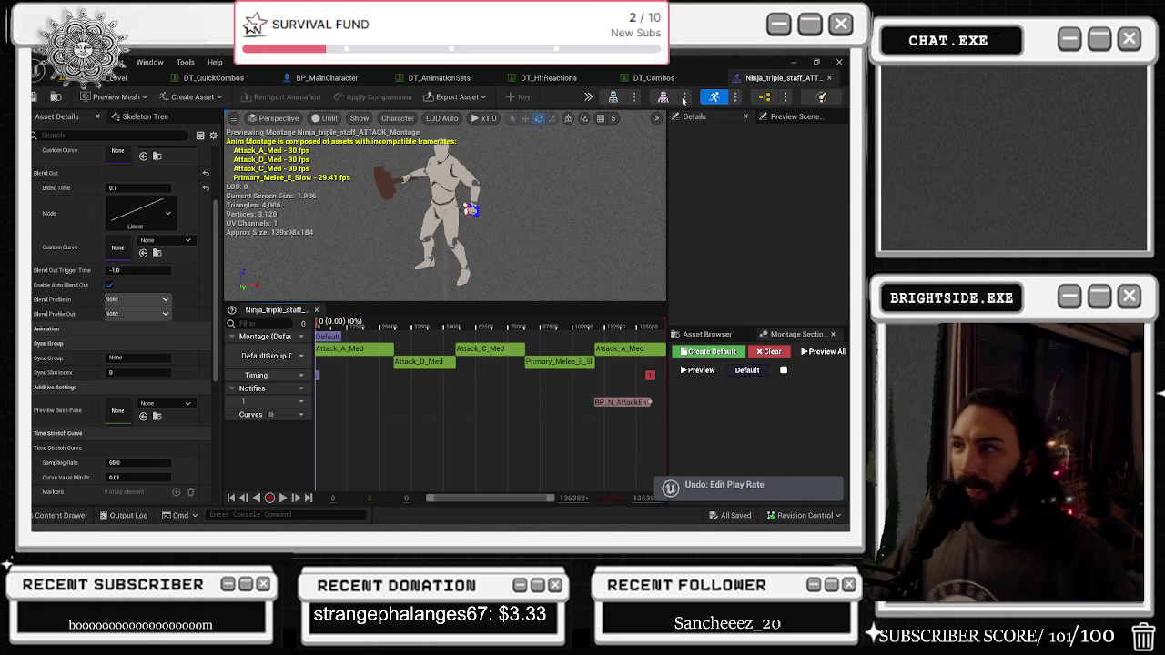
left_click(654, 77)
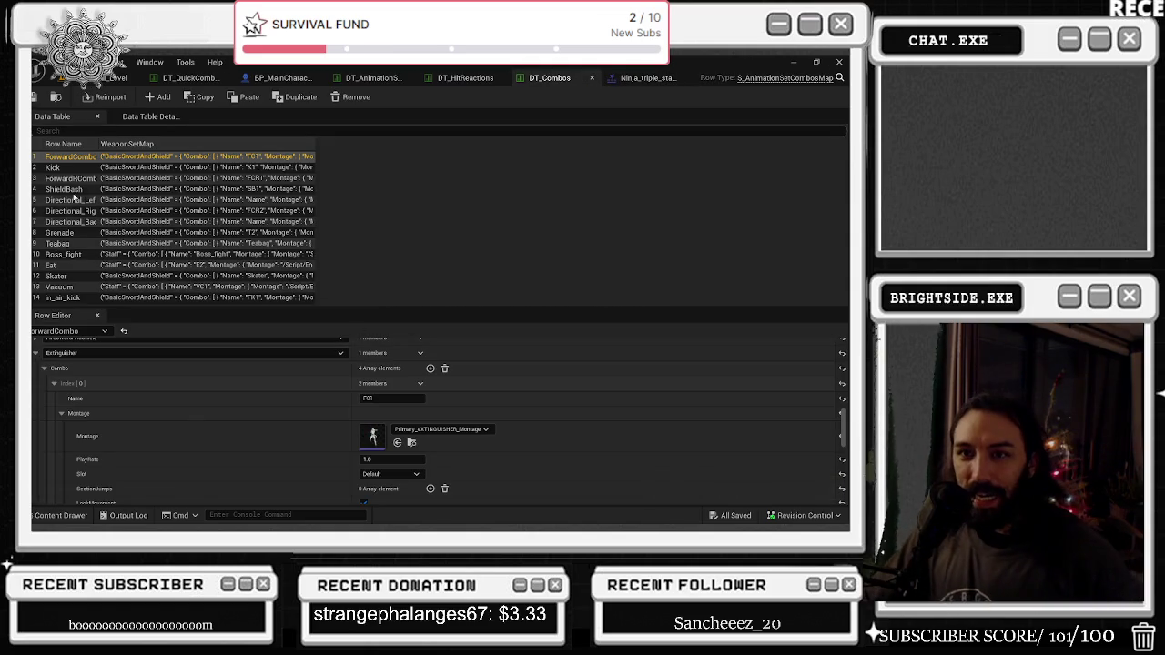
Save DT_Combos with FC4's PlayRate set to 1.416267.
scroll(187, 432, "down", 2)
scroll(190, 431, "down", 1)
scroll(190, 430, "down", 1)
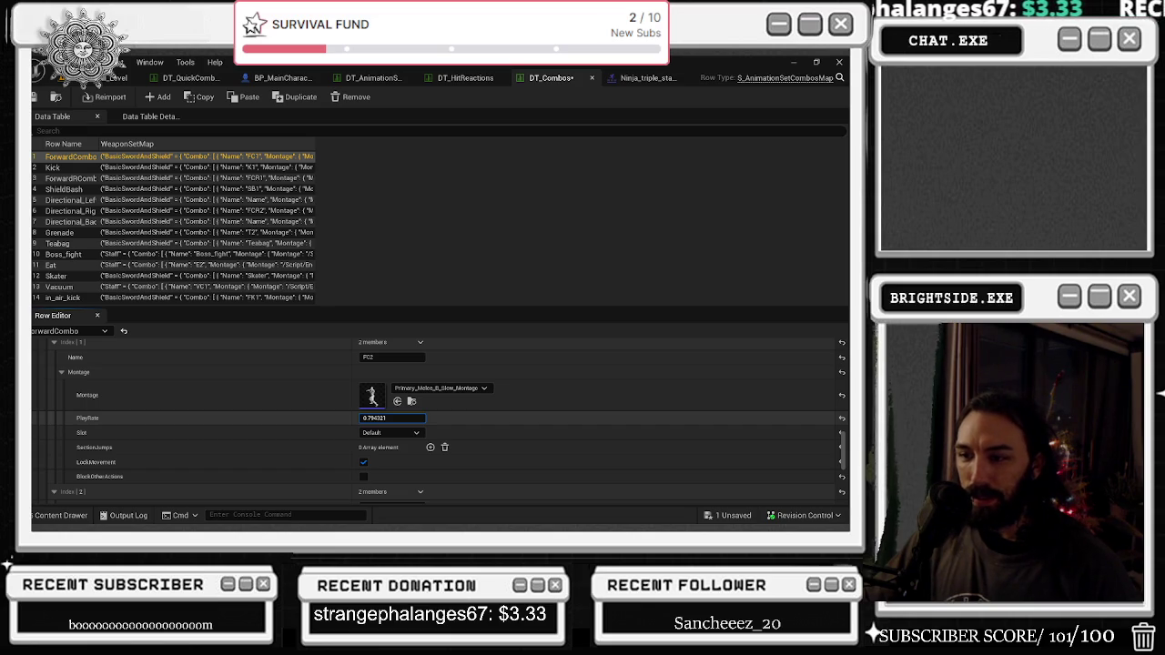
scroll(364, 418, "down", 3)
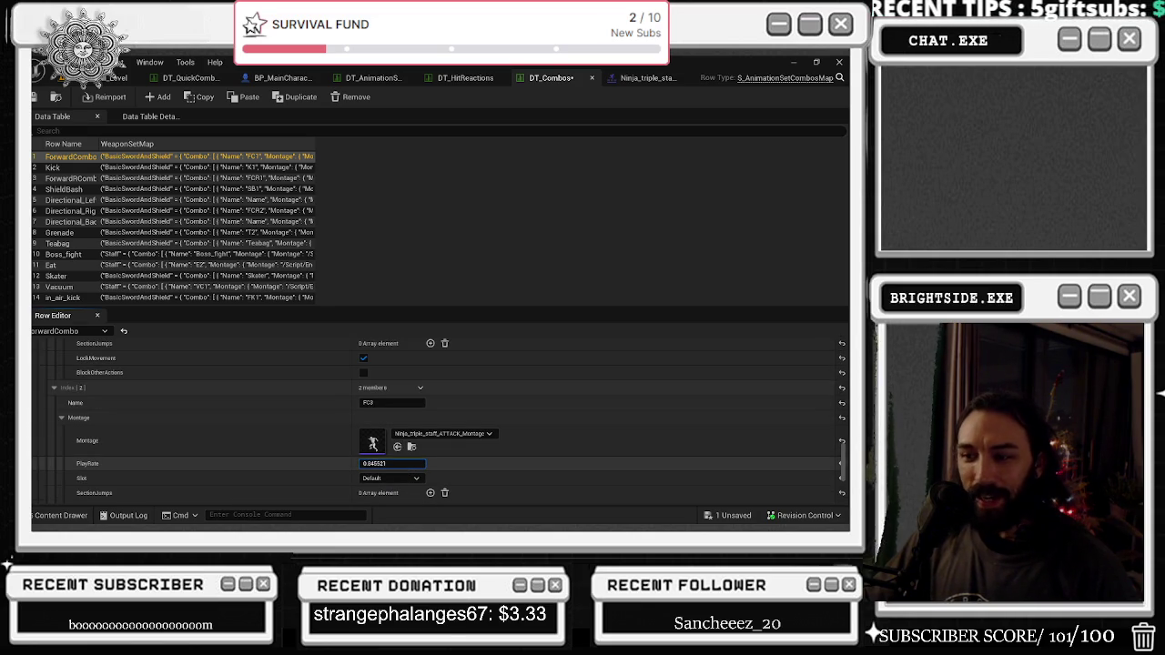
scroll(382, 462, "down", 2)
scroll(319, 465, "down", 2)
scroll(319, 465, "down", 1)
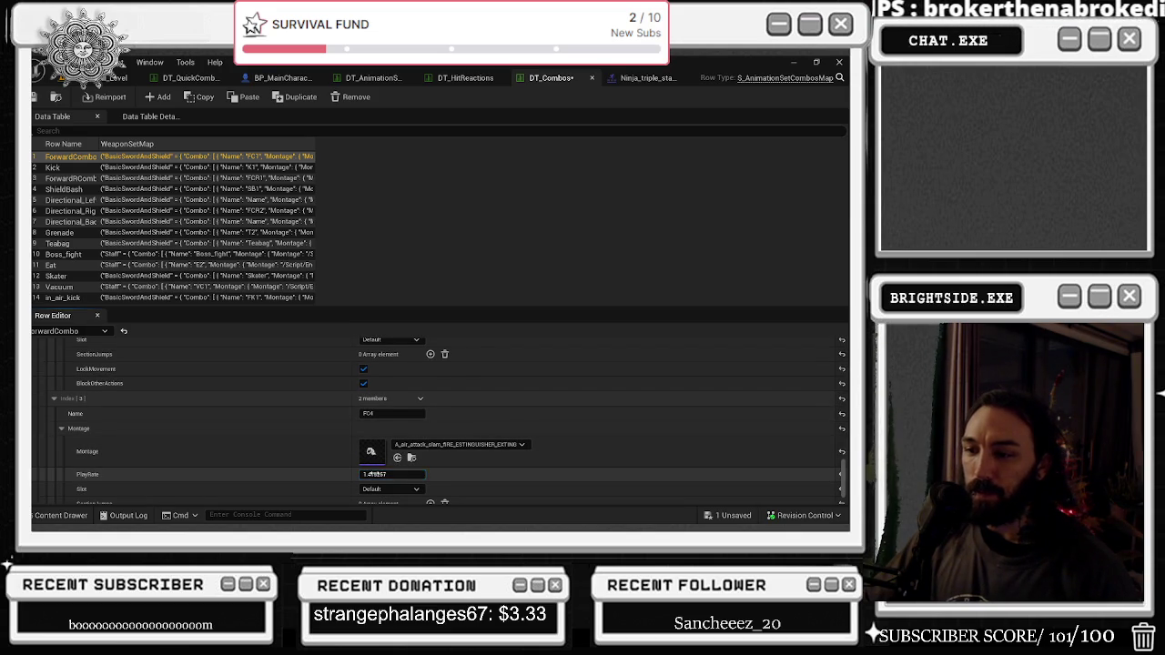
left_click(734, 516)
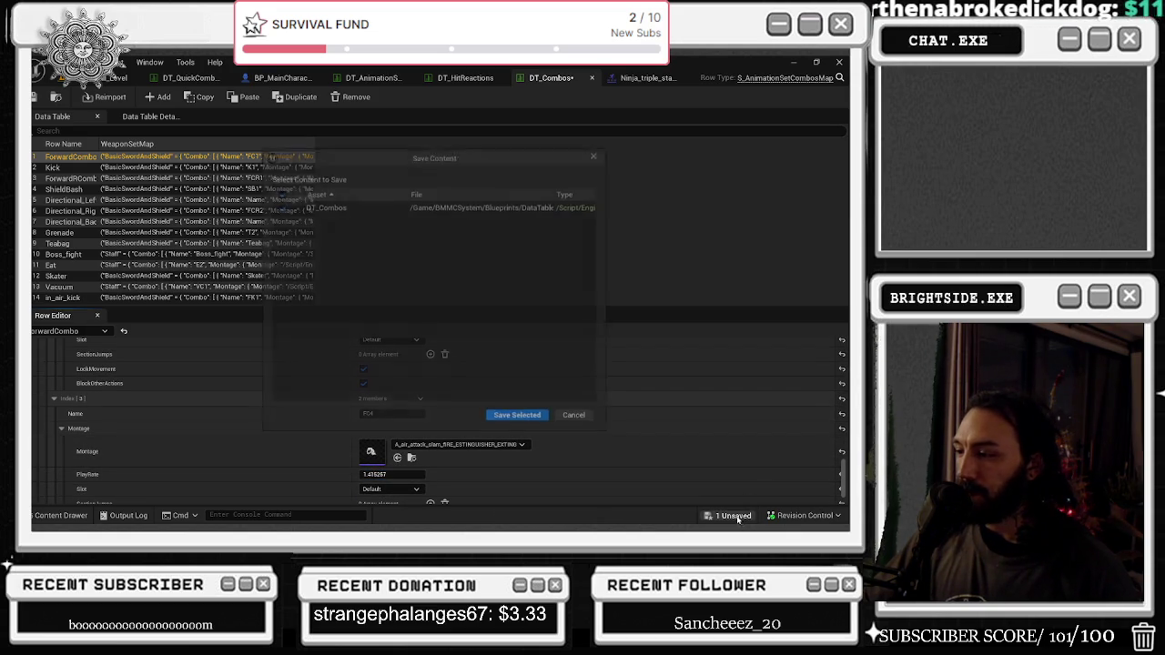
left_click(516, 414)
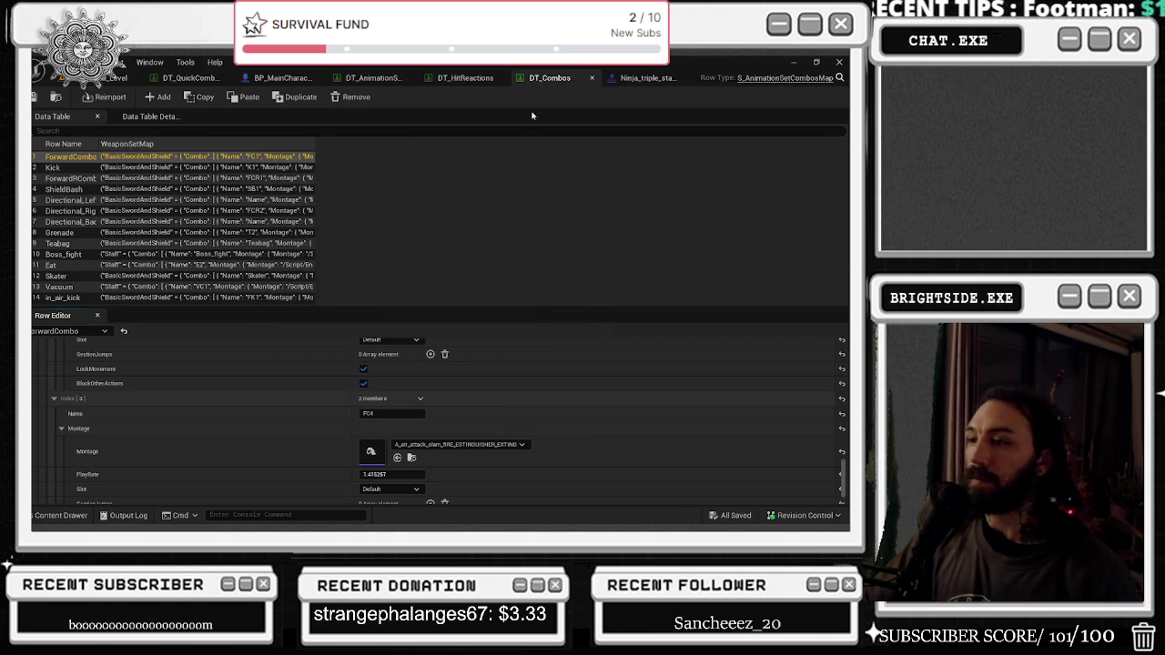
Collapse the FC4 entry and reopen FC3's Ninja_triple_staff_ATTACK_Montage.
left_click(53, 400)
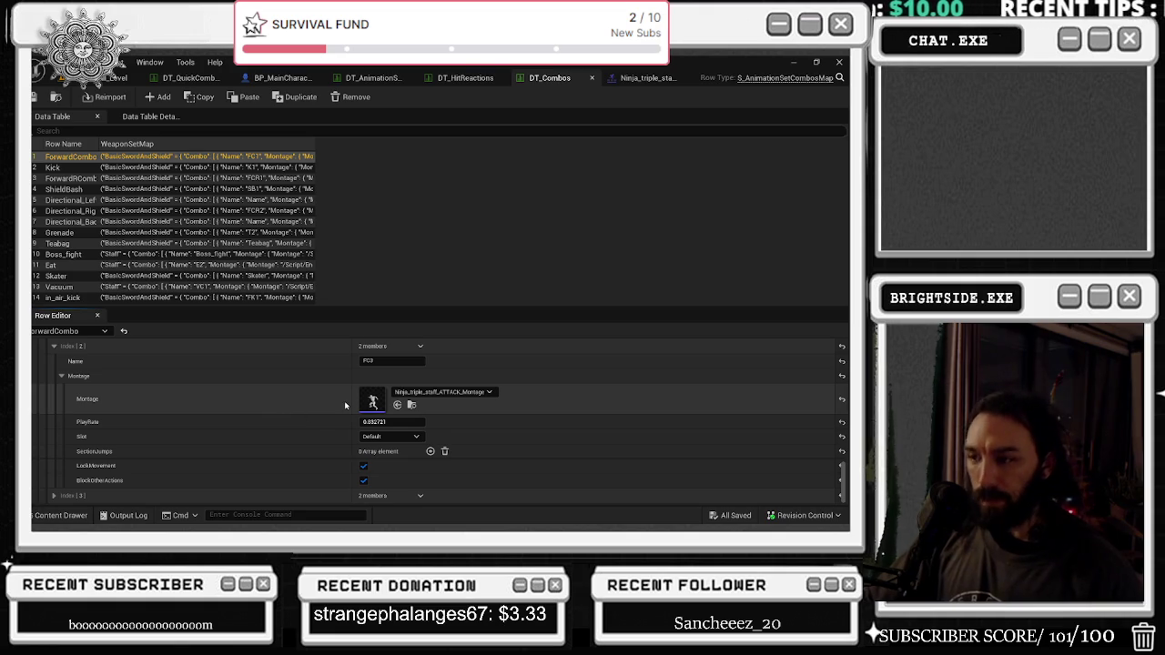
scroll(305, 446, "up", 3)
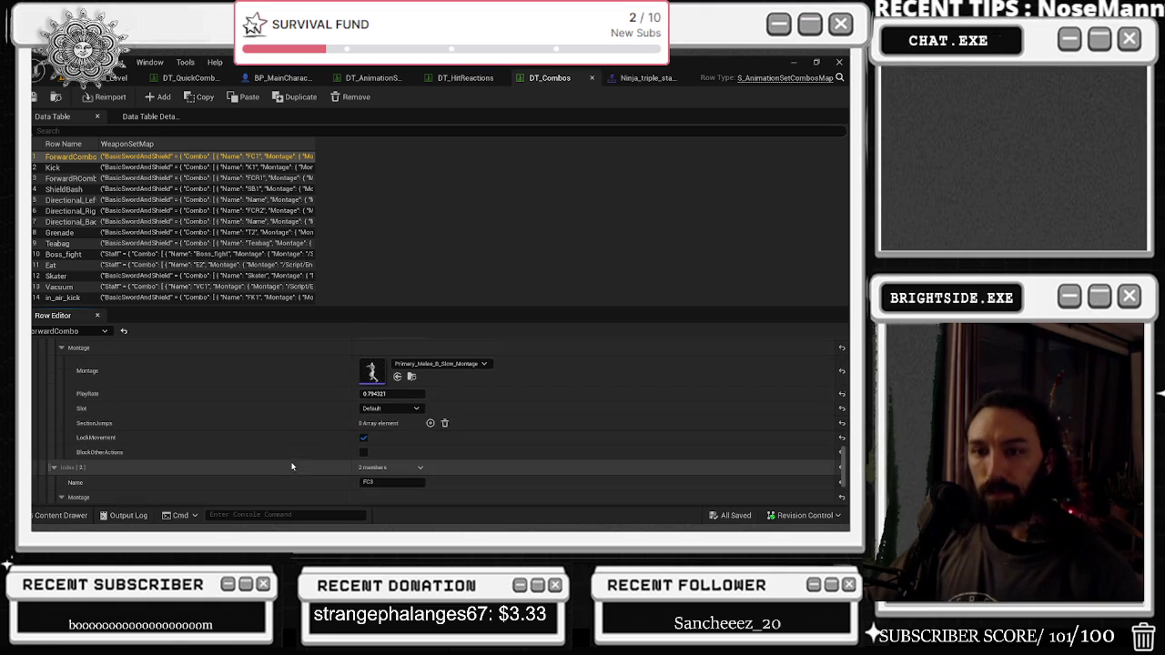
scroll(297, 466, "down", 3)
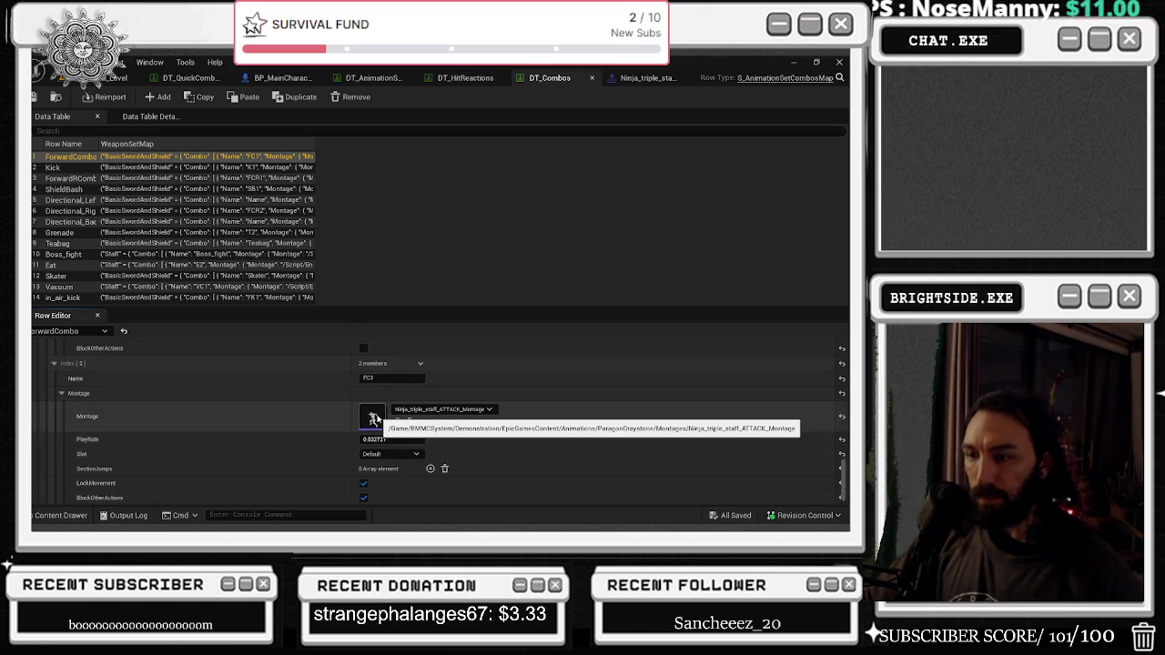
double_click(370, 418)
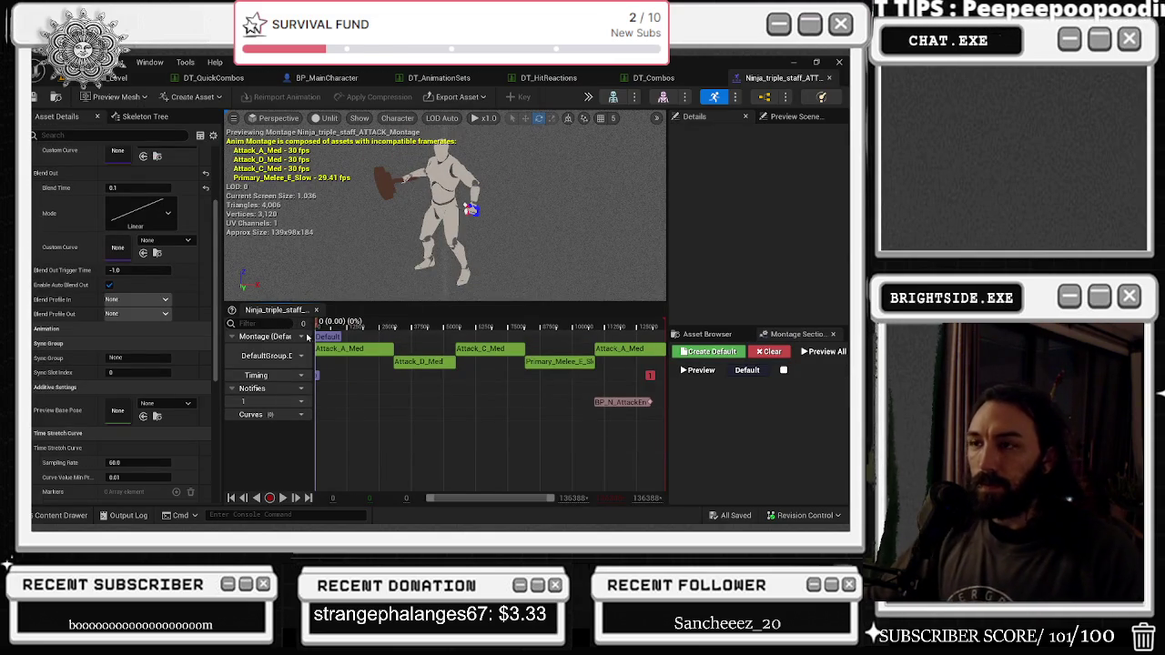
Select the Attack_A_Med segment and pause the preview at about 0.50 seconds.
left_click(349, 350)
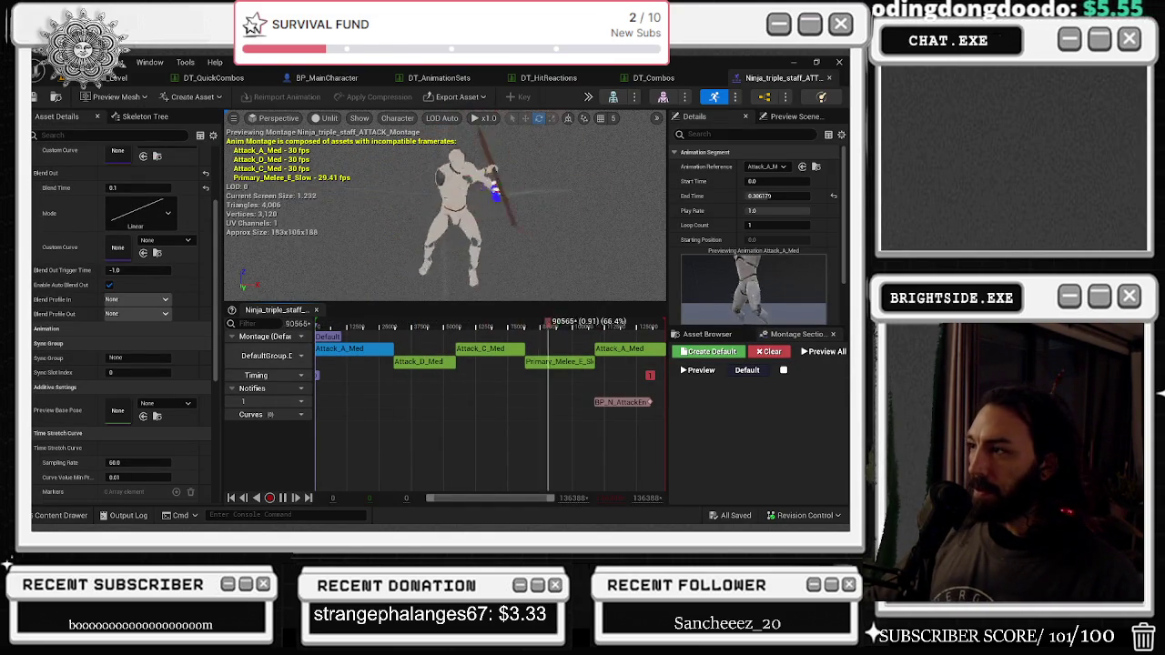
scroll(688, 193, "down", 3)
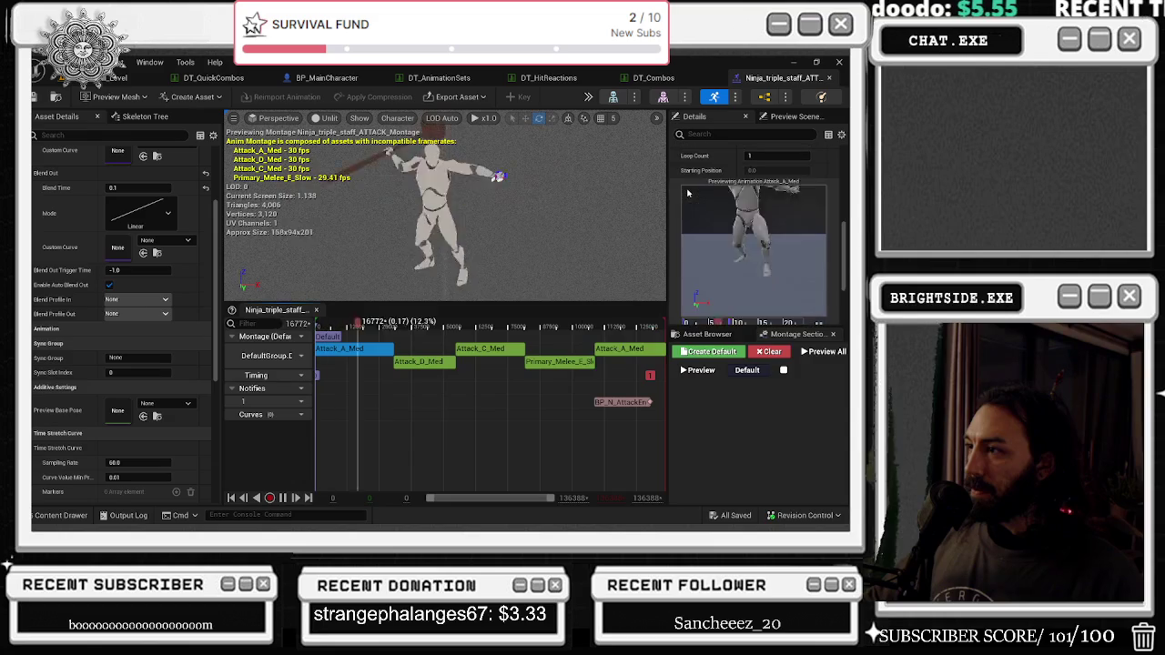
left_click(357, 325)
left_click_drag(358, 326, 534, 331)
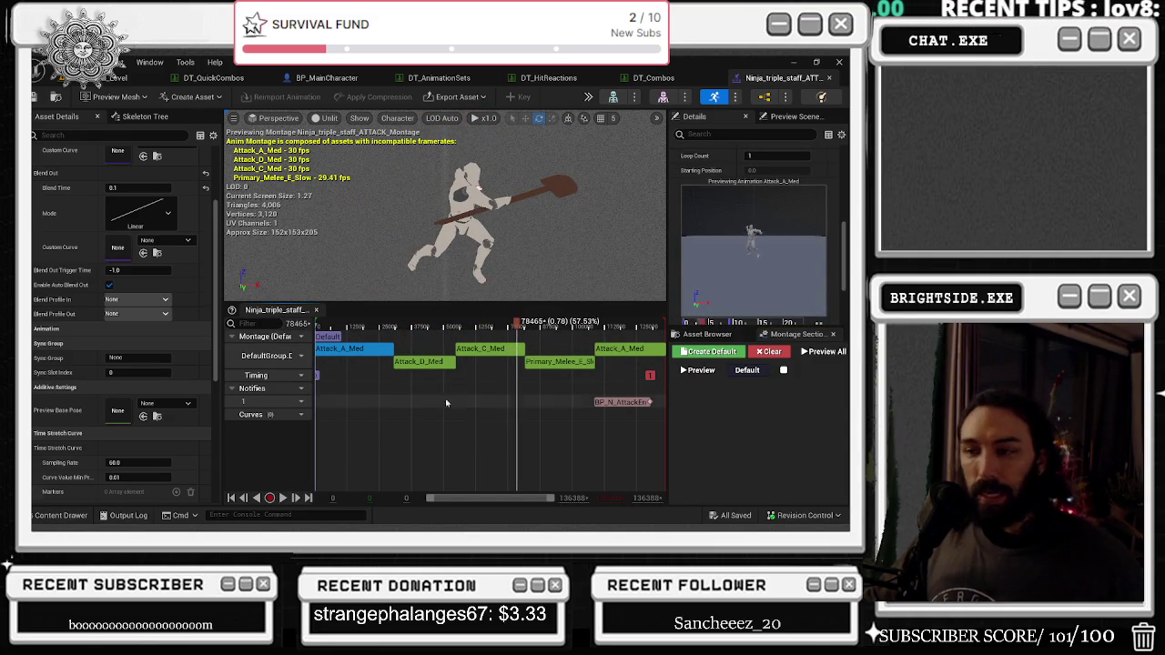
Open the Attack_A_Med animation asset and inspect its BP_N_HitScan notify settings.
right_click(380, 352)
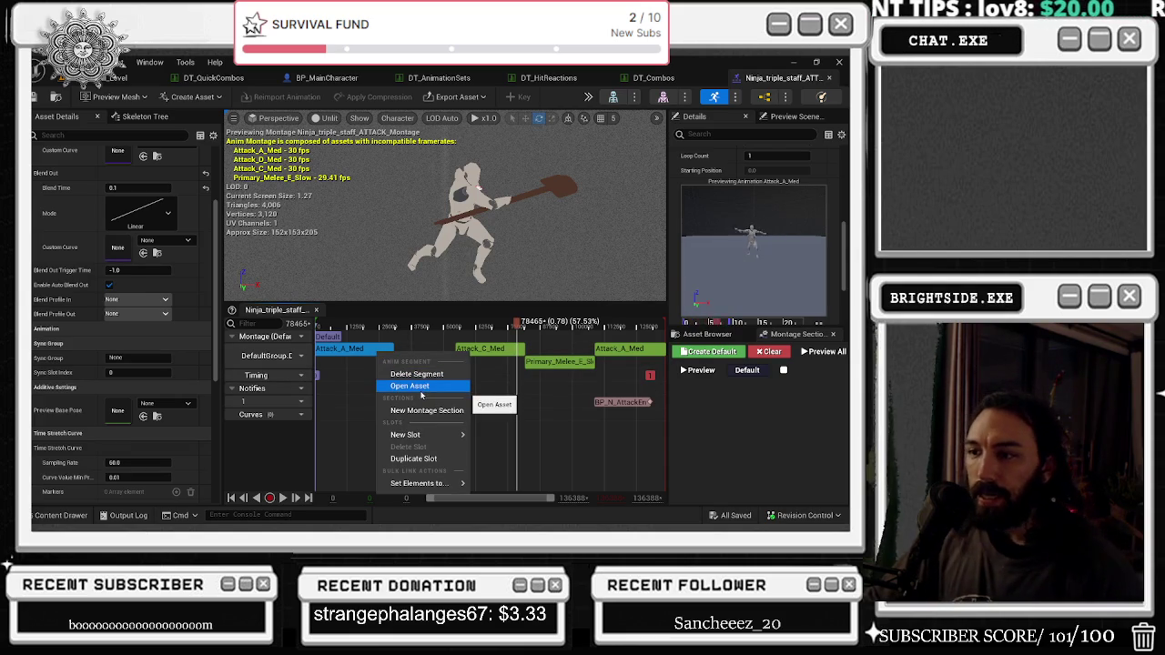
left_click(421, 393)
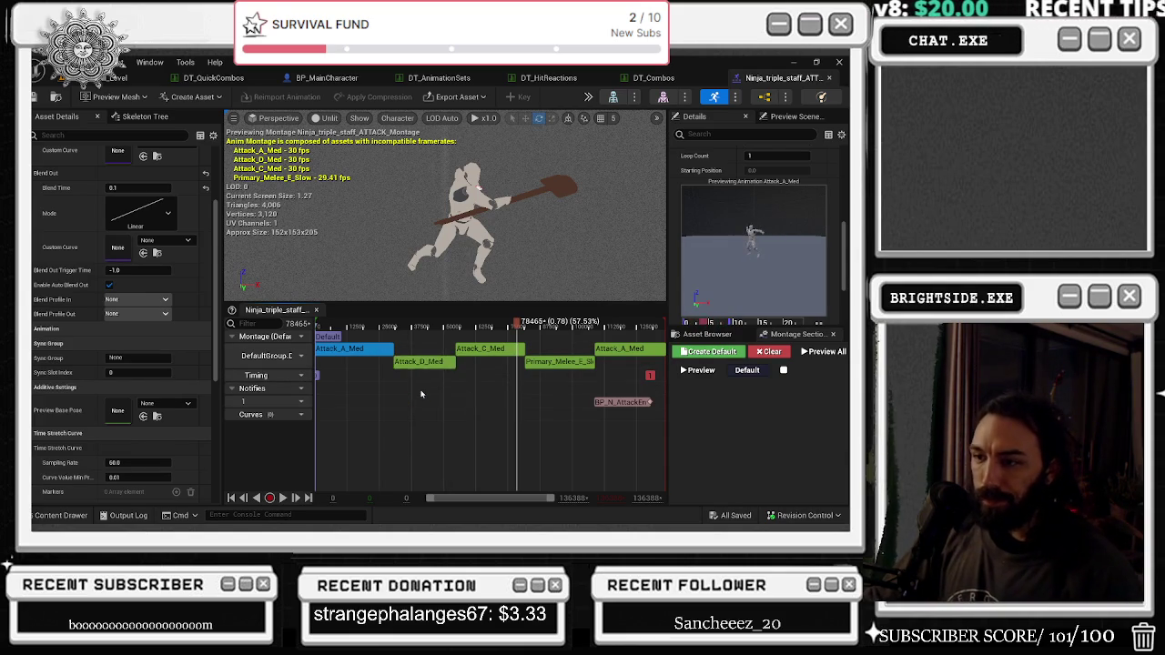
left_click(427, 352)
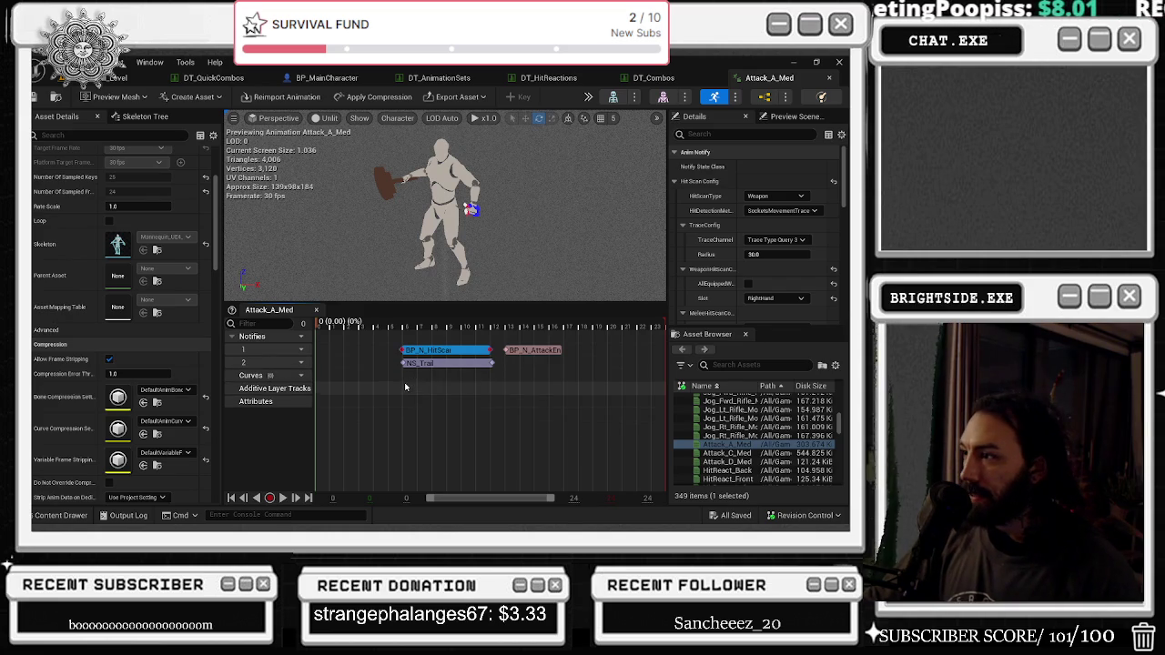
Browse the content assets, then preview FC3's Ninja_triple_staff_ATTACK montage from DT_Combos and close it.
scroll(798, 188, "down", 2)
scroll(797, 196, "down", 2)
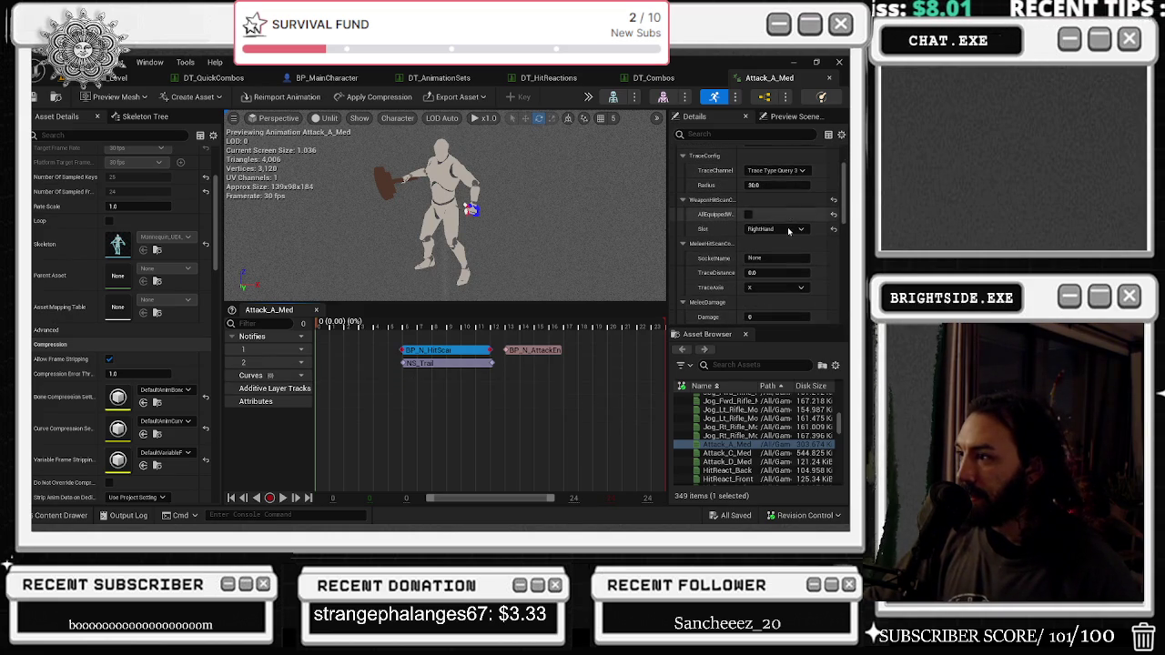
scroll(782, 231, "down", 1)
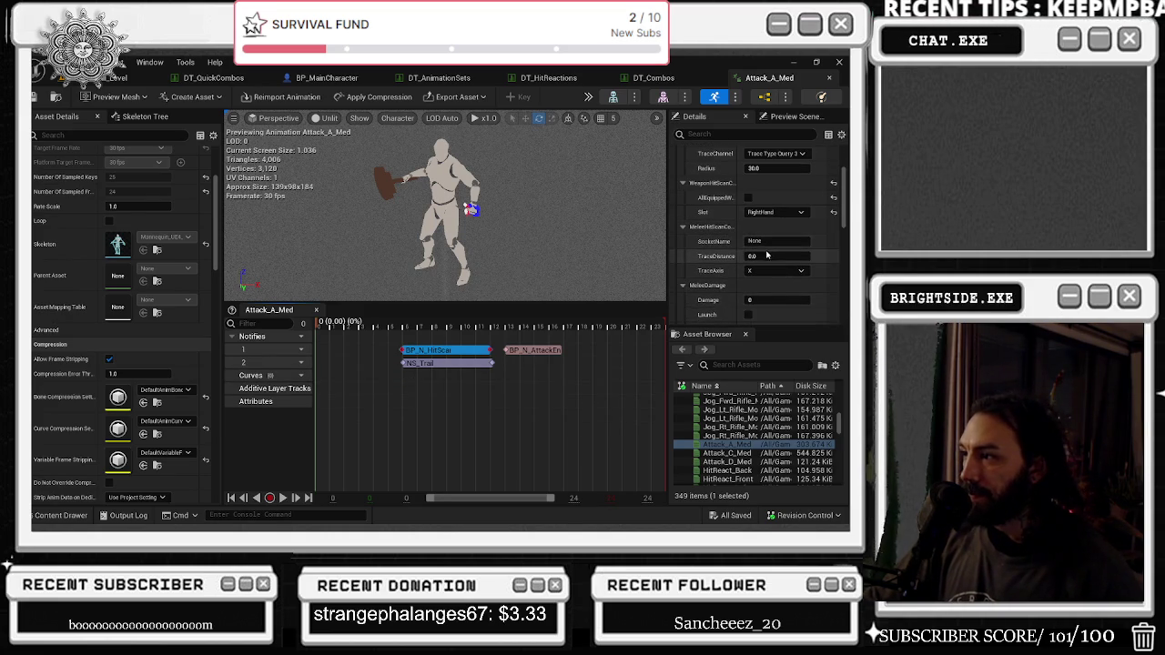
scroll(758, 235, "down", 2)
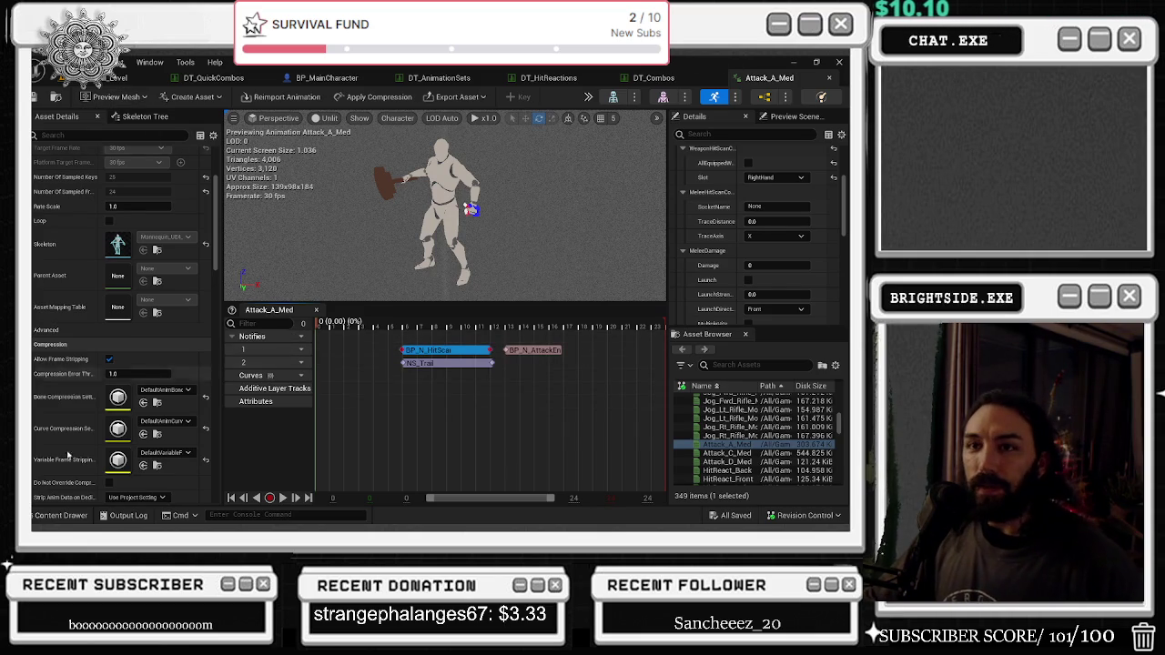
left_click(64, 516)
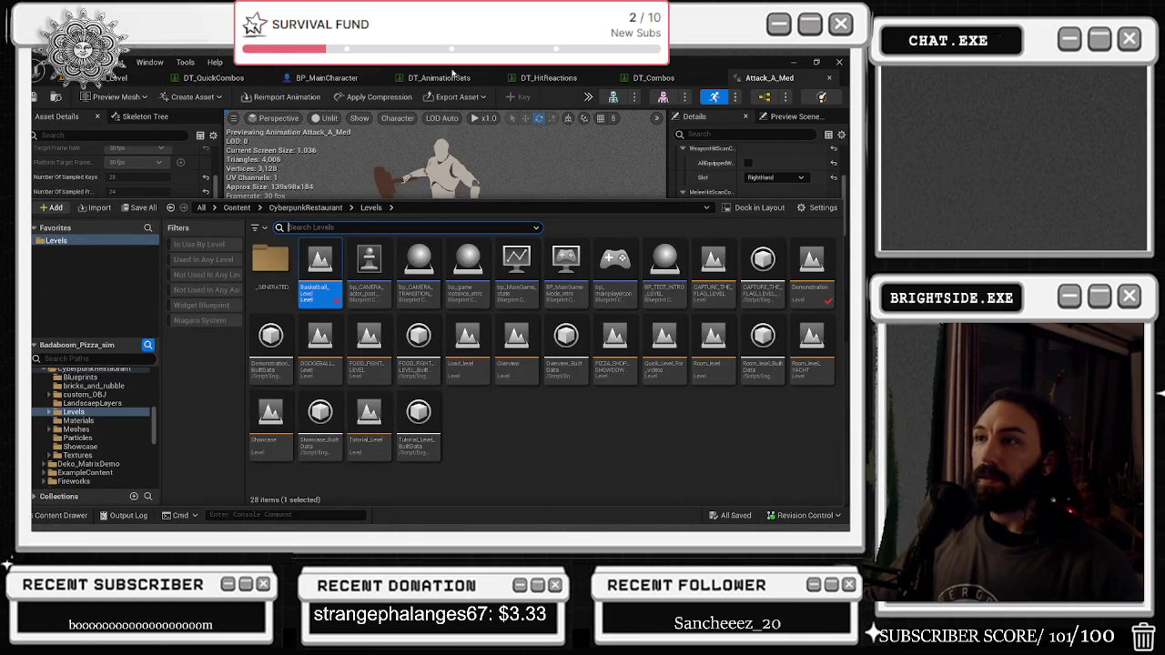
left_click(654, 78)
double_click(374, 417)
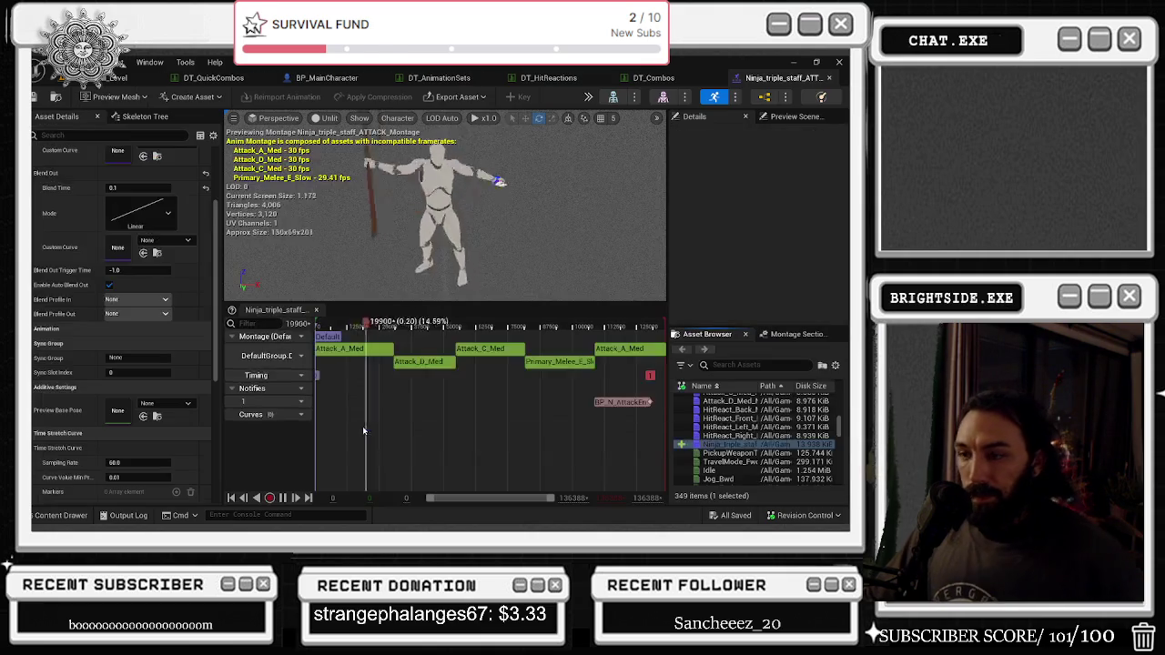
key("ctrl+w")
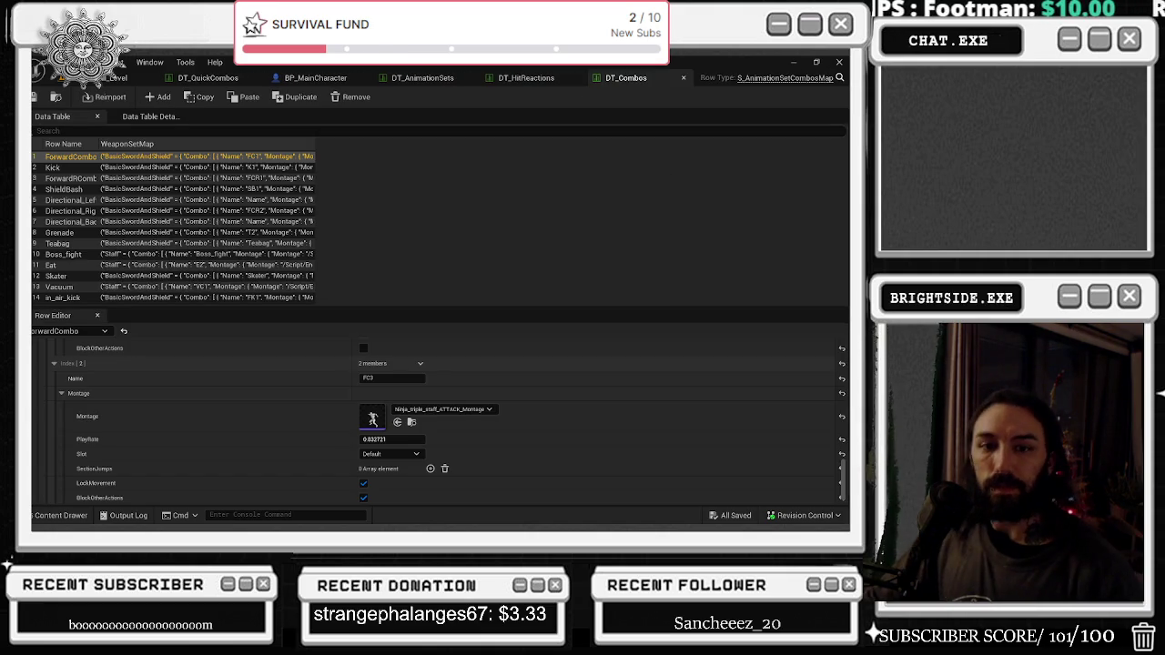
Select the Kick row, collapse Staff, and expand BasicSwordAndShield's five-step Combo list.
scroll(155, 387, "up", 3)
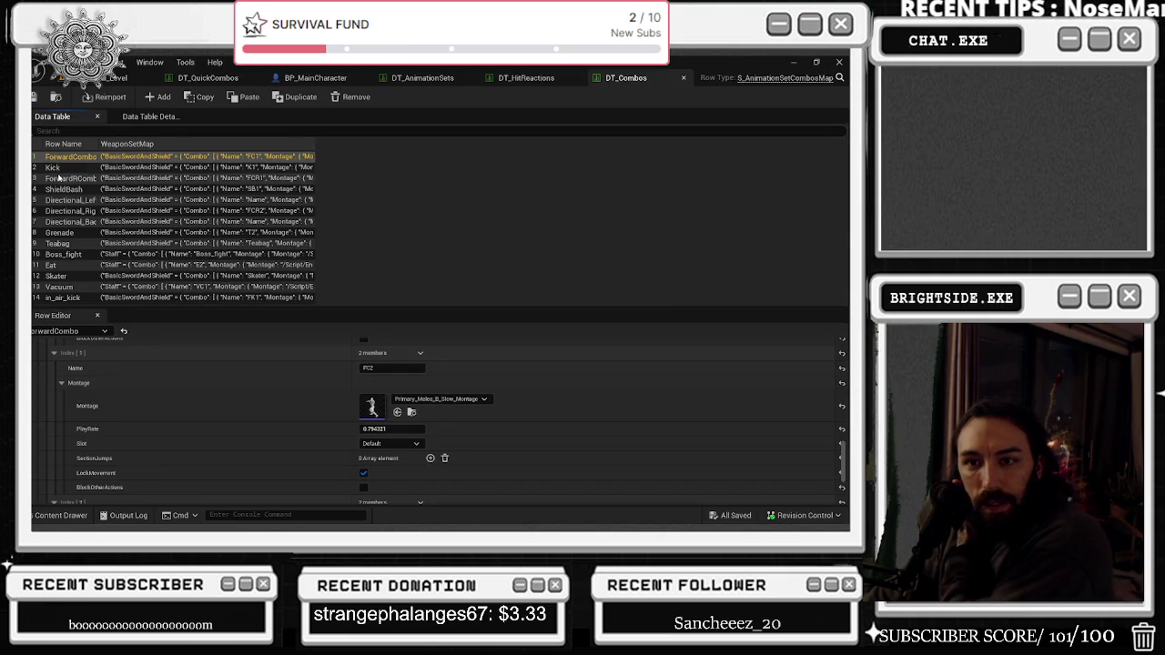
left_click(53, 168)
scroll(192, 377, "up", 5)
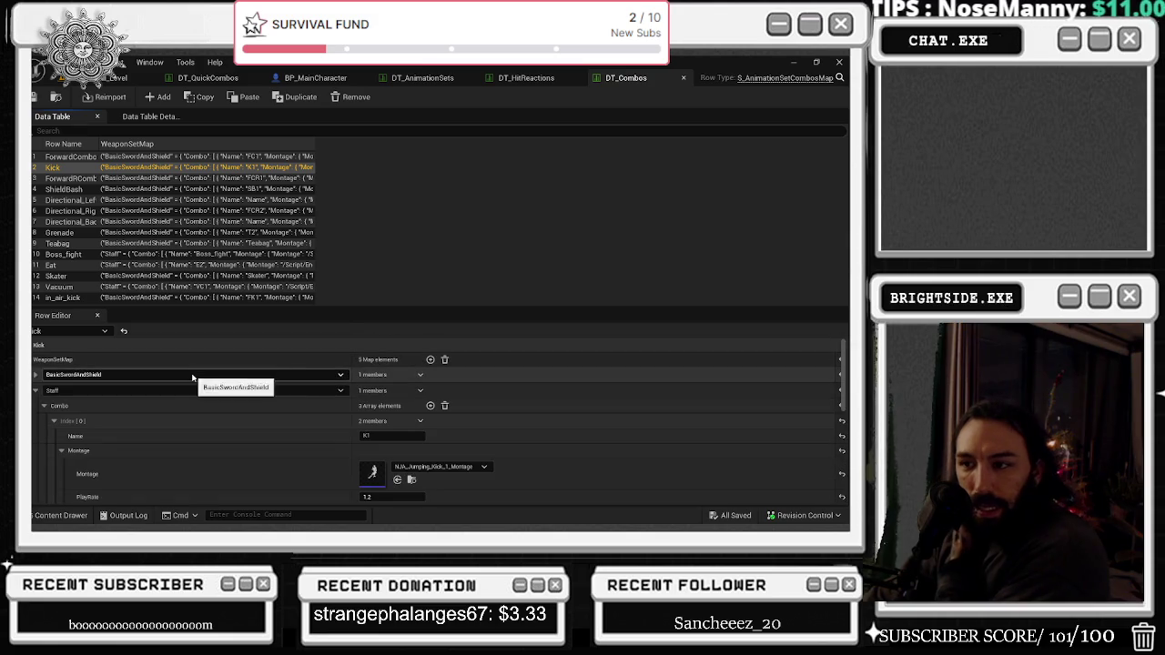
left_click(37, 390)
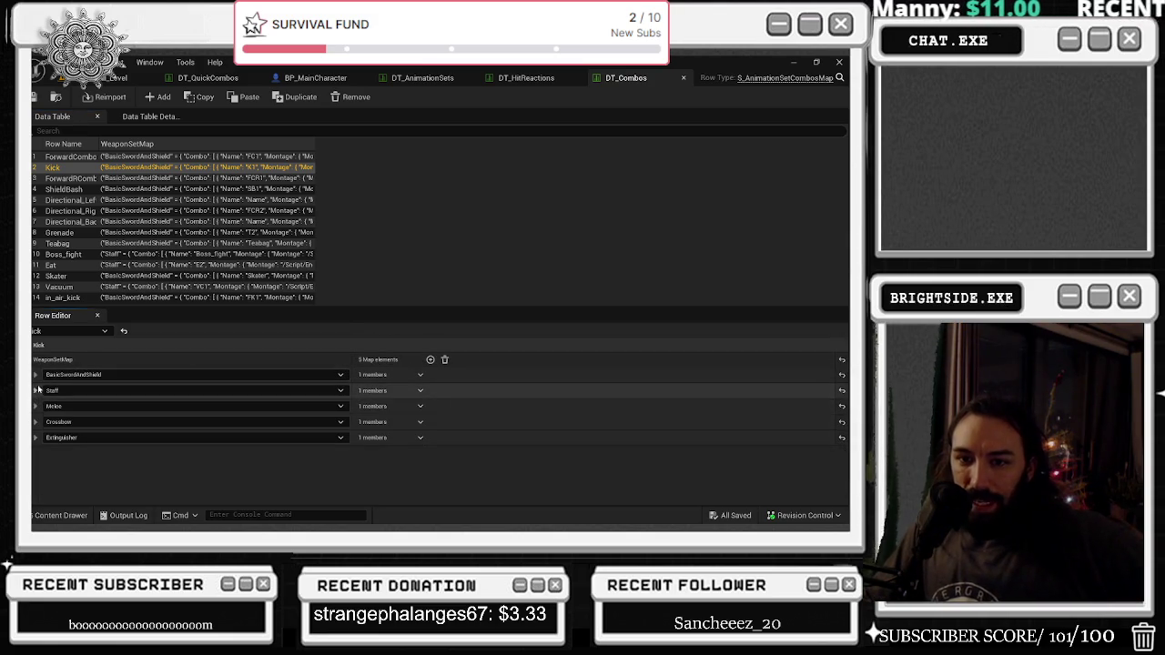
left_click(36, 374)
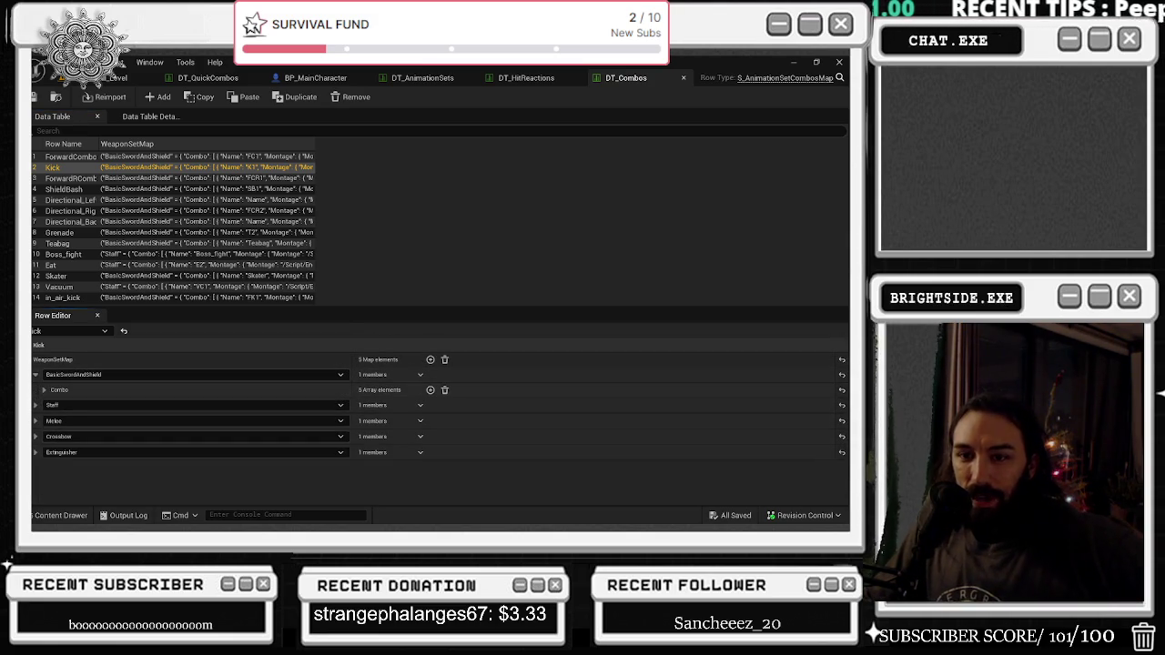
left_click(42, 390)
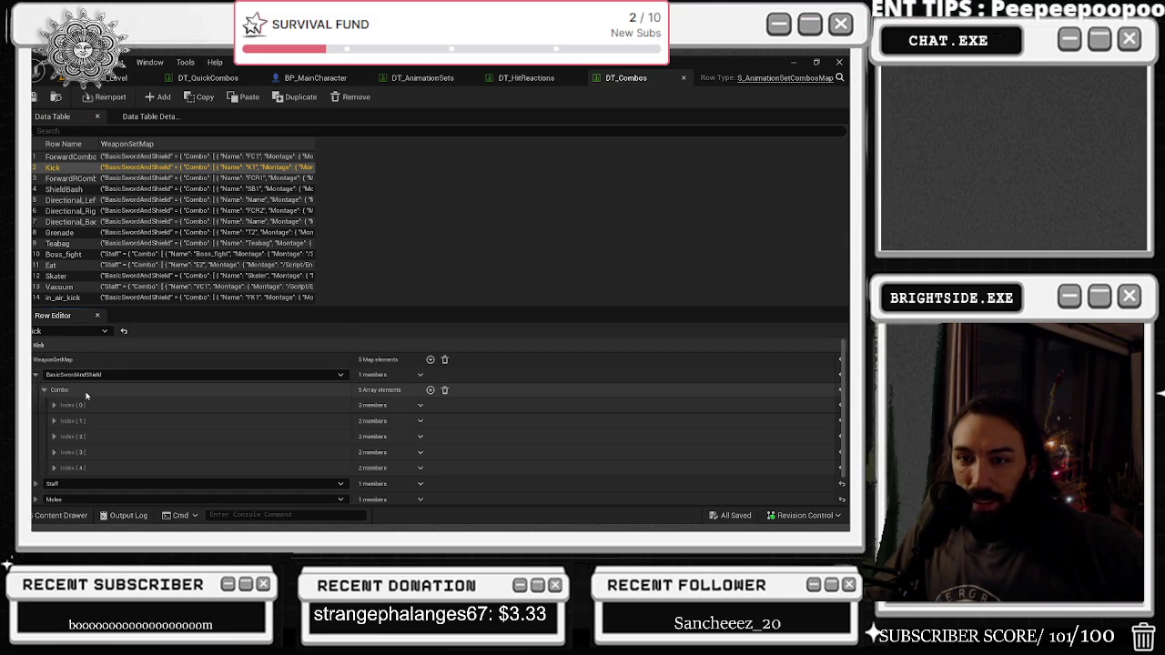
Expand combo steps K1, K2 and K3 to review their montages.
left_click(54, 405)
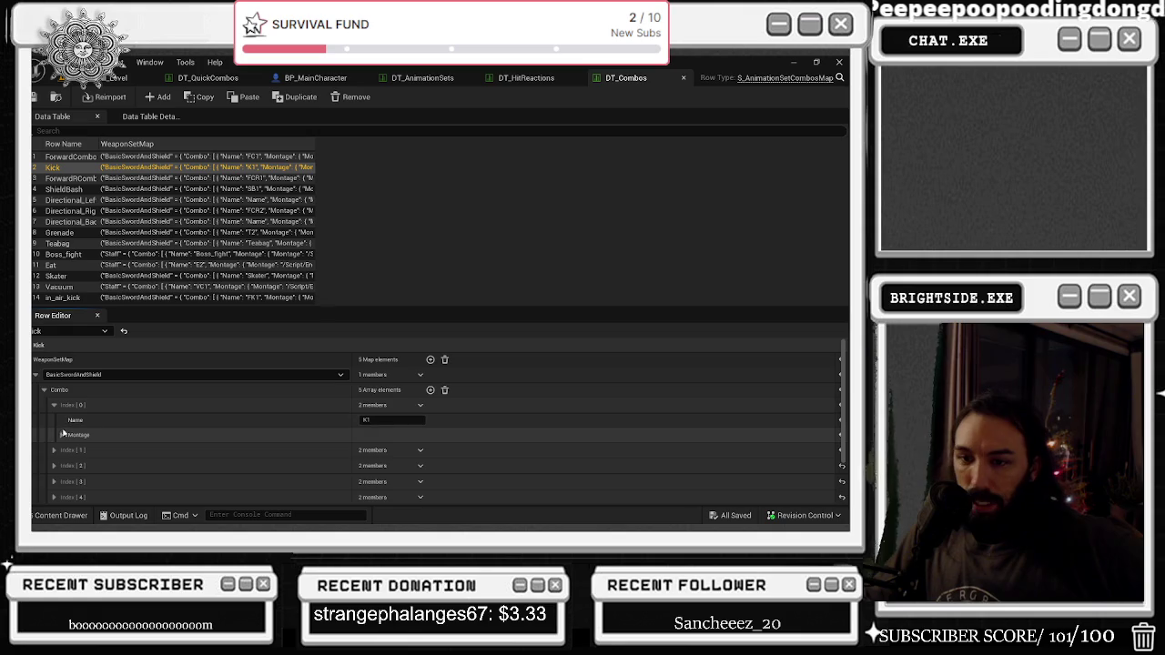
left_click(61, 435)
scroll(182, 400, "down", 3)
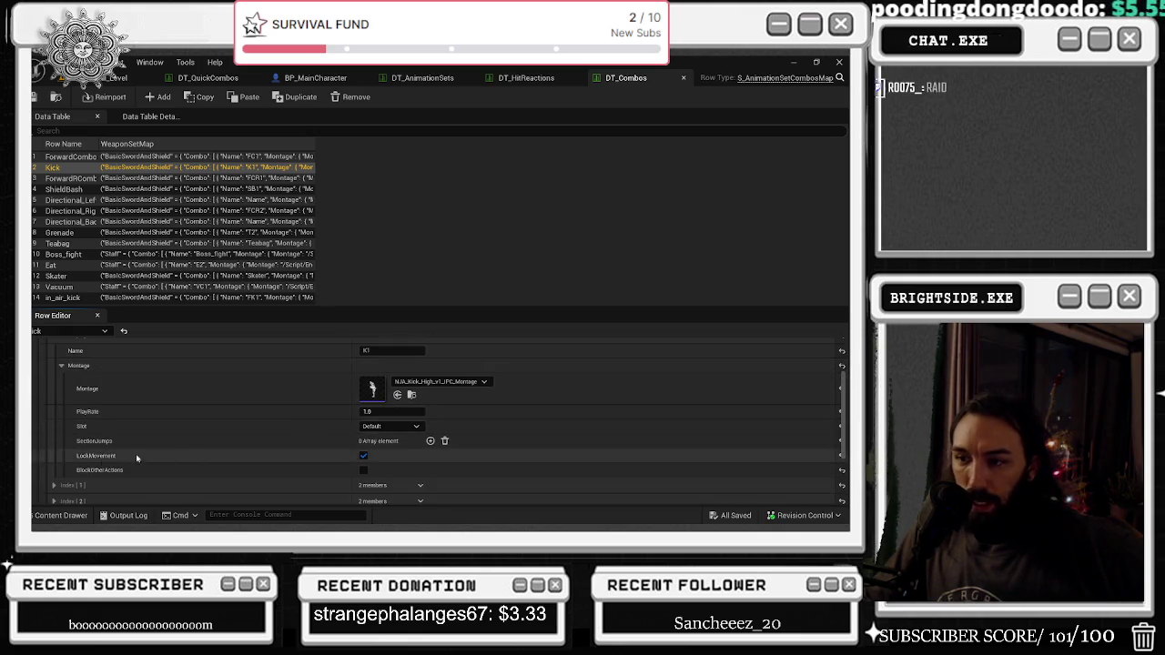
scroll(159, 458, "down", 1)
scroll(254, 409, "down", 3)
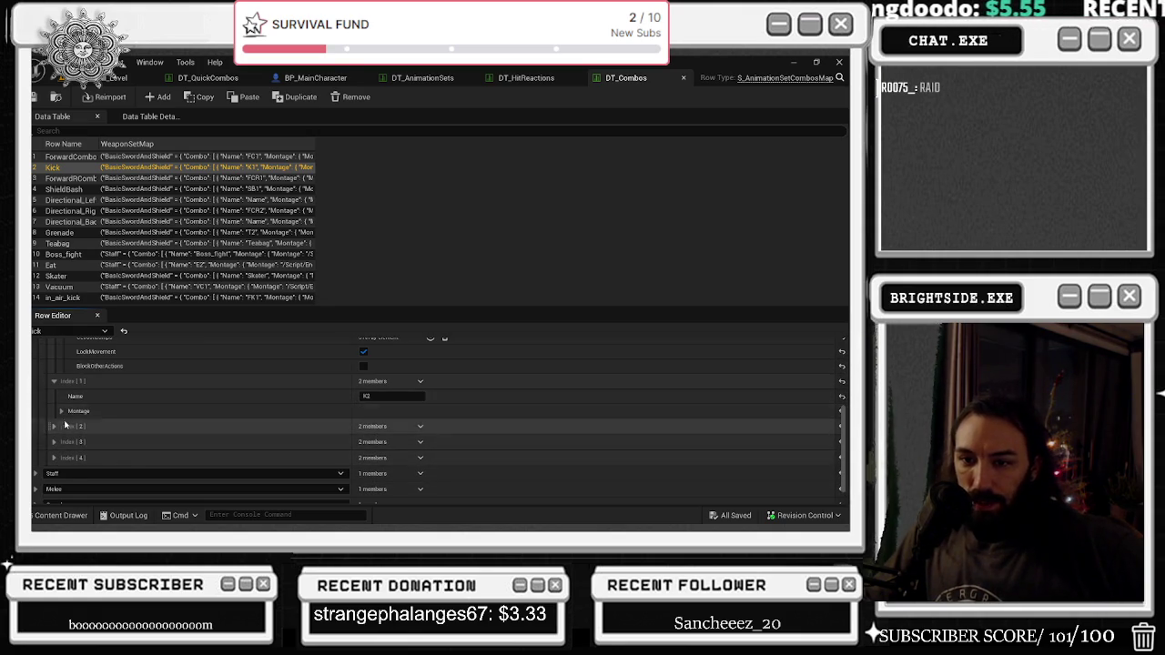
left_click(61, 393)
scroll(177, 441, "down", 1)
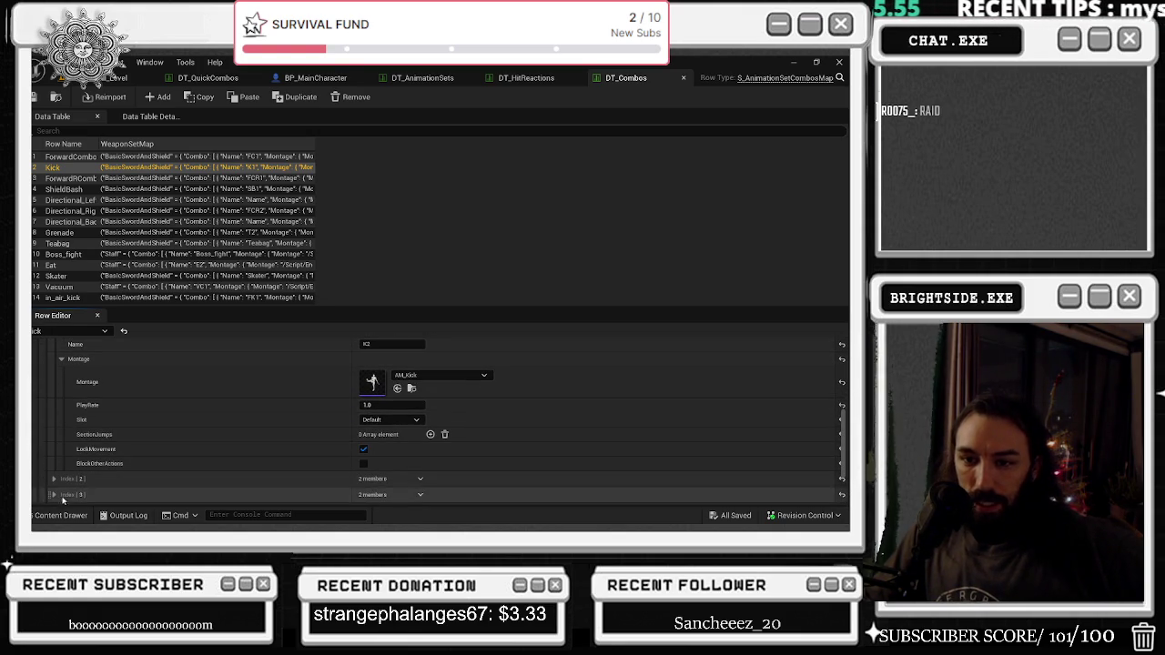
scroll(175, 443, "down", 1)
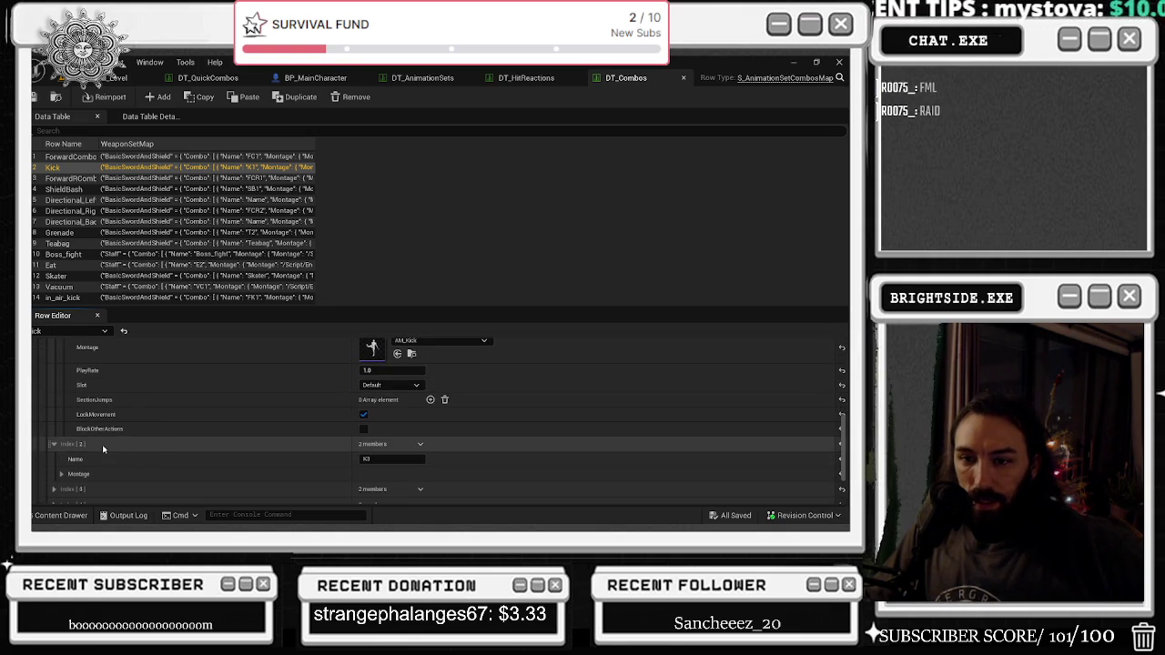
scroll(145, 454, "down", 1)
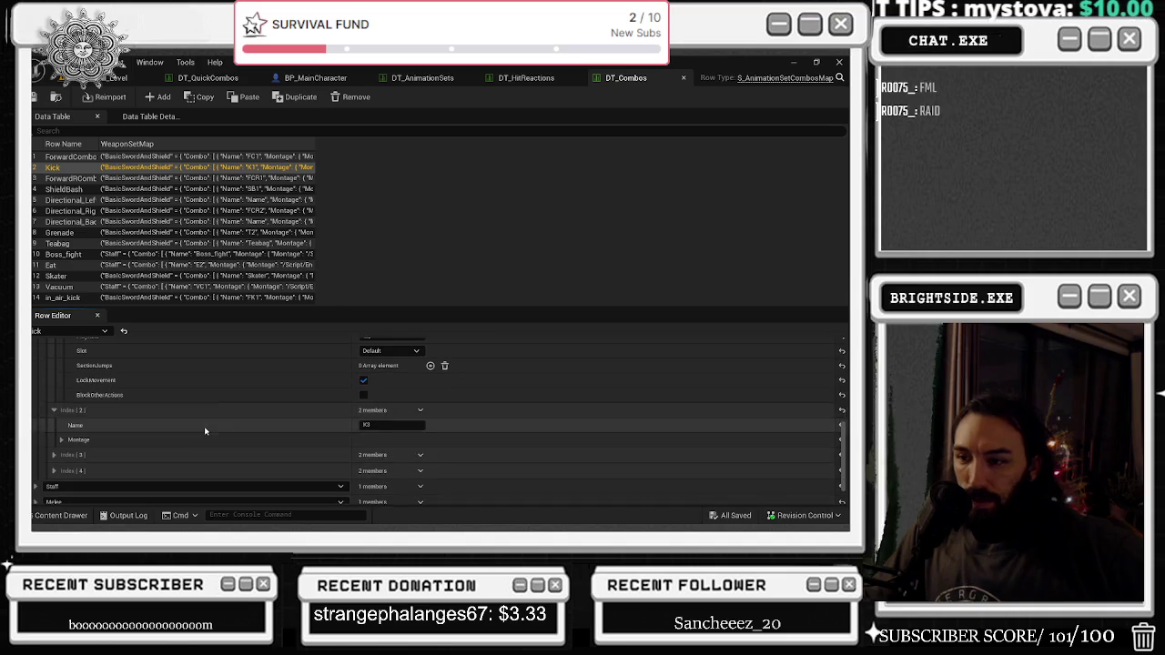
left_click(63, 442)
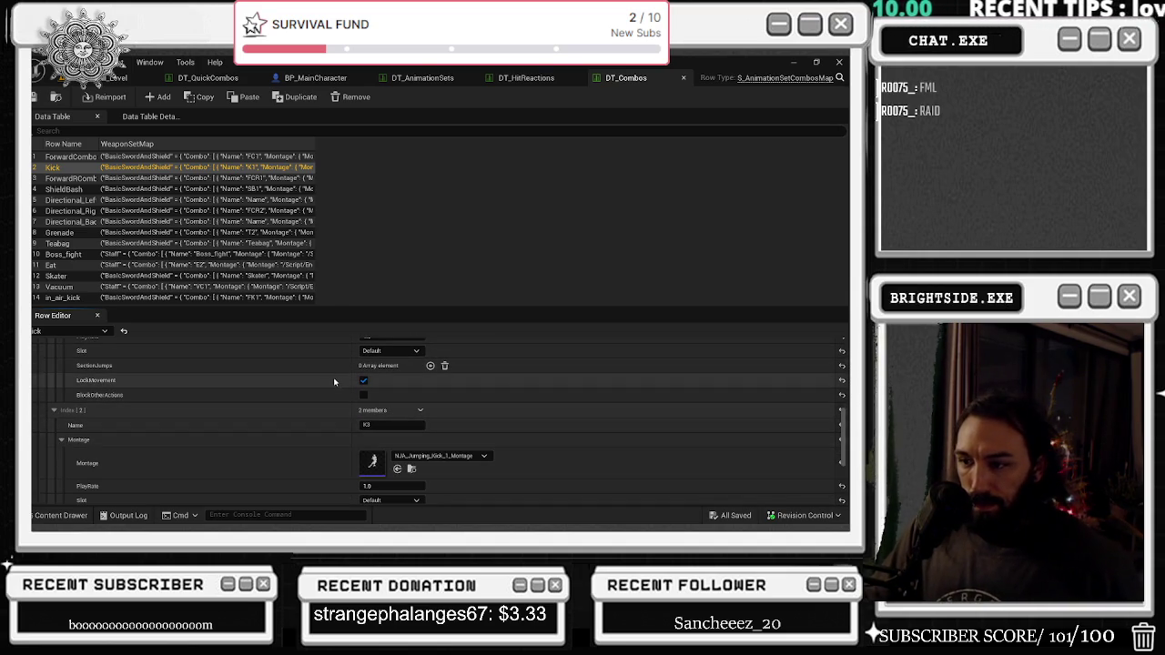
Expand combo step K4 and review its montage settings.
scroll(281, 441, "down", 2)
scroll(255, 446, "down", 2)
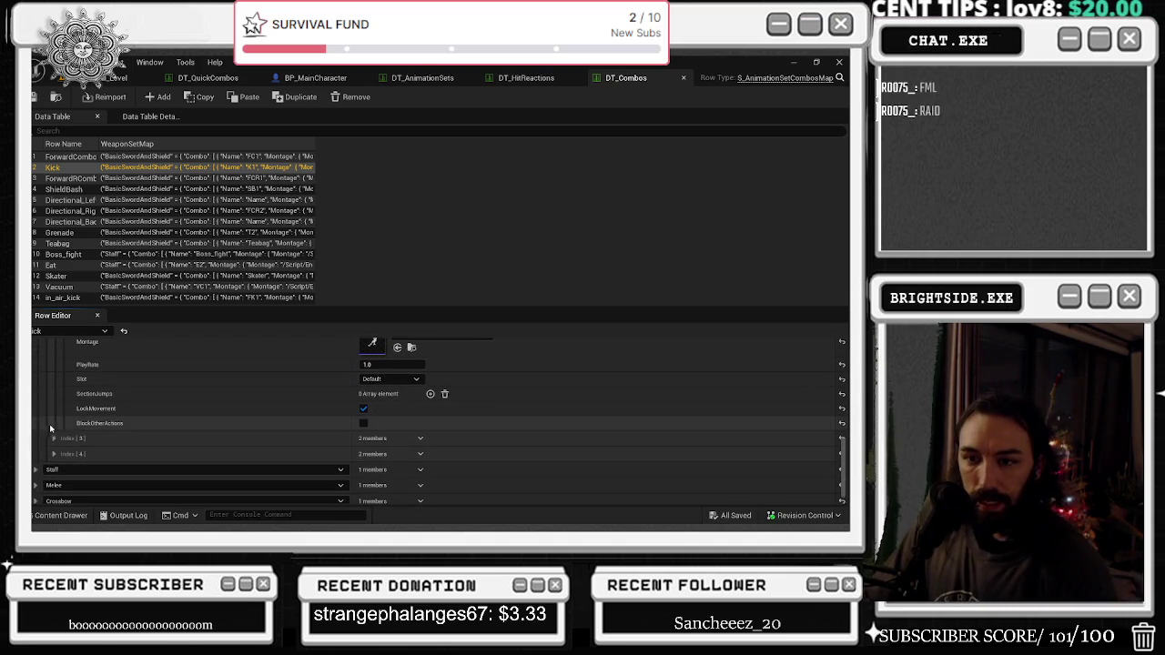
scroll(239, 402, "up", 1)
scroll(240, 402, "up", 1)
scroll(240, 402, "up", 1)
scroll(240, 402, "up", 2)
scroll(240, 402, "up", 3)
scroll(240, 416, "down", 2)
scroll(320, 400, "up", 1)
scroll(118, 375, "down", 2)
scroll(125, 380, "down", 2)
scroll(125, 380, "down", 2)
scroll(127, 385, "down", 2)
scroll(127, 385, "down", 2)
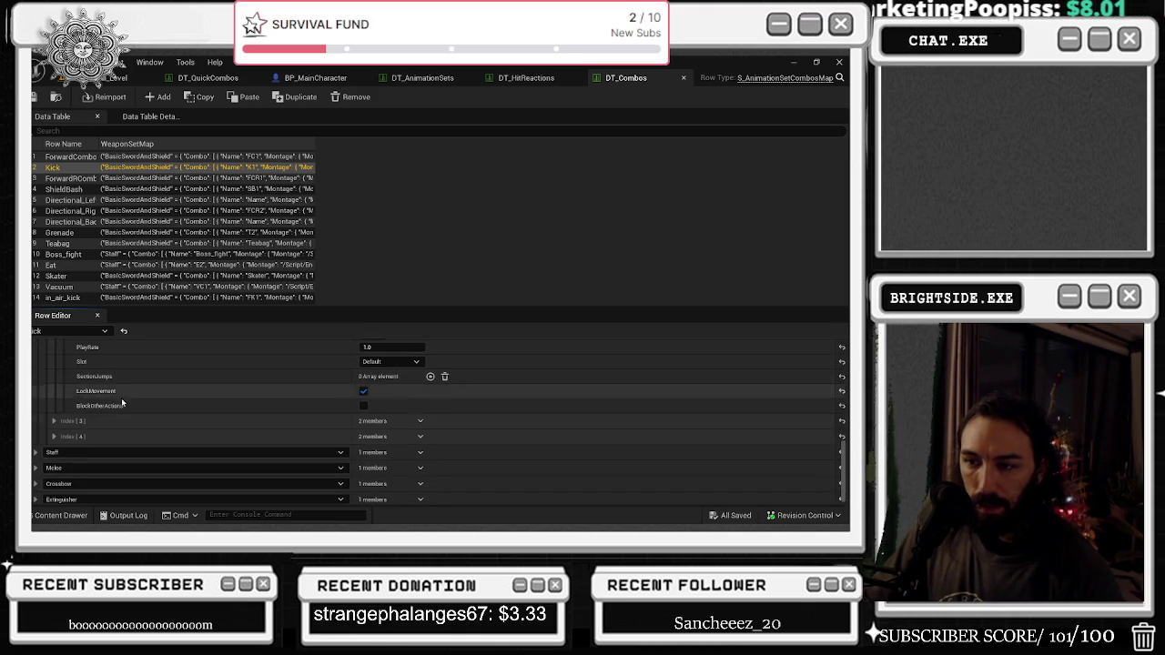
left_click(54, 421)
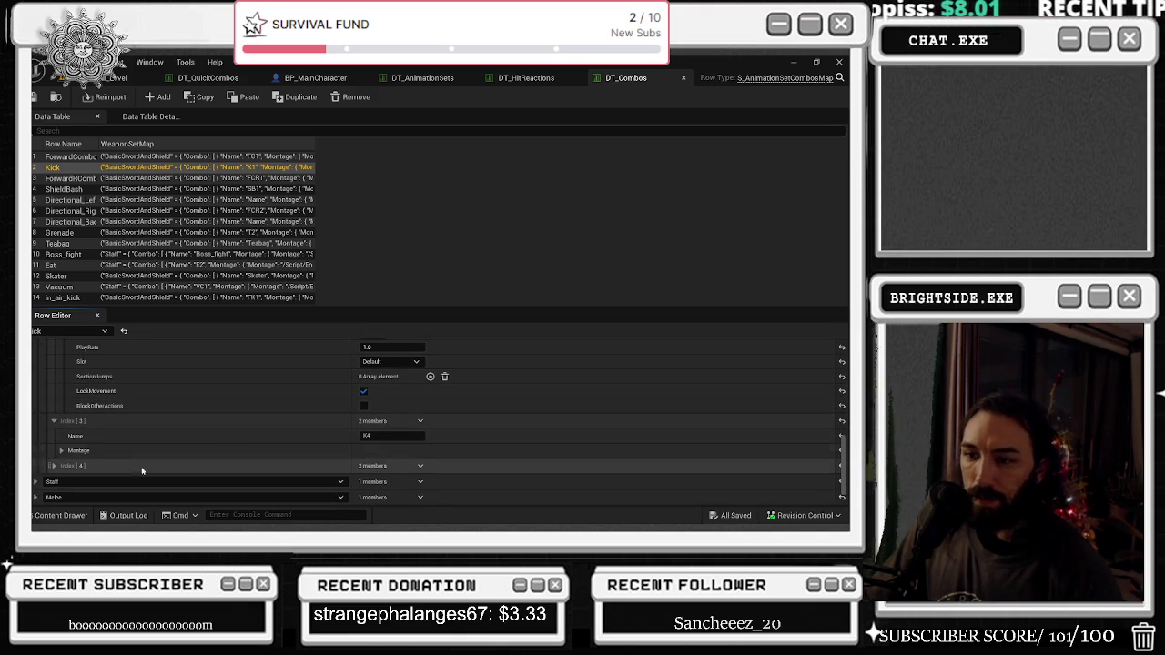
left_click(61, 451)
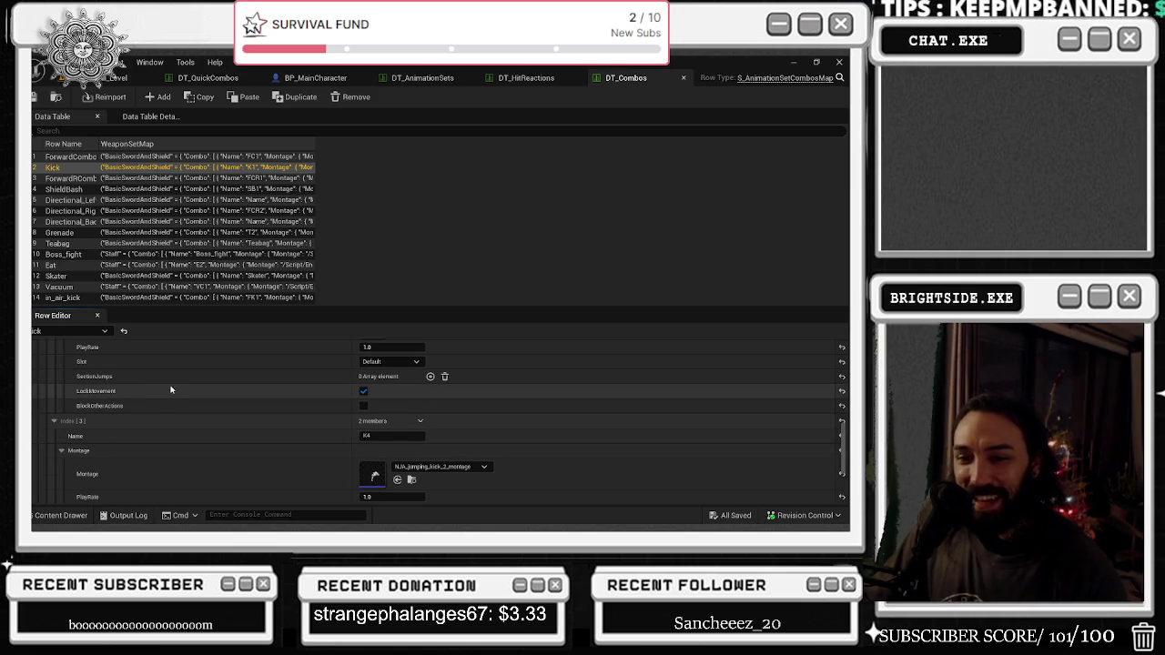
Expand step K5 and open its NJA_jumping_kick_3_montage.
scroll(260, 431, "down", 2)
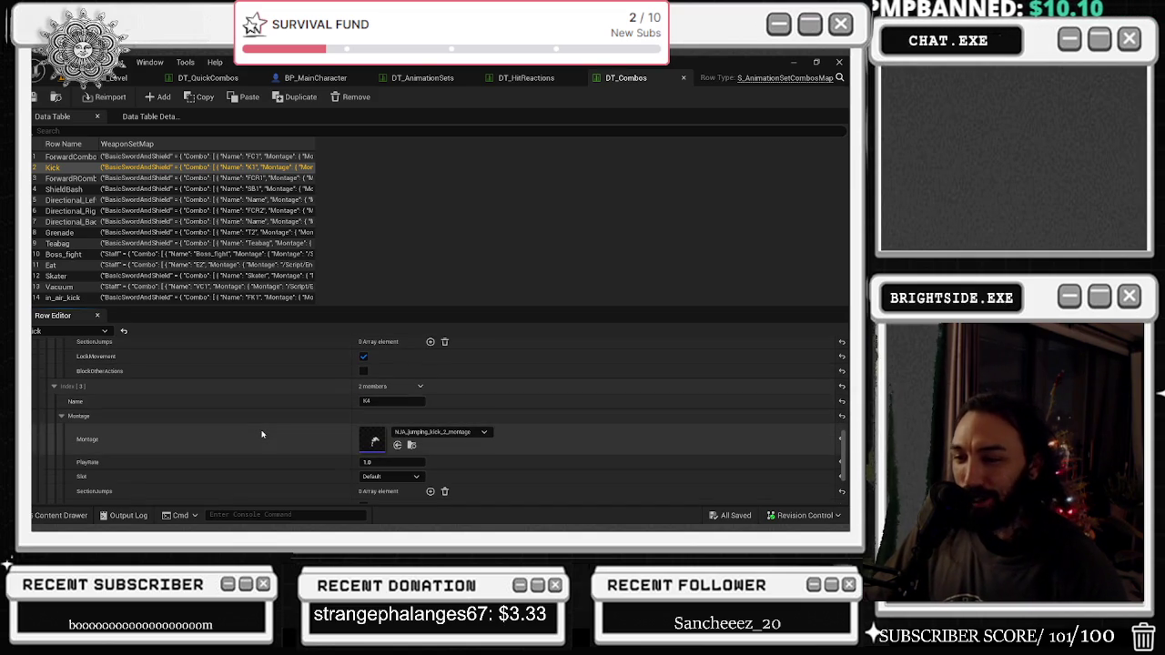
scroll(261, 434, "down", 1)
scroll(346, 424, "down", 1)
scroll(347, 424, "down", 1)
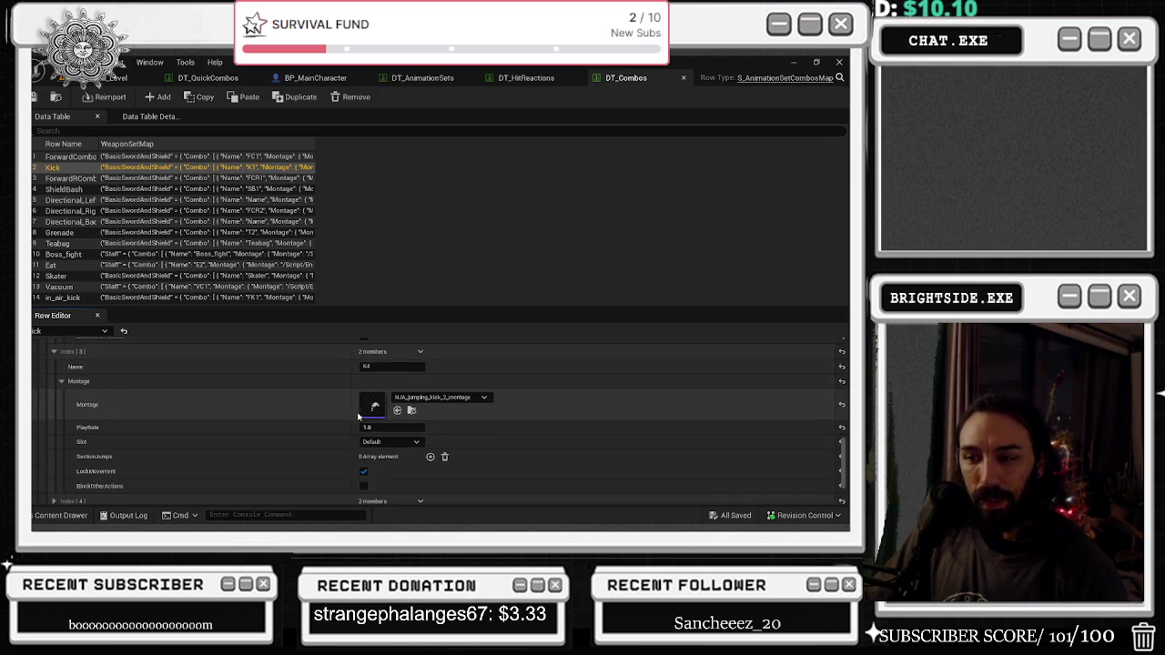
scroll(347, 424, "down", 1)
left_click(53, 466)
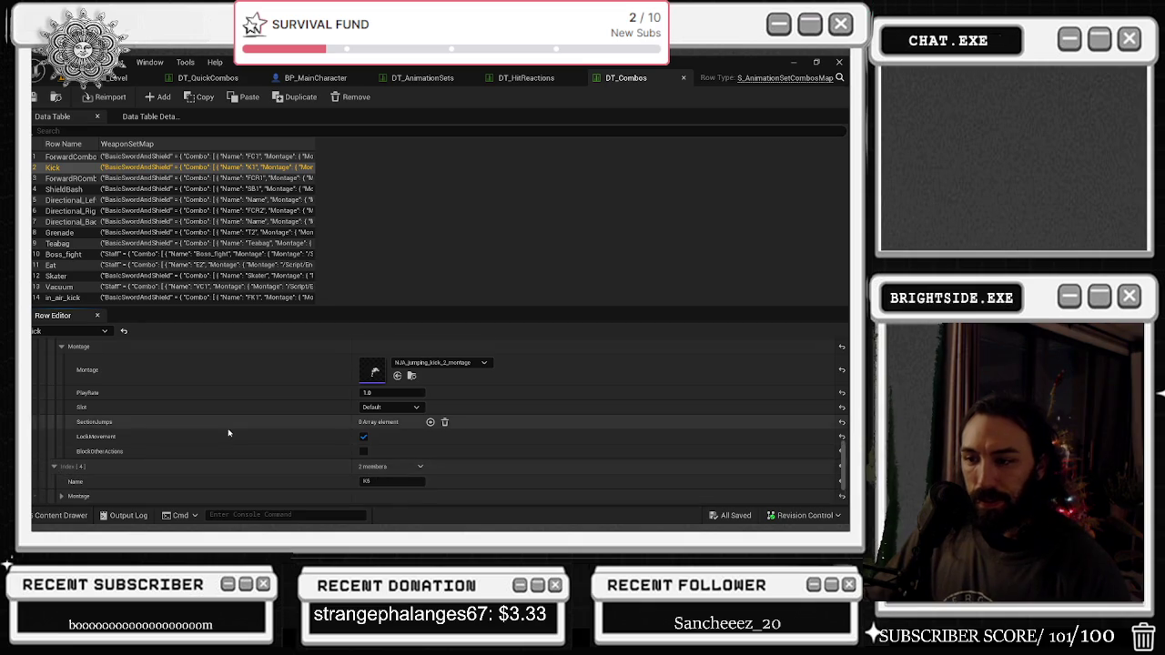
scroll(228, 431, "down", 3)
left_click(61, 433)
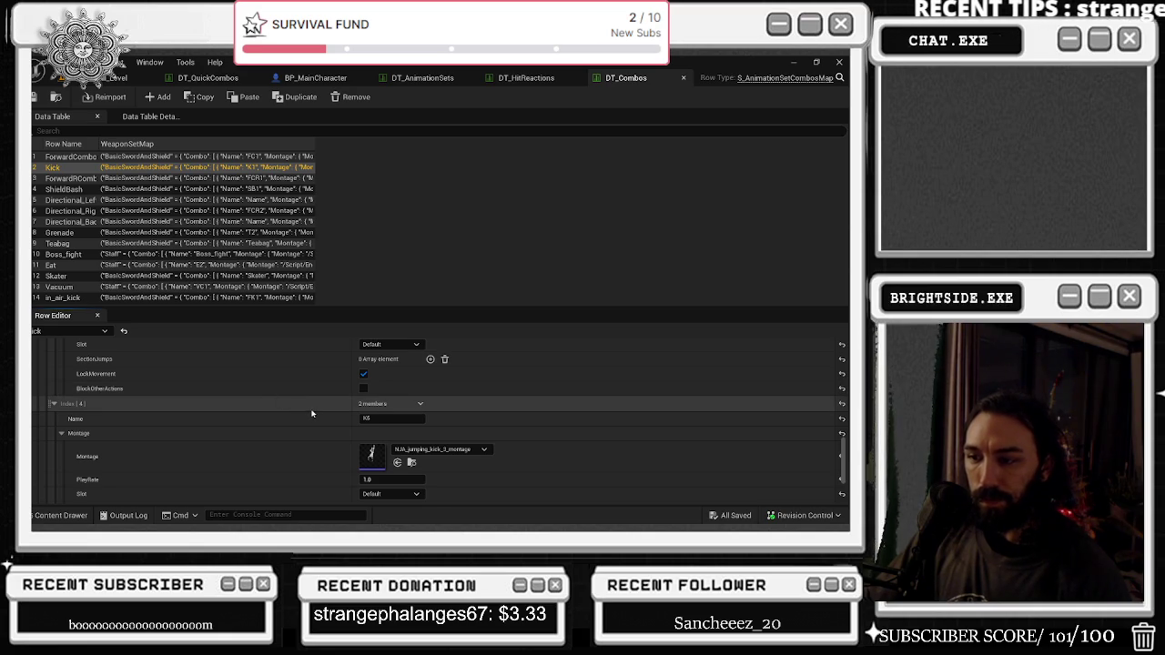
scroll(311, 413, "down", 1)
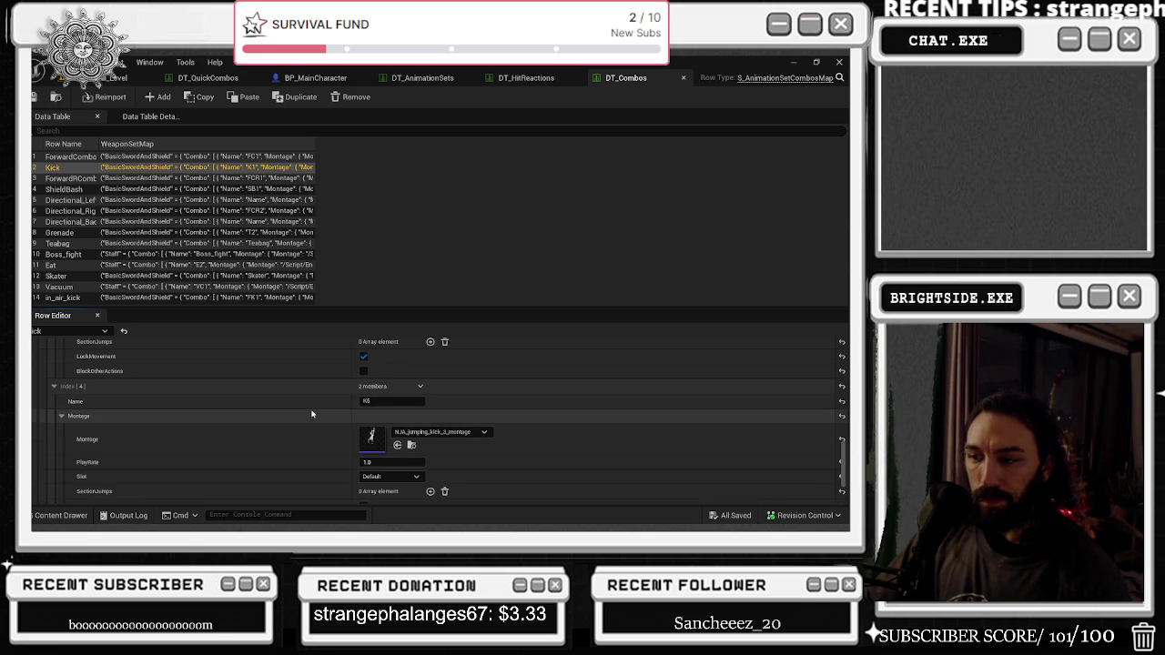
double_click(371, 441)
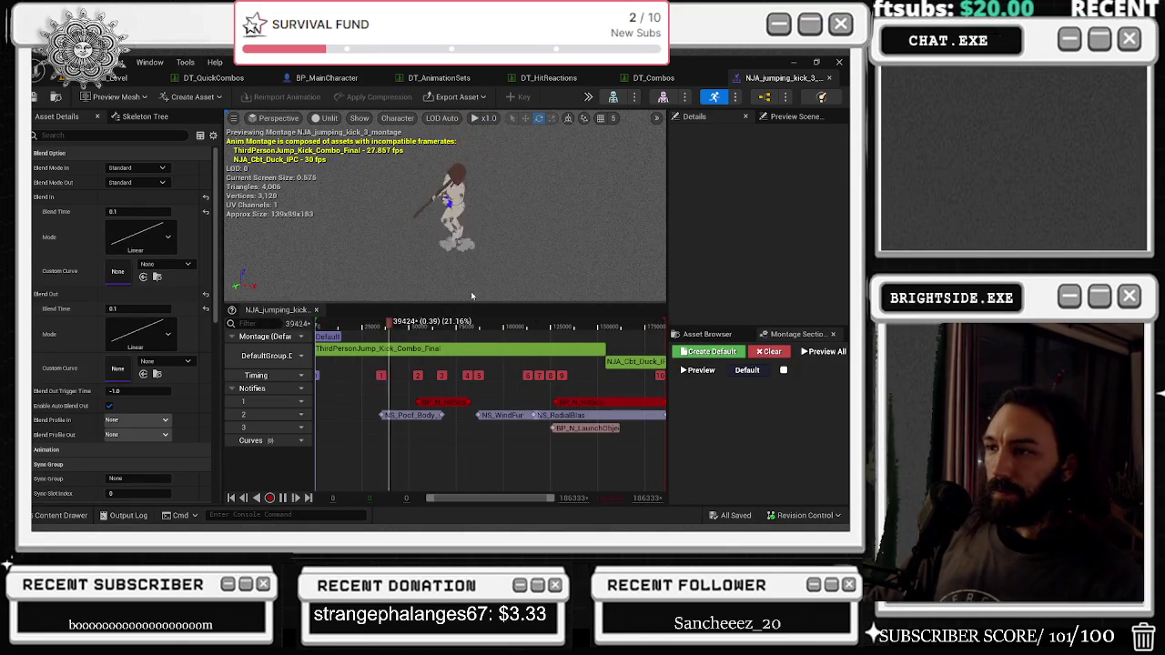
Open the segment's ThirdPersonJump_Kick_Combo_Final animation, pause it, and load the pelvis curves in the Curve Editor.
right_click(453, 351)
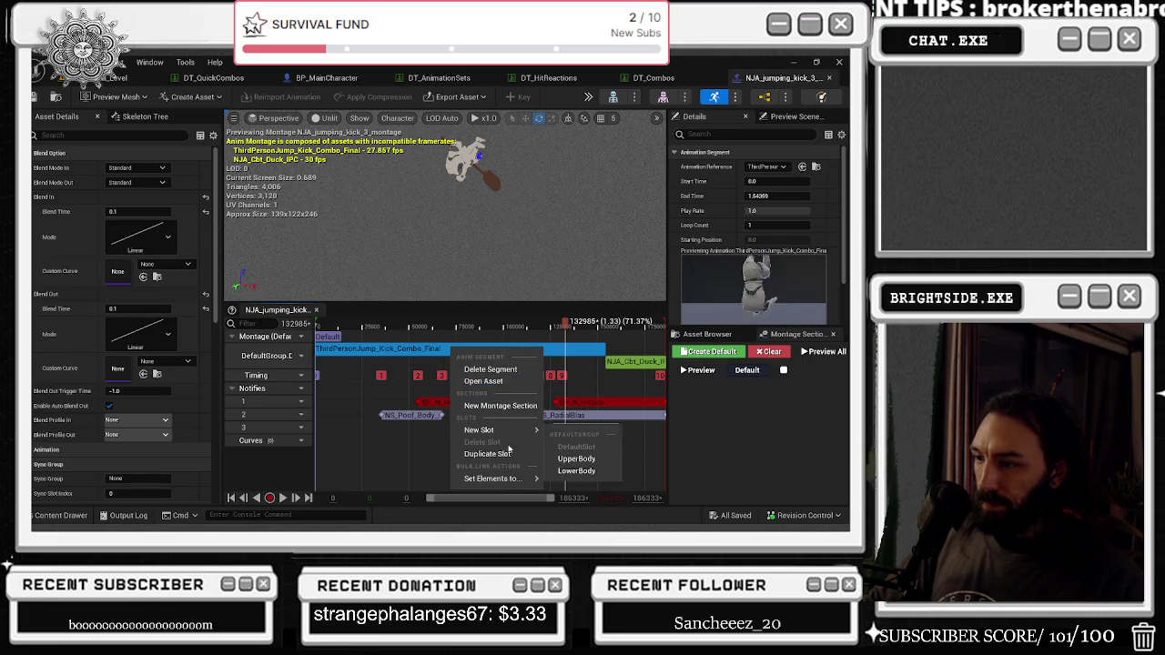
left_click(482, 383)
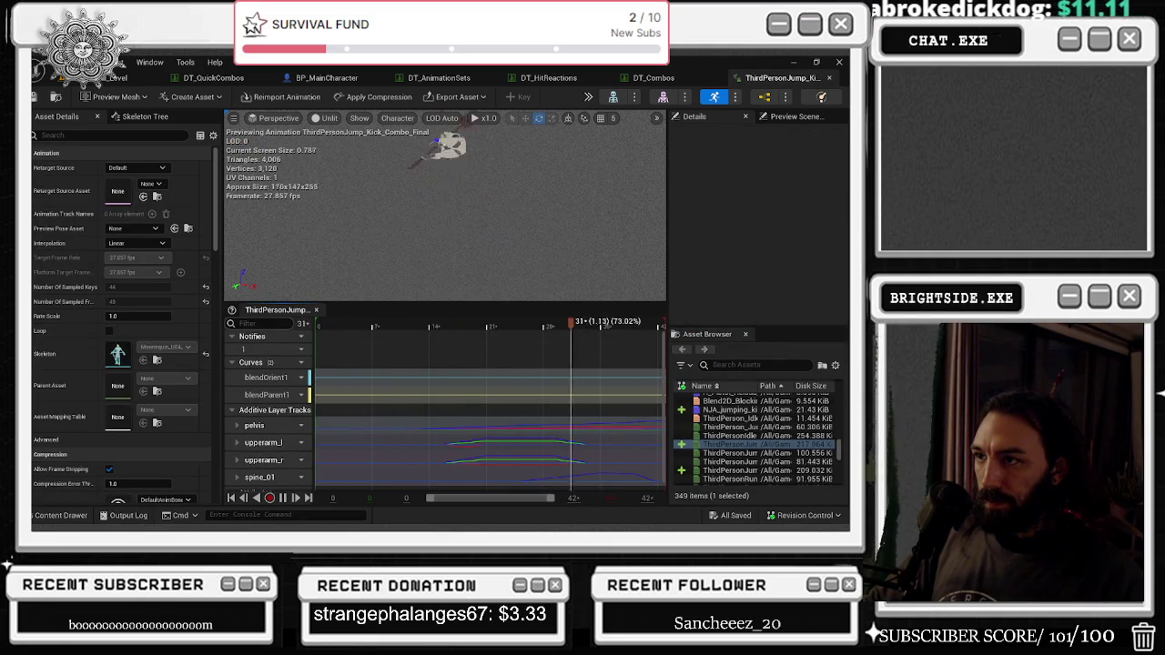
key("space")
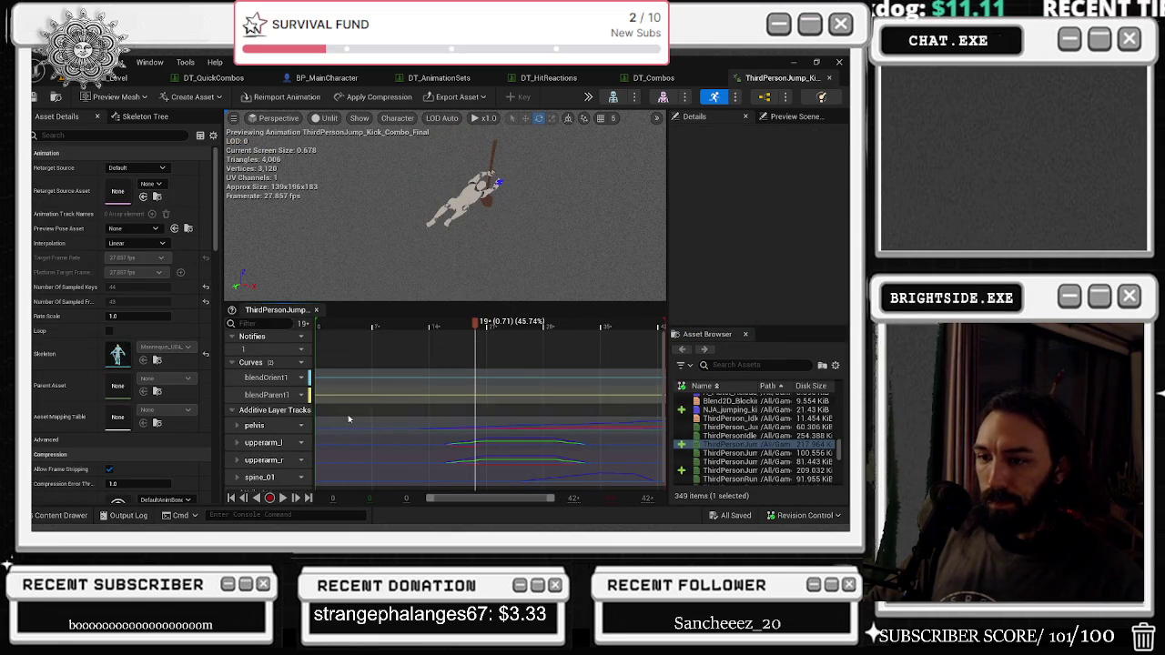
scroll(273, 400, "down", 1)
key("space")
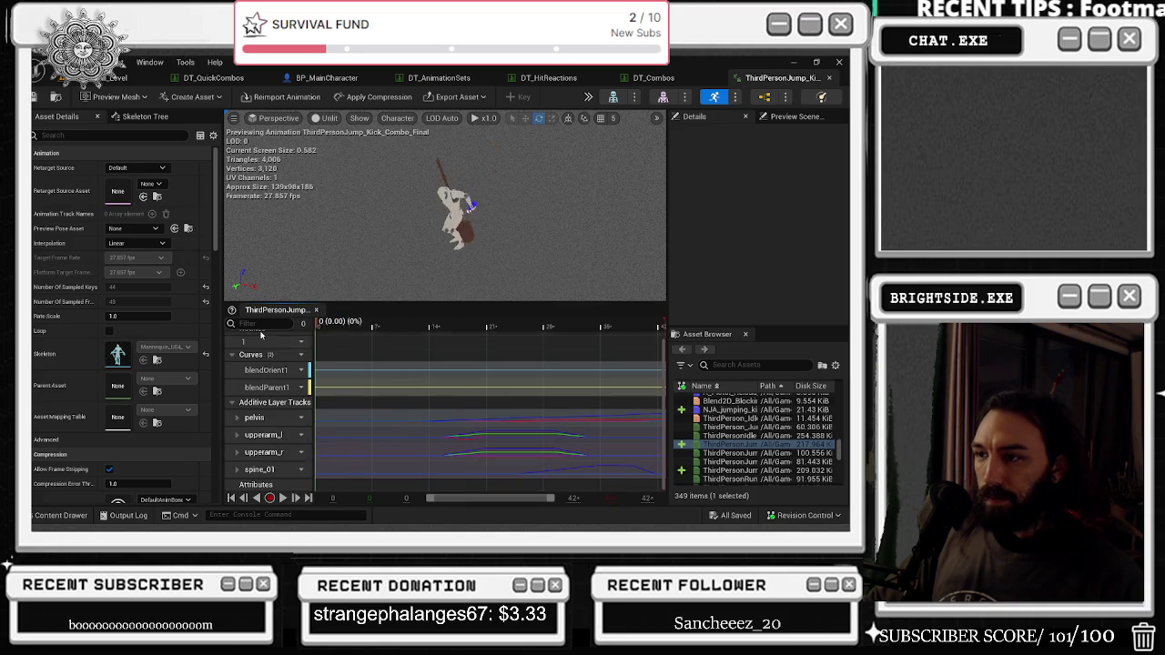
key("space")
key("space")
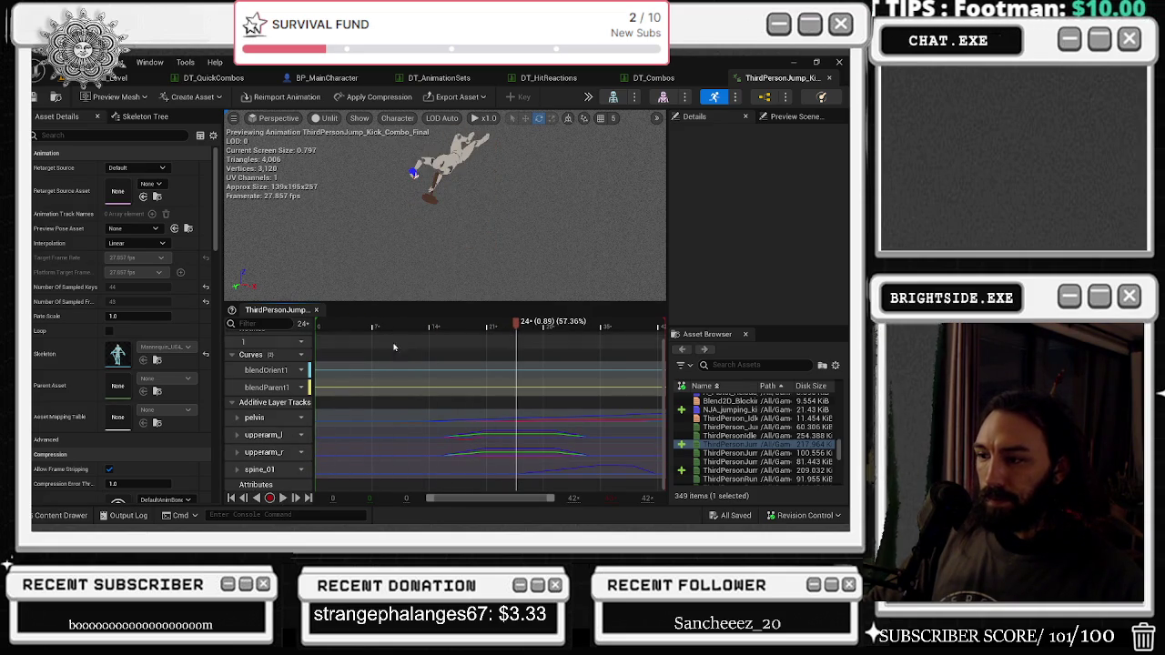
double_click(259, 417)
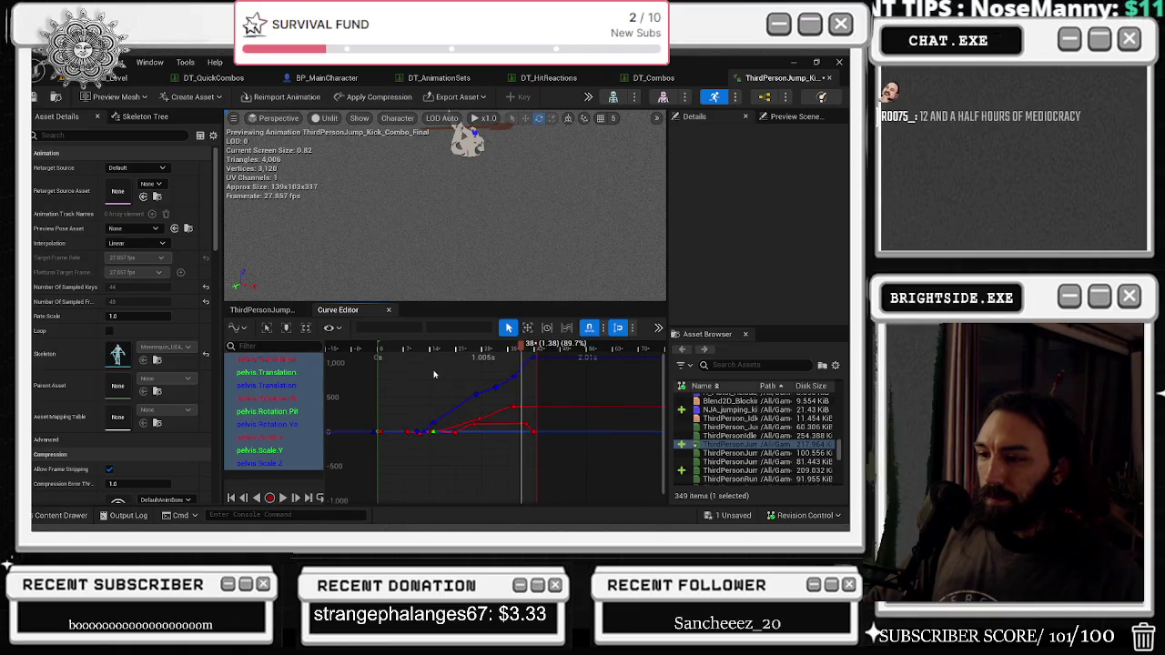
Show the pelvis roll rotation curve and delete its three rising keys.
left_click(273, 412)
left_click(270, 399)
scroll(492, 410, "down", 2)
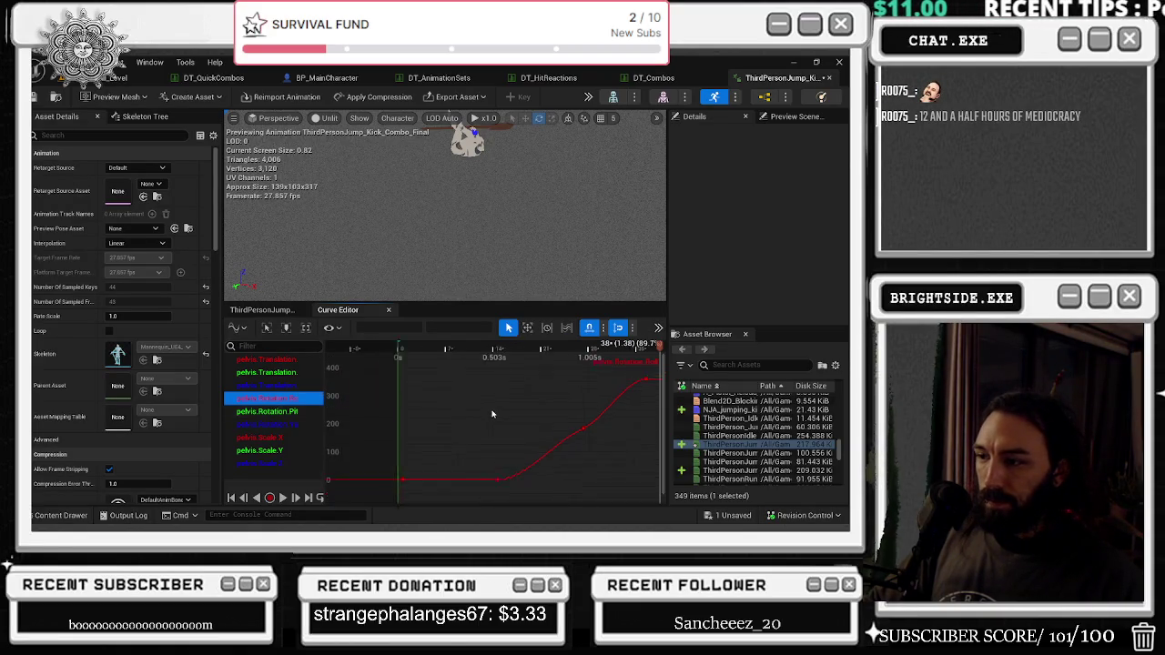
scroll(483, 398, "down", 2)
left_click_drag(464, 345, 507, 337)
left_click_drag(543, 458, 585, 472)
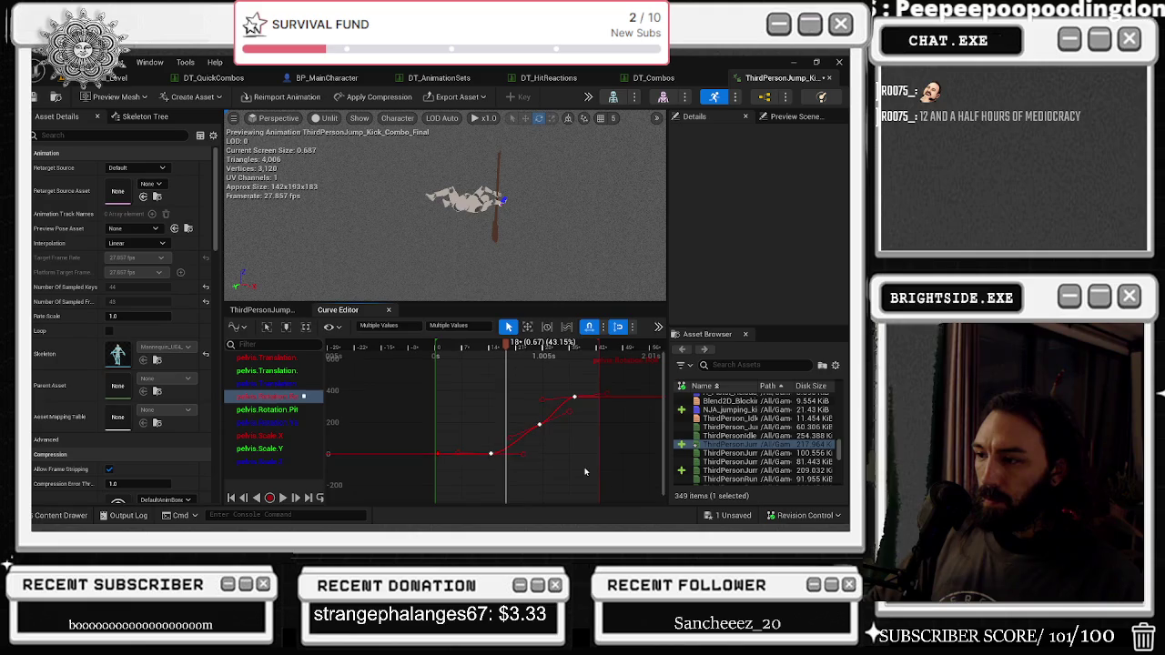
key("Delete")
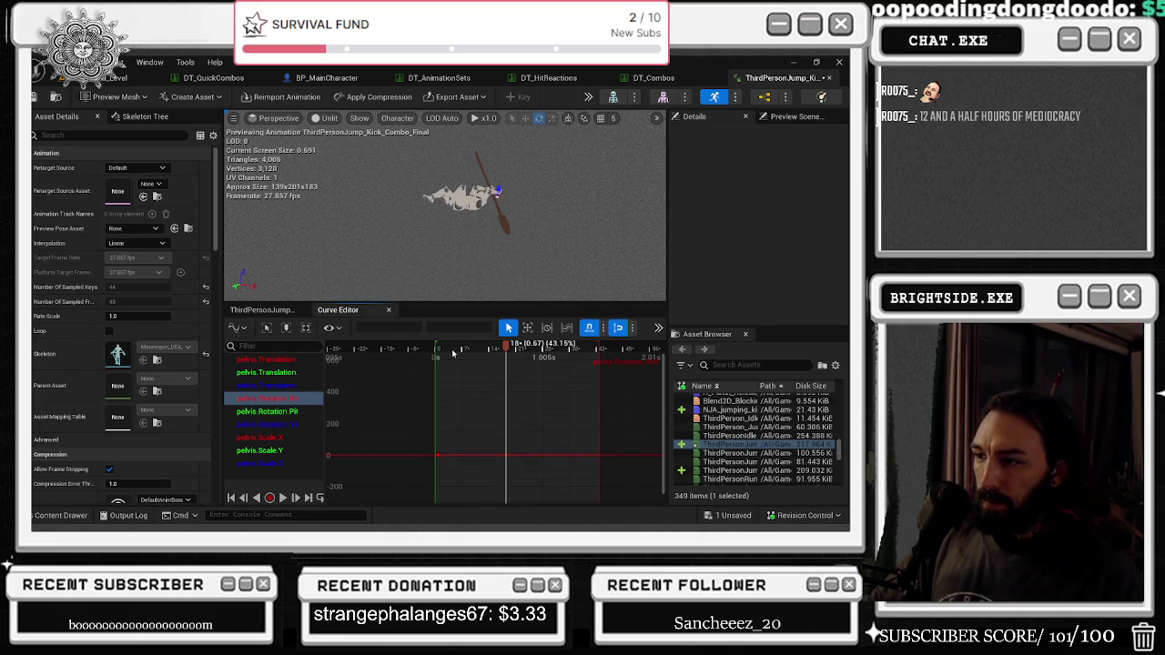
Preview the result, undo, delete the roll keys again, and reset the playhead.
key("space")
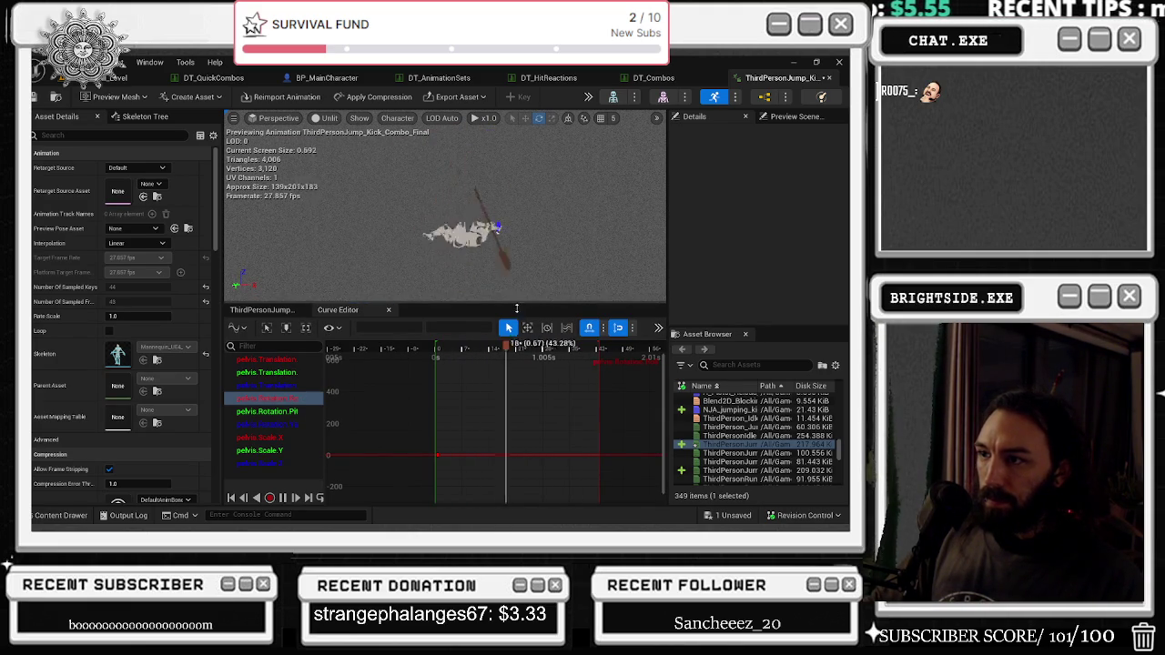
key("space")
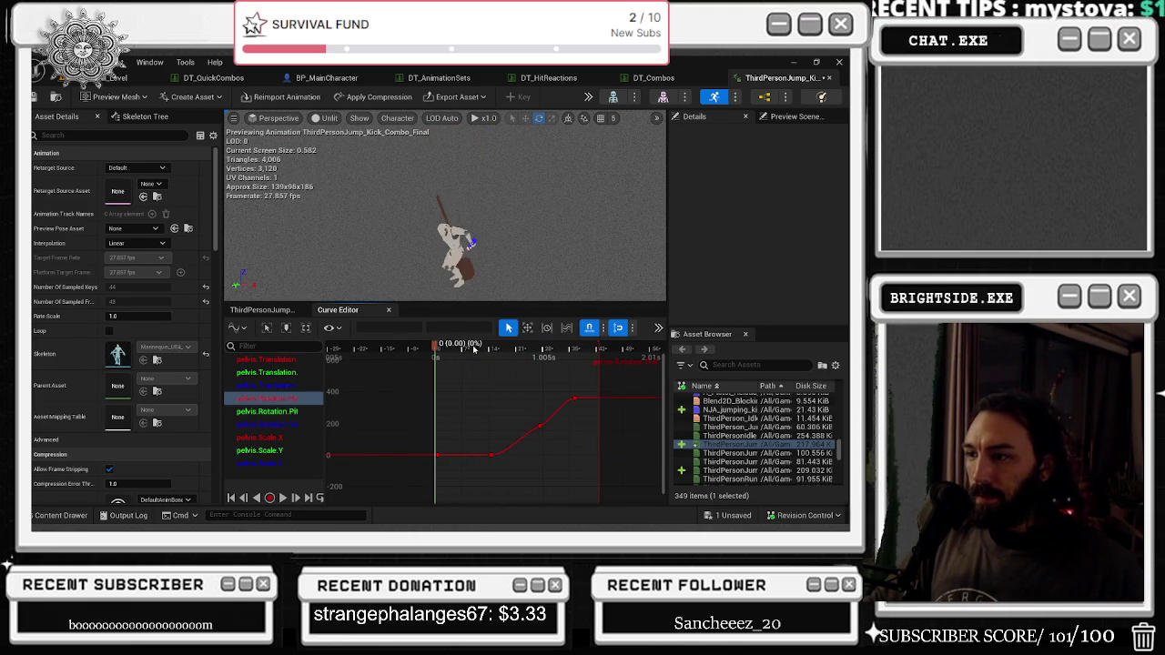
key("ctrl+z")
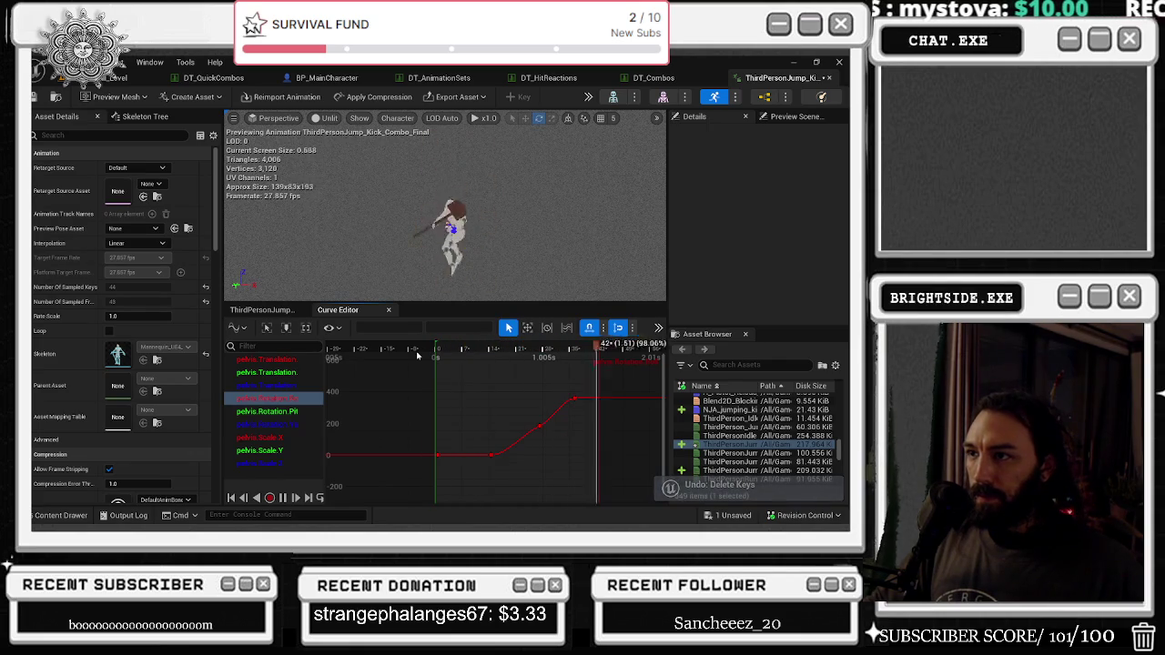
key("space")
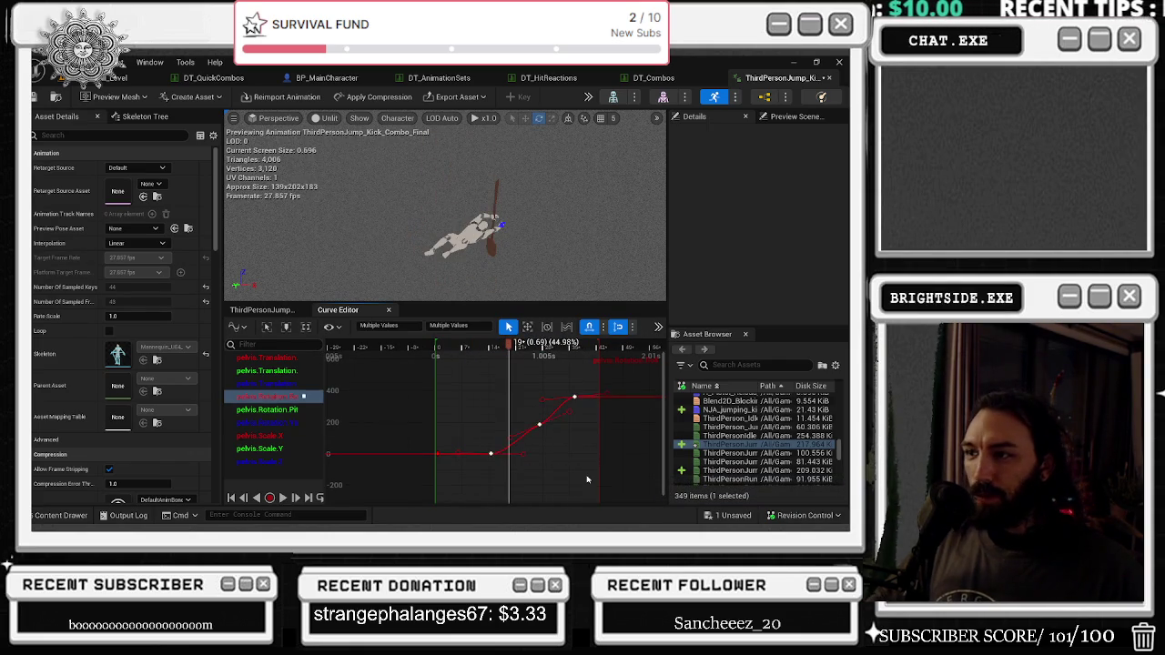
key("Delete")
left_click(369, 351)
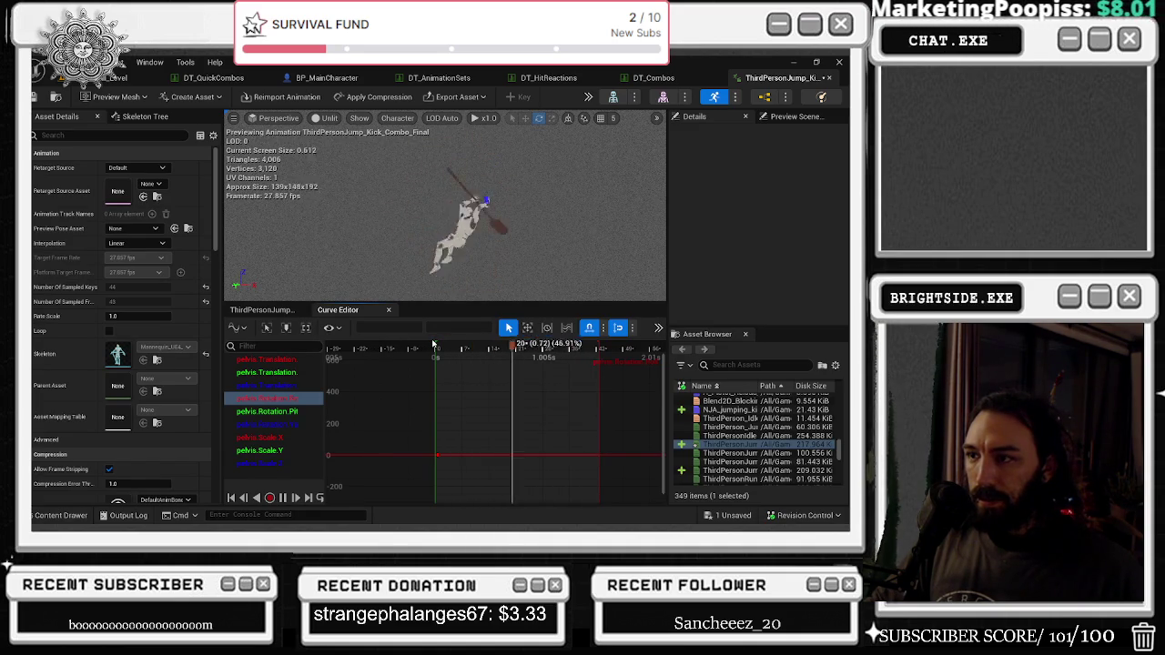
key("space")
Review the pelvis translation and rotation curves, ending on yaw.
left_click(269, 359)
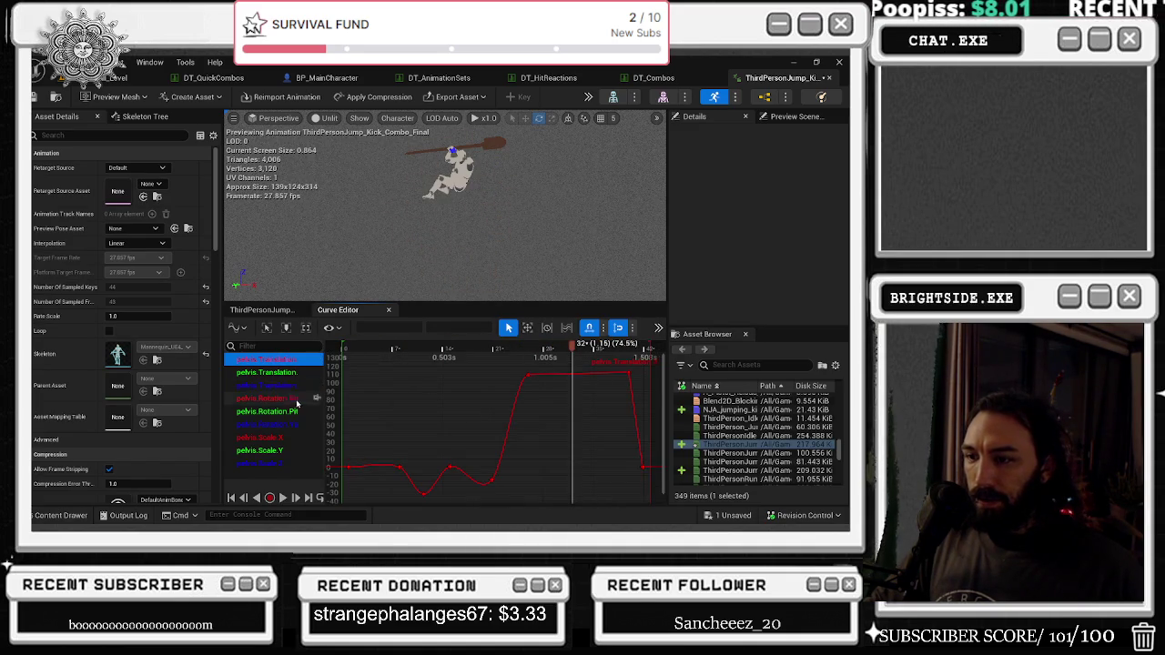
scroll(461, 405, "down", 3)
left_click(267, 385)
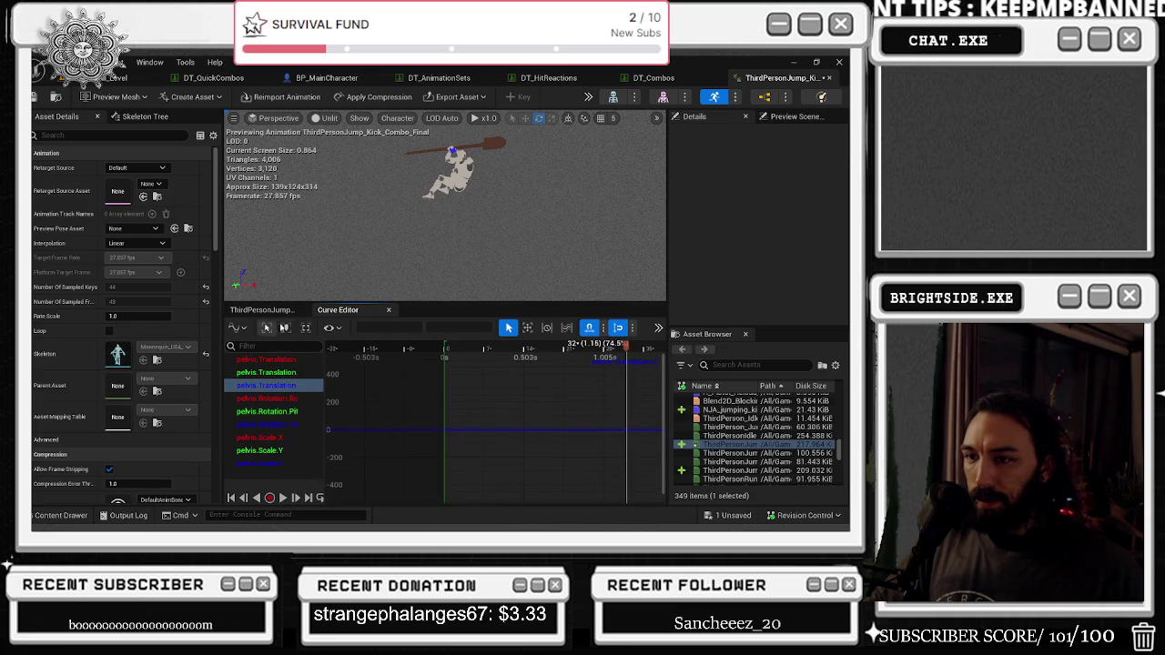
left_click(268, 398)
left_click(275, 412)
left_click(268, 424)
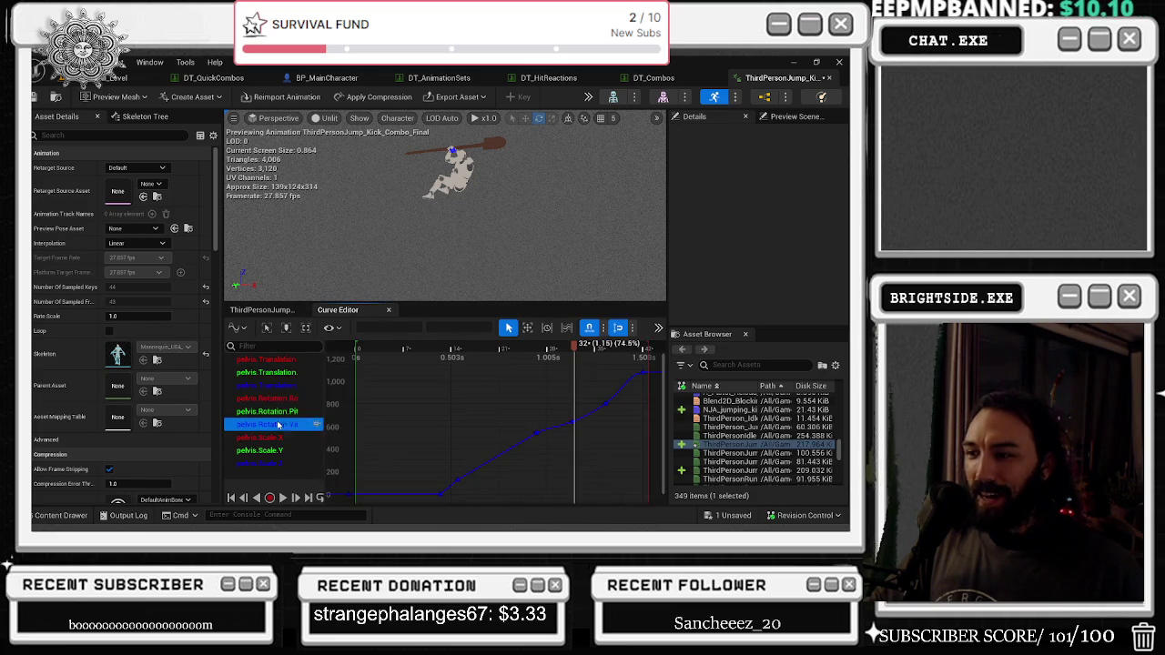
Add a key to the pelvis yaw curve at frame 18 and preview it.
mouse_move(454, 348)
left_mouse_down()
mouse_move(546, 350)
mouse_move(483, 350)
left_mouse_up()
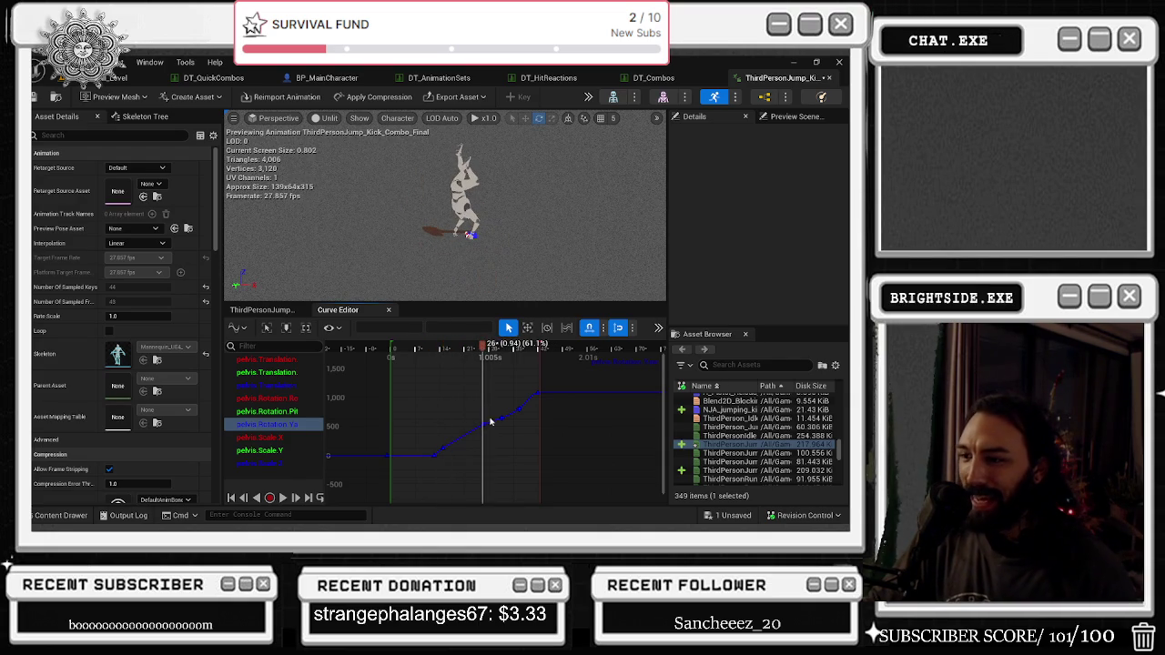
key("Return")
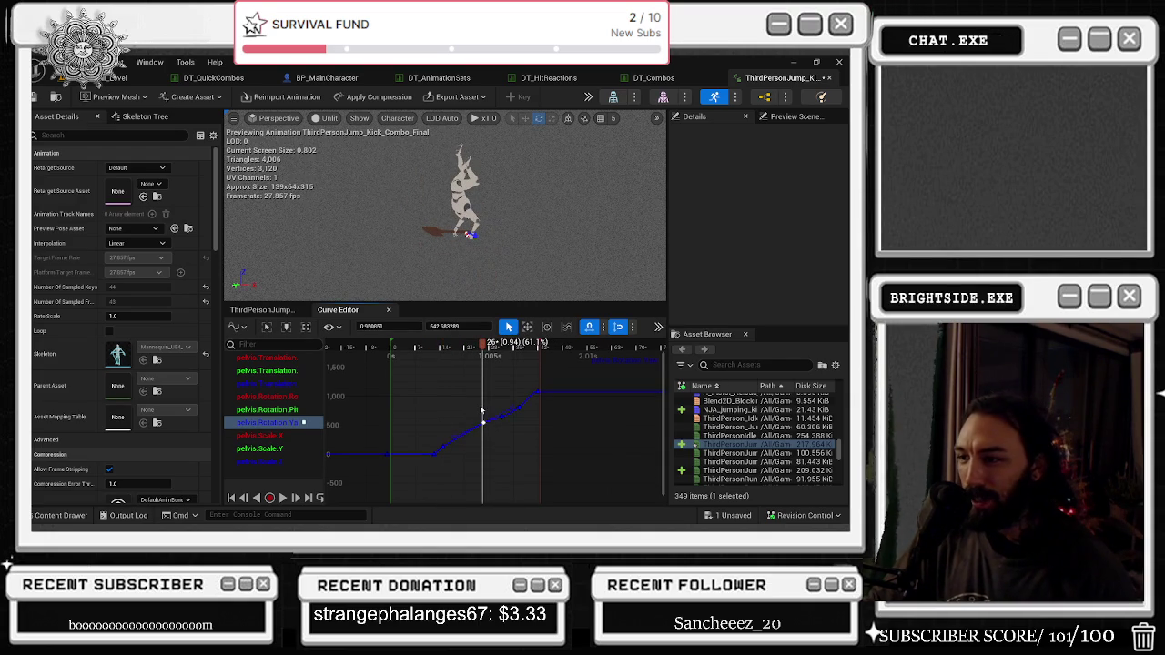
left_click(501, 416)
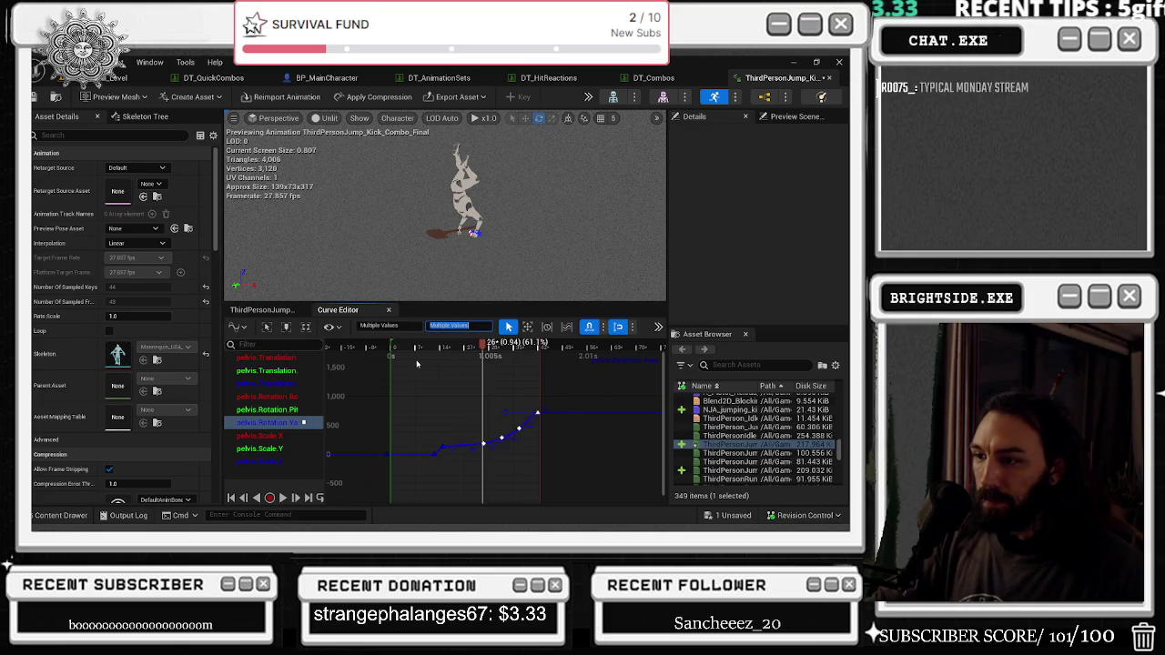
key("space")
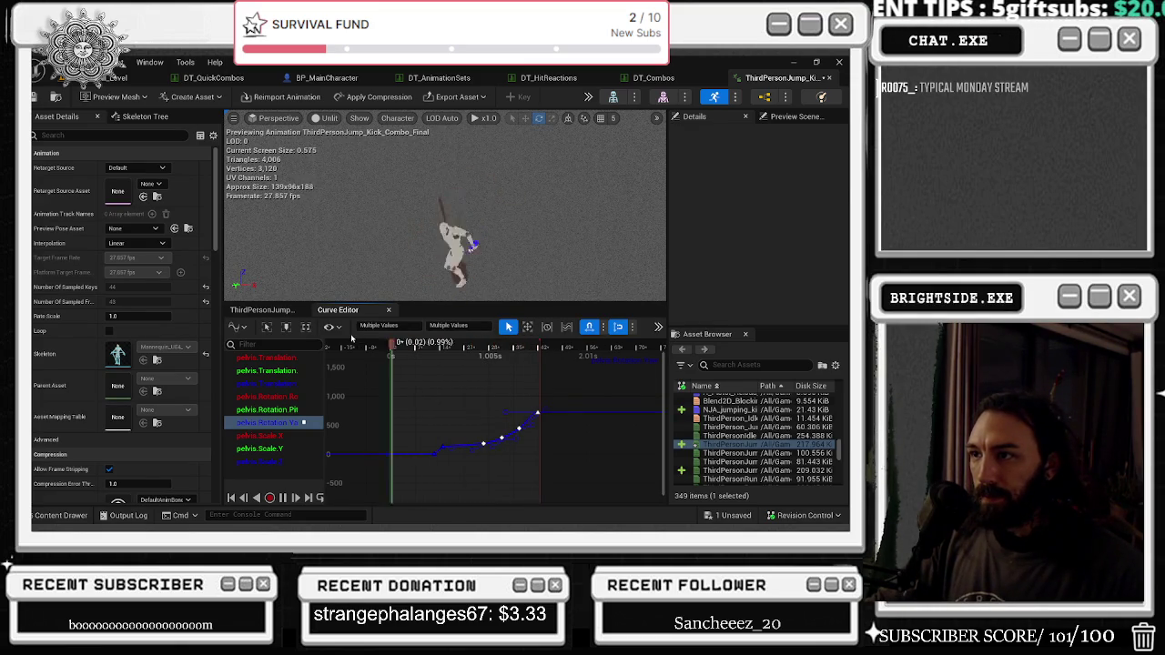
key("space")
key("space")
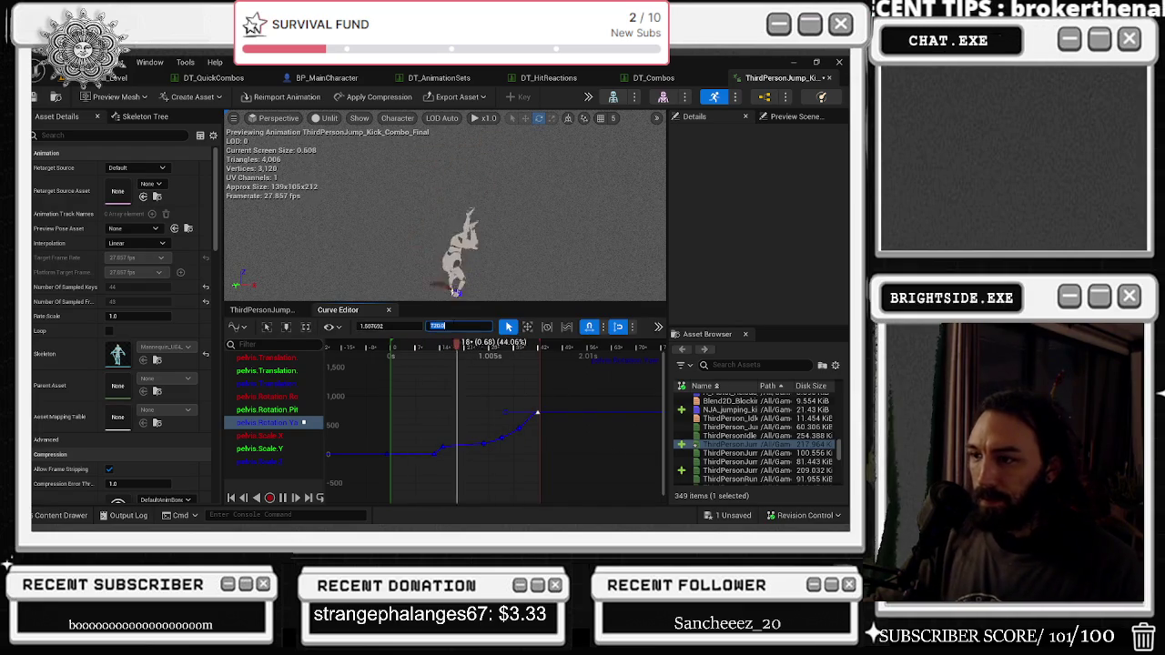
Change the yaw key at 720 to 360, then drag it to about 442 at 1.31 s.
left_click(536, 412)
type("360")
key("Return")
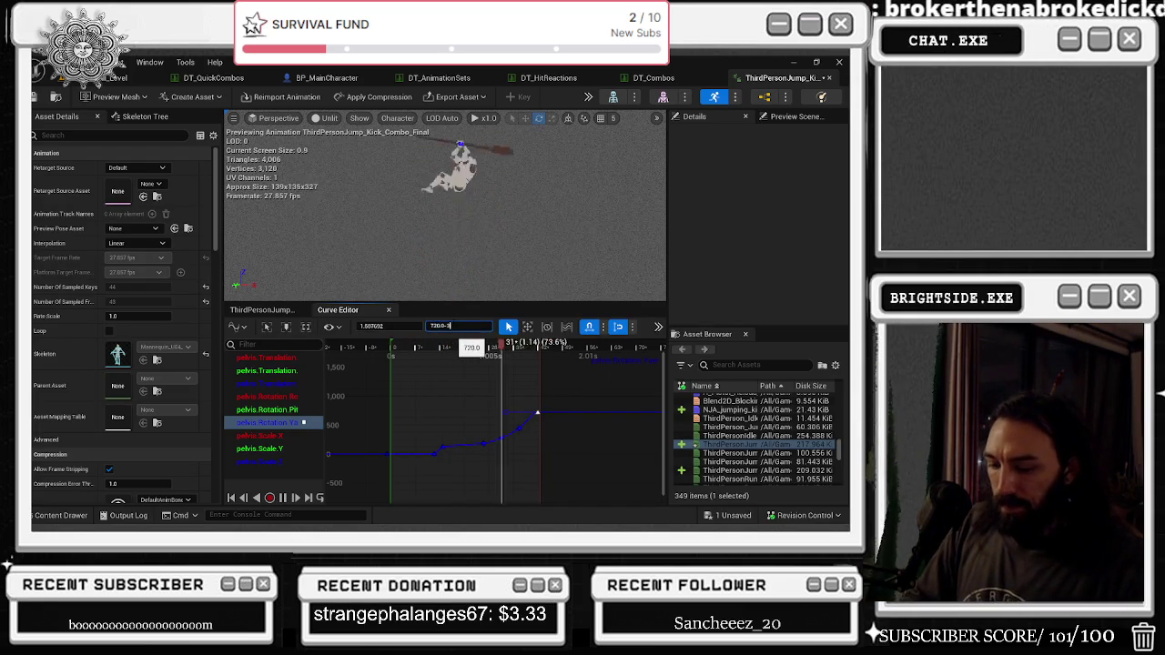
left_click_drag(537, 433, 518, 427)
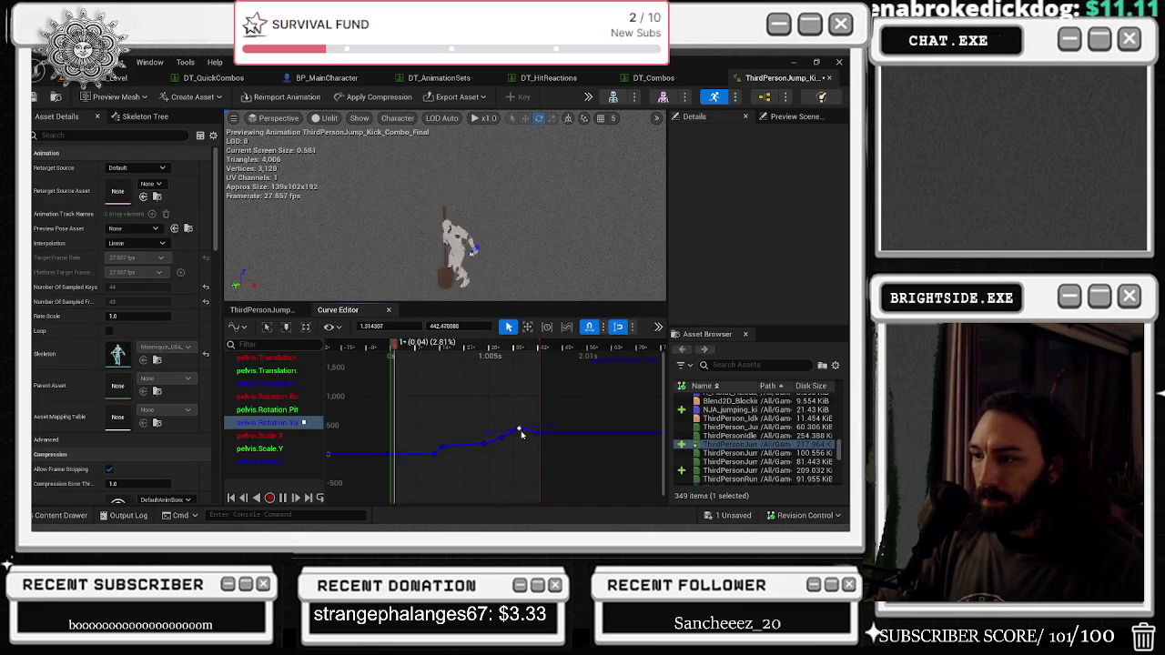
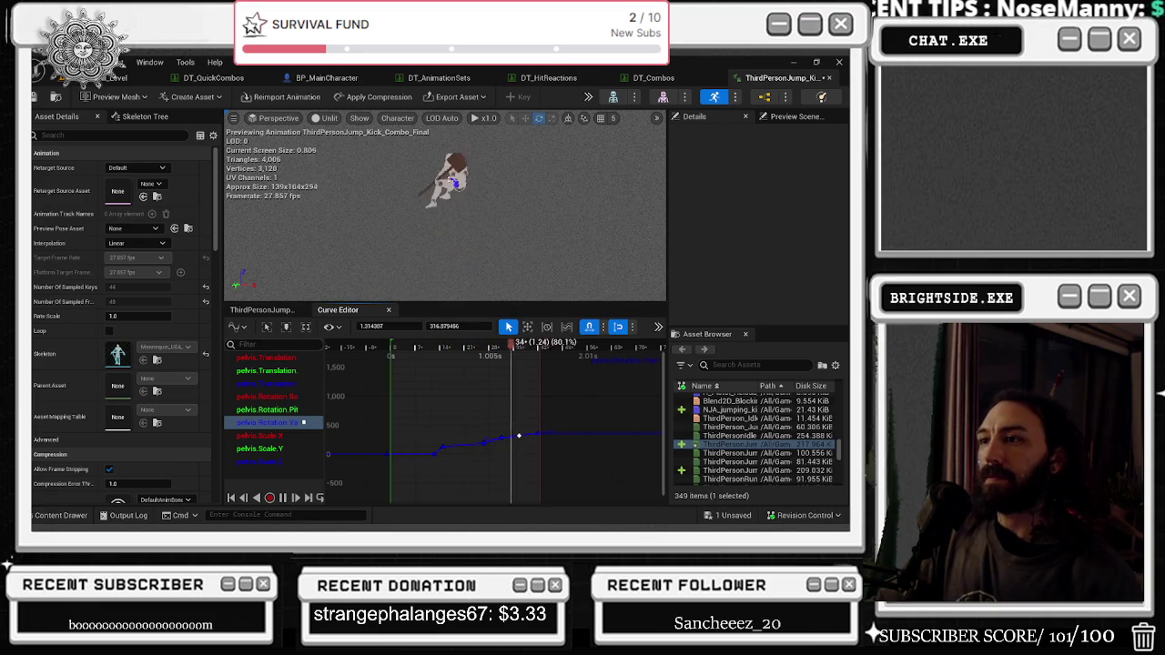
Open NJA_jumping_kick_3_montage from the Kick row of the DT_Combos data table.
left_click(653, 77)
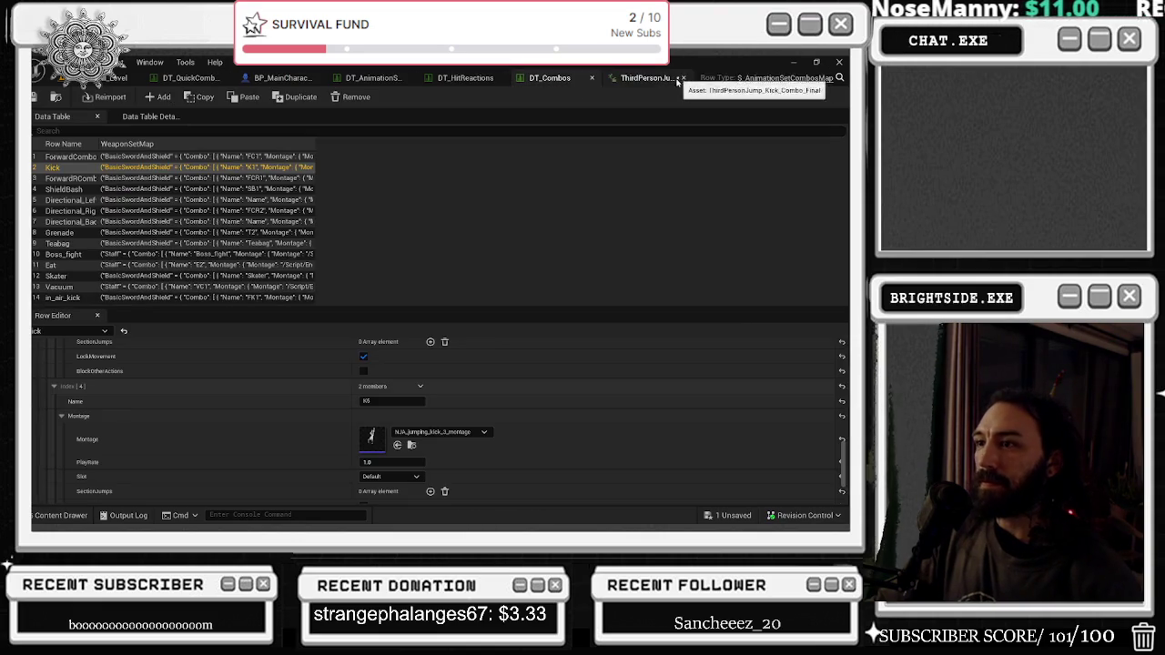
left_click(643, 78)
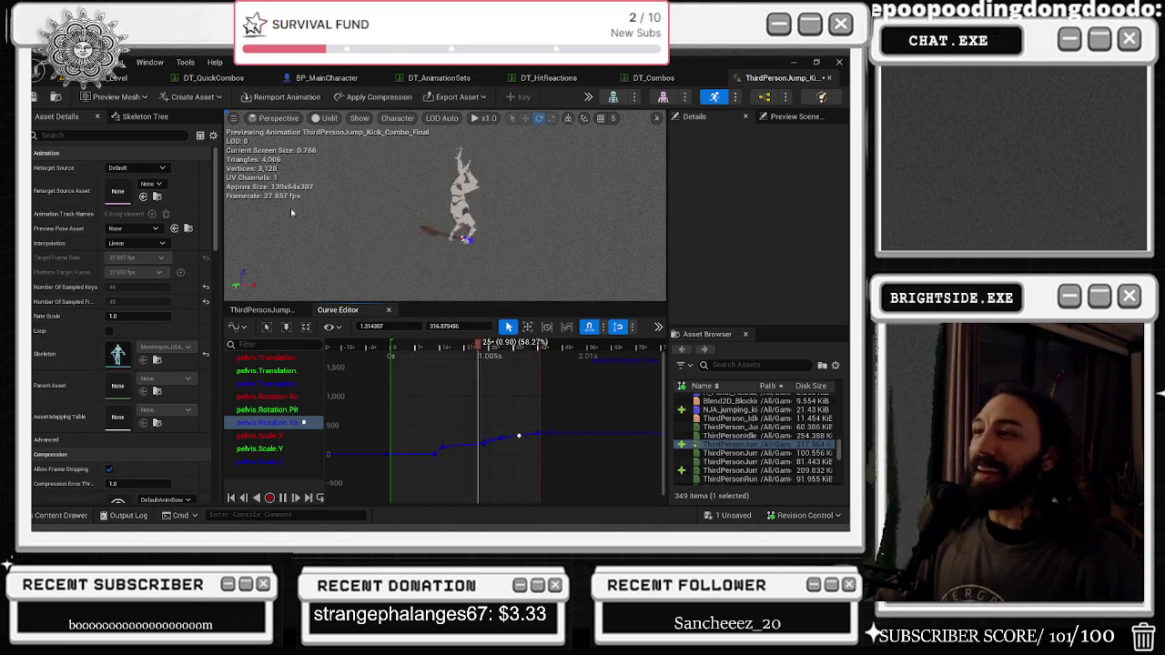
left_click(657, 78)
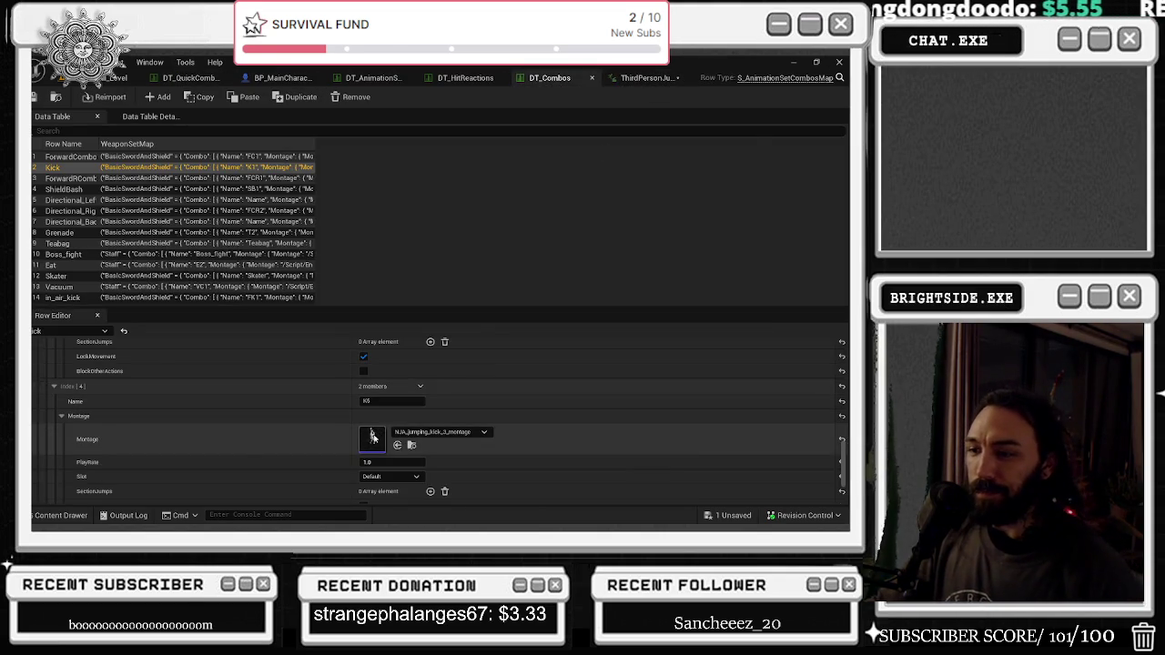
double_click(370, 438)
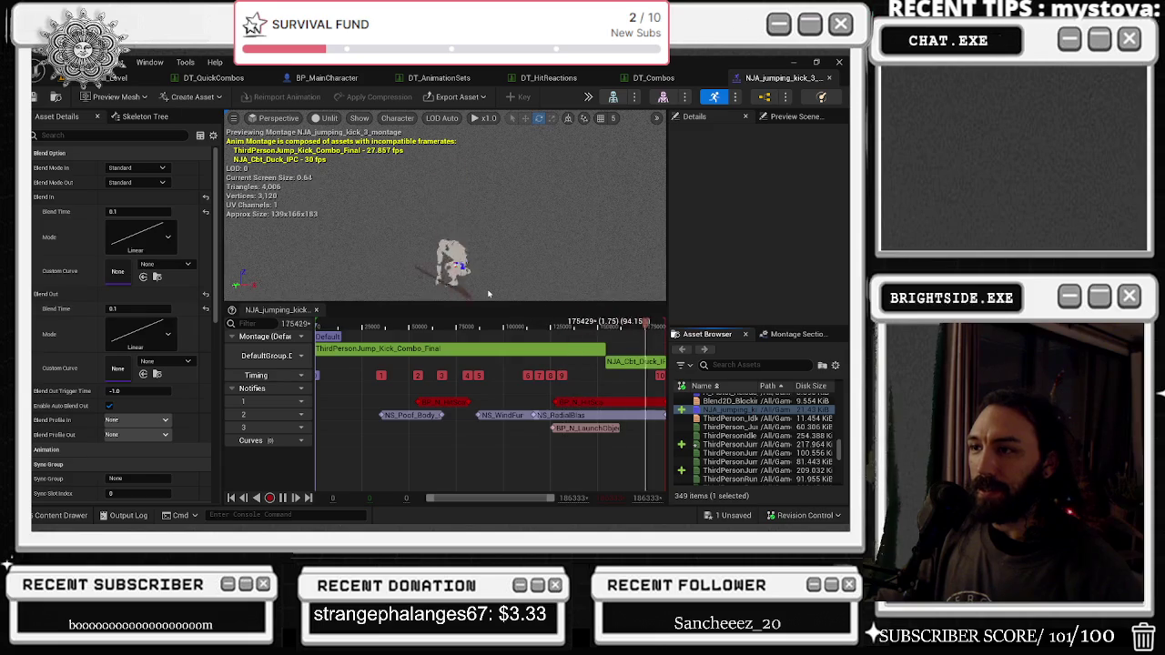
Shift the NS_WindFur and NS_RadialBlast notifies later on the montage timeline, previewing playback.
left_click(533, 415)
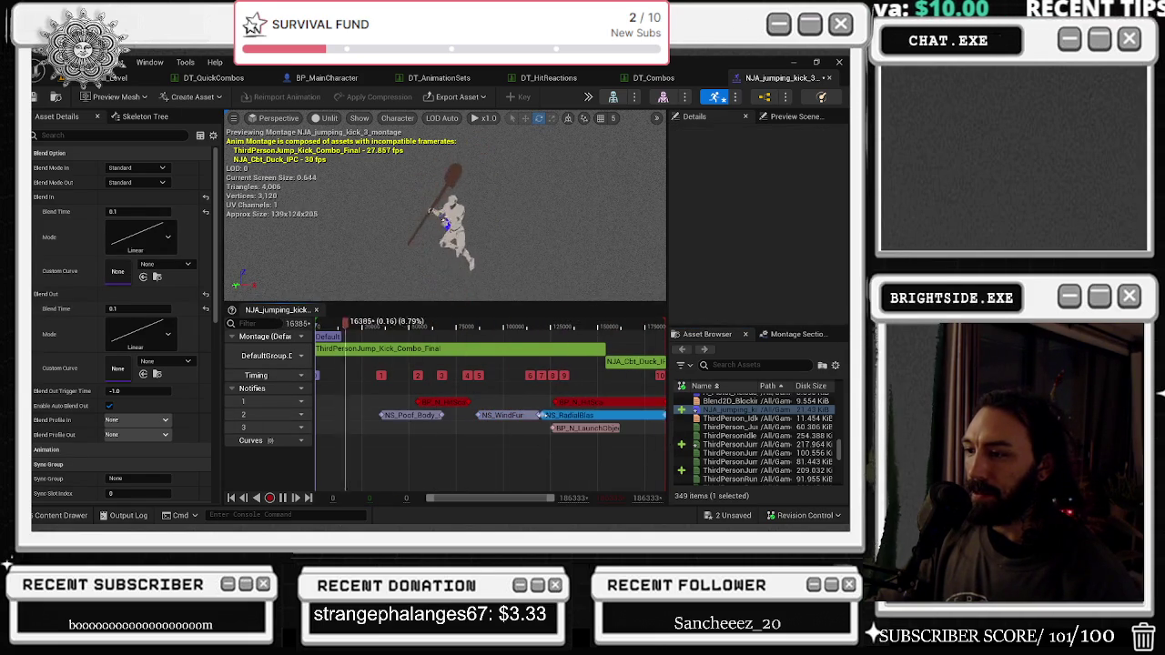
left_click_drag(543, 414, 545, 417)
left_click(554, 417)
left_click(471, 325)
key("space")
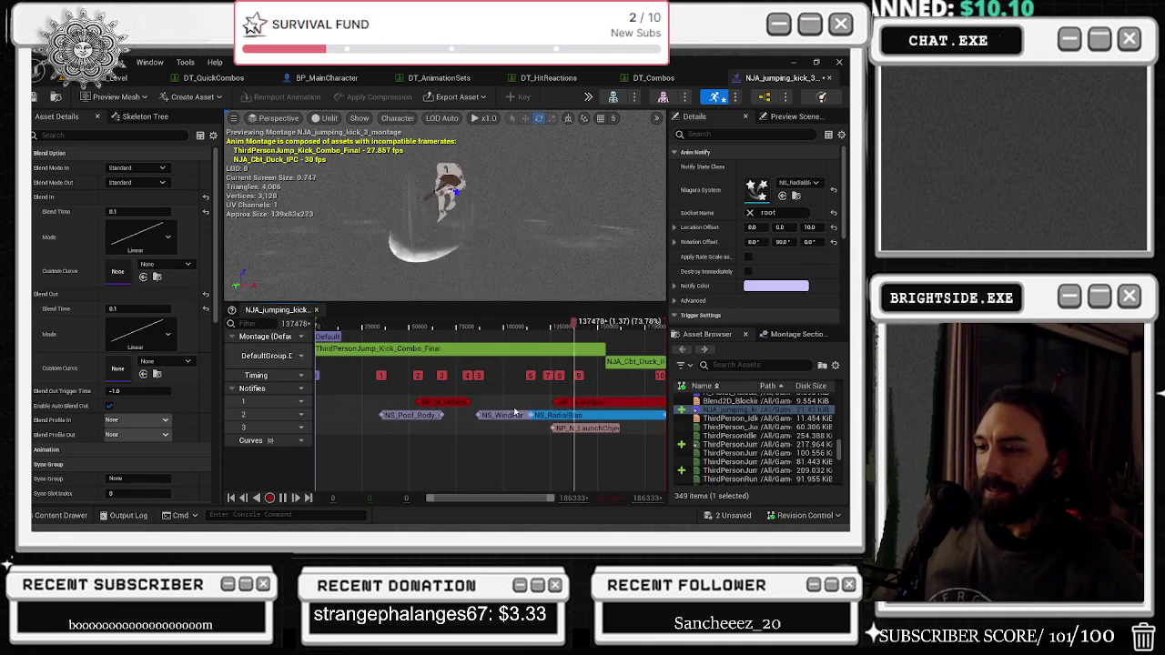
left_click_drag(474, 415, 489, 416)
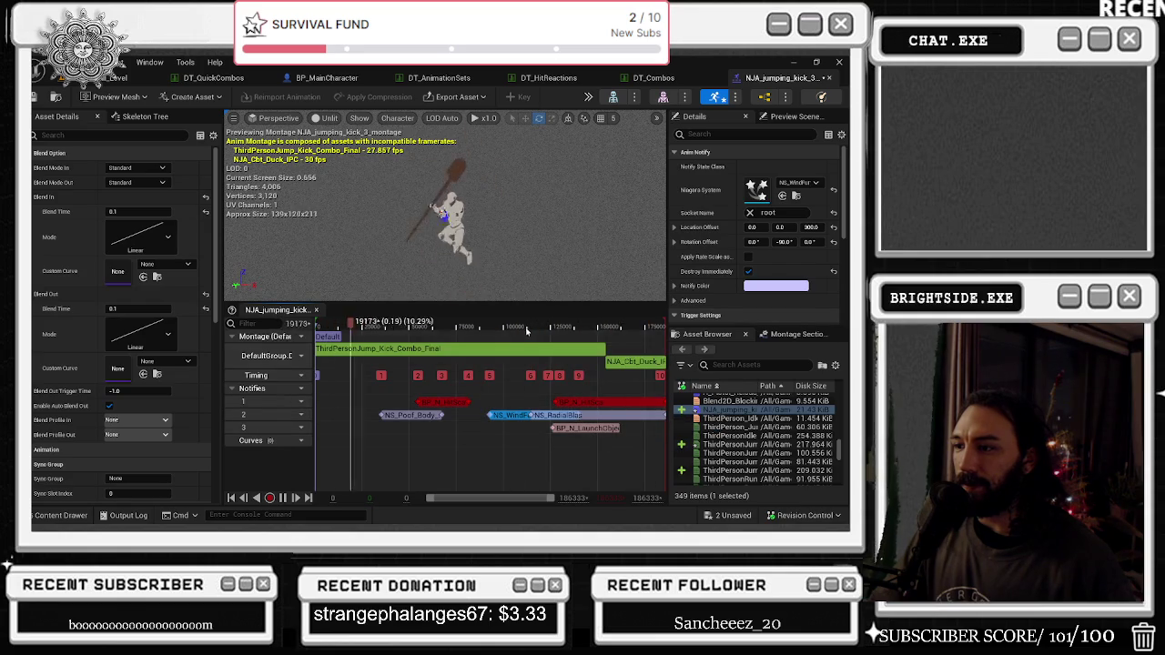
left_click(565, 415)
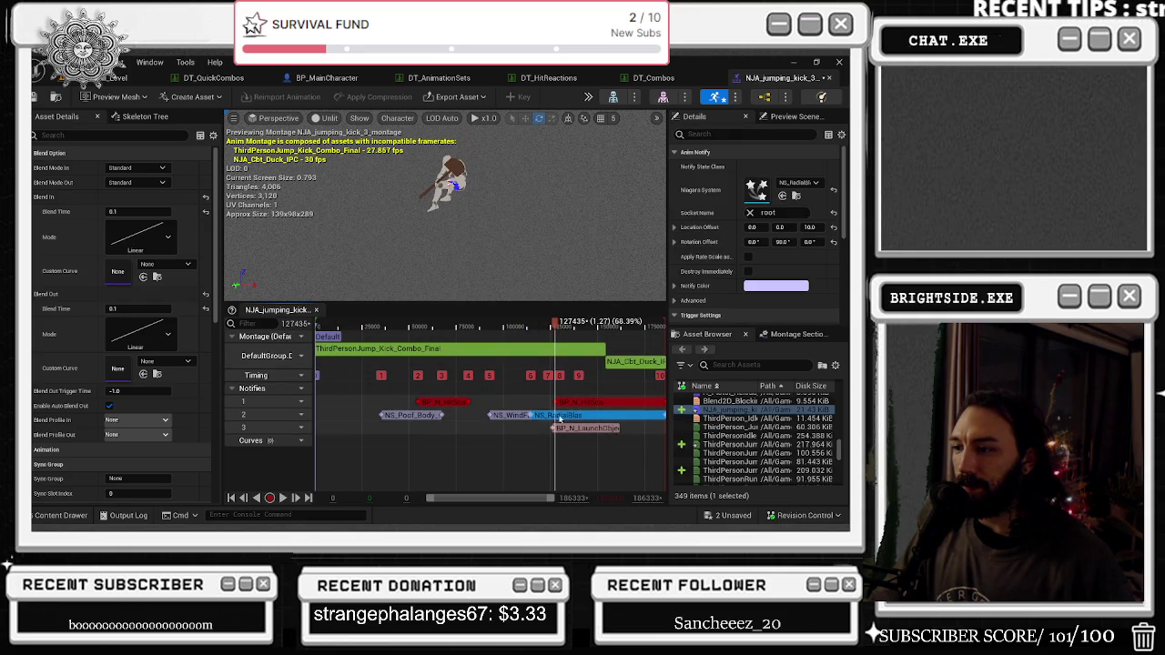
left_click_drag(537, 416, 551, 416)
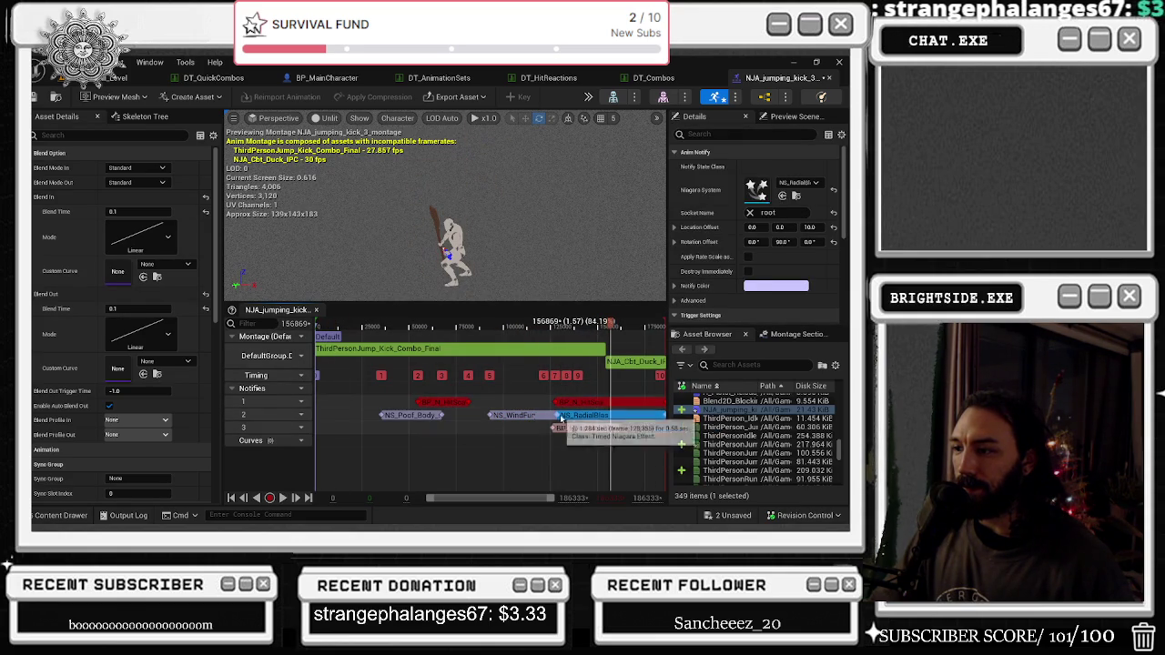
left_click_drag(582, 416, 615, 416)
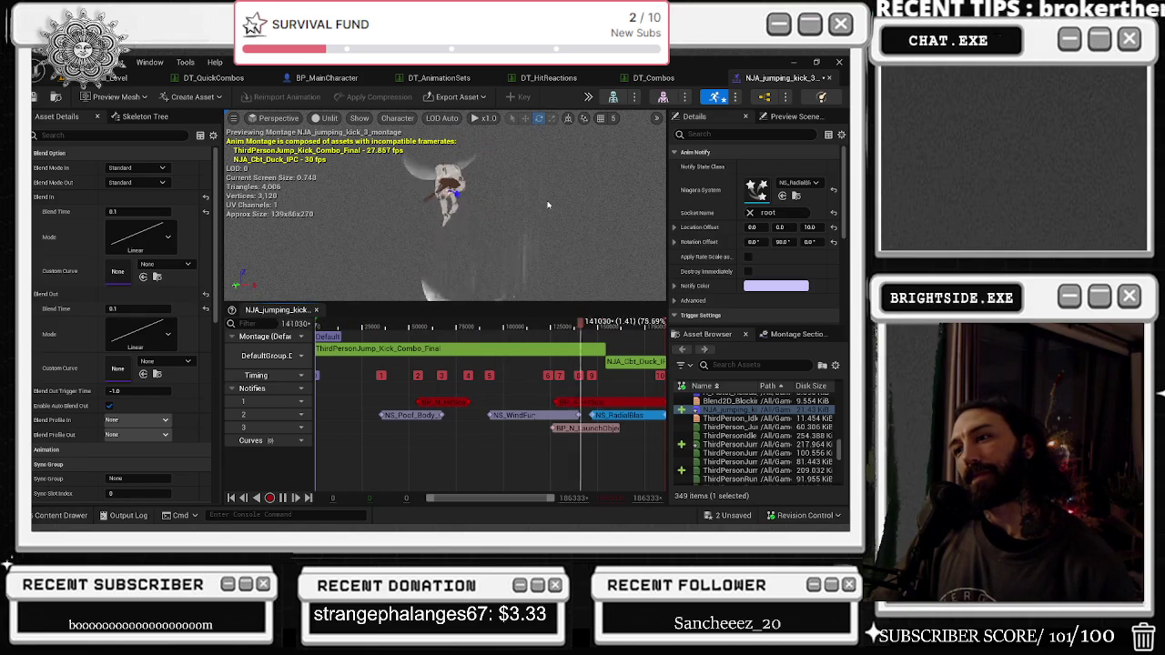
Save both modified assets and return to the level editor.
left_click(728, 517)
left_click(518, 418)
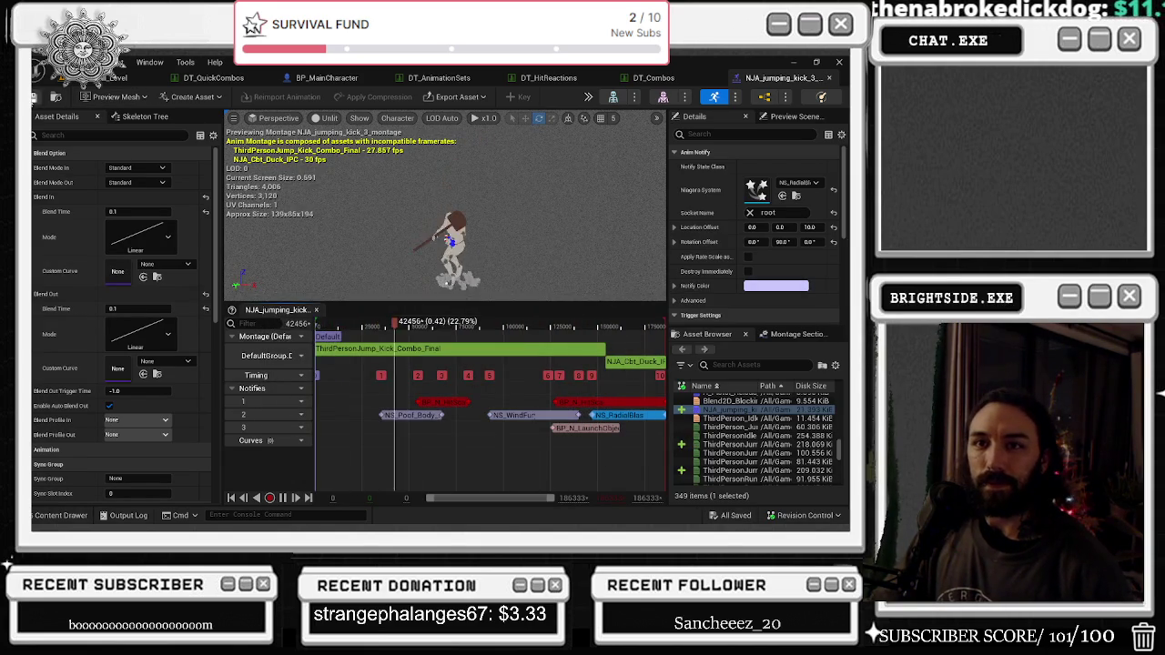
left_click(118, 77)
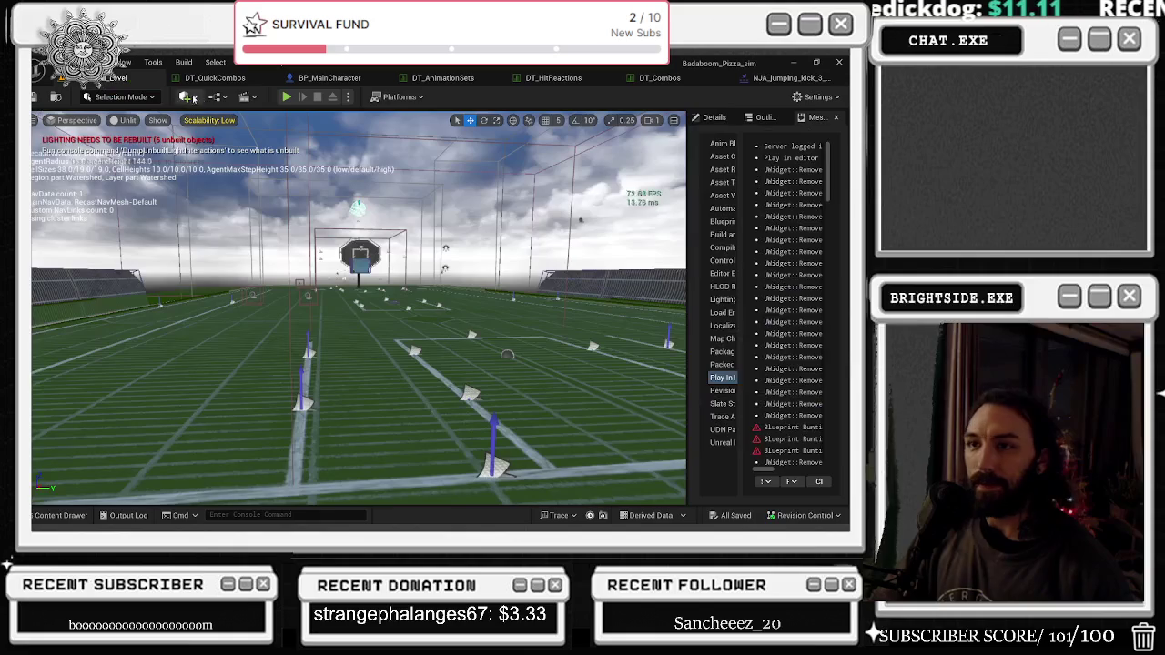
Play-test the jump kick and duck in game, then stop and return to NJA_jumping_kick_3_montage.
left_click(282, 99)
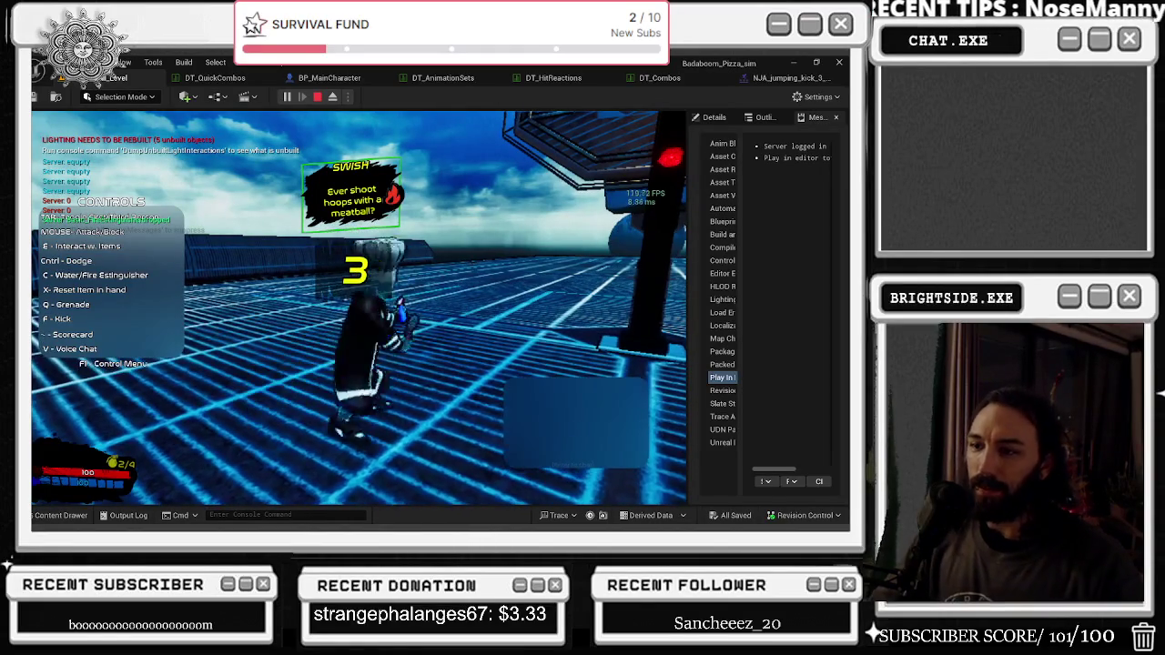
key("space")
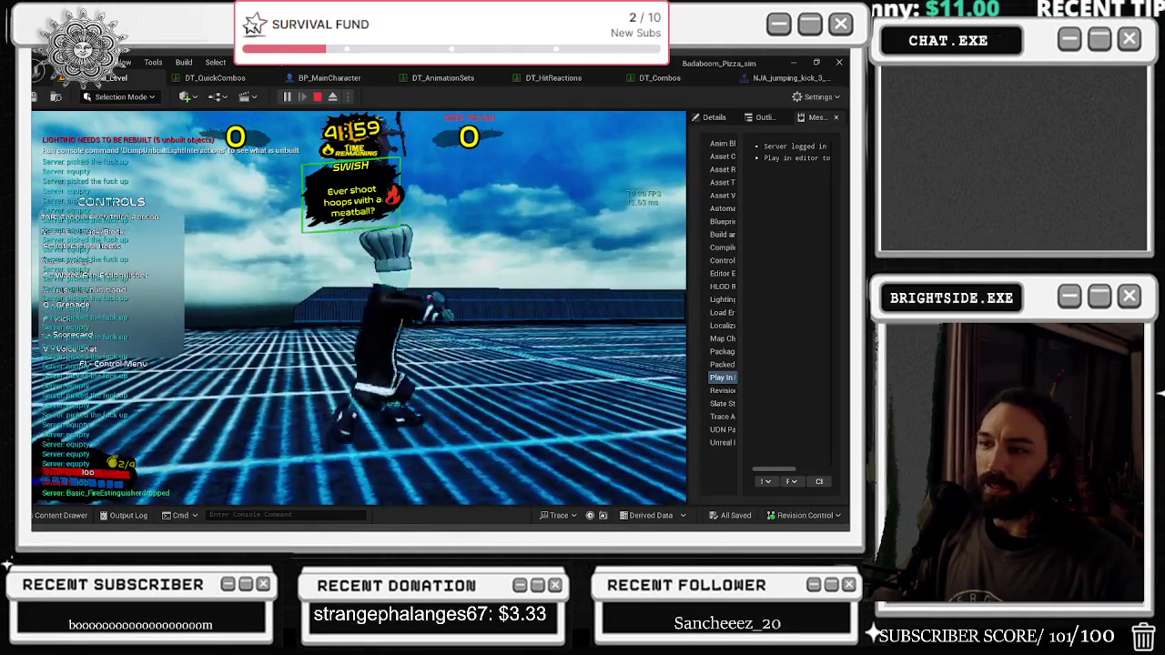
key("w")
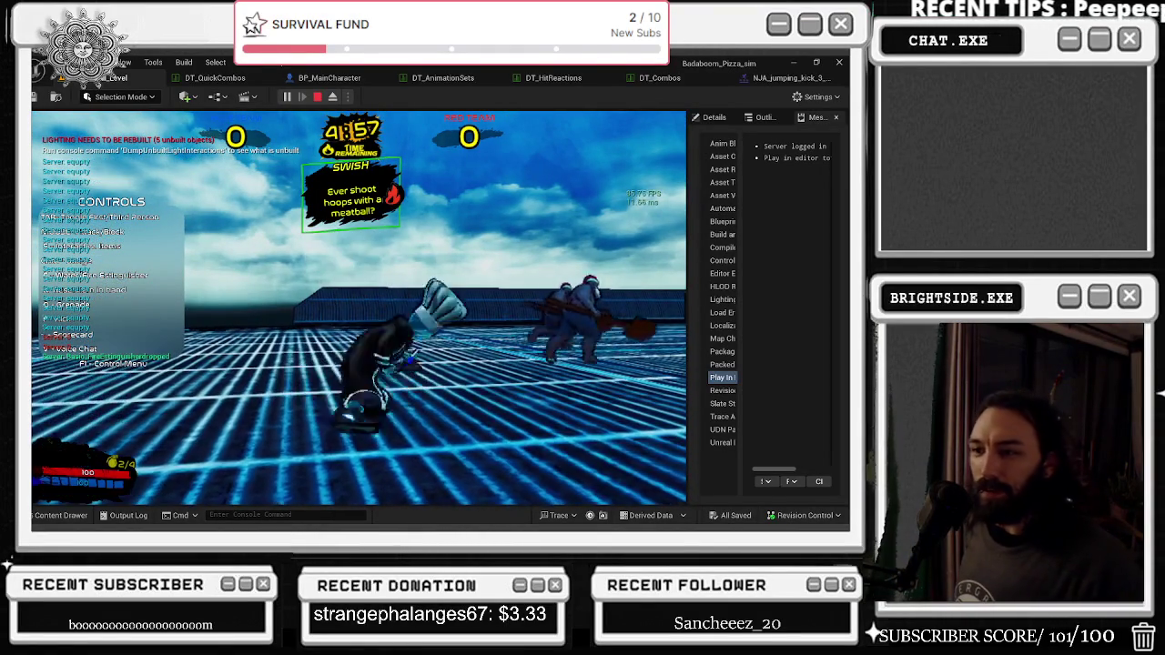
key("space")
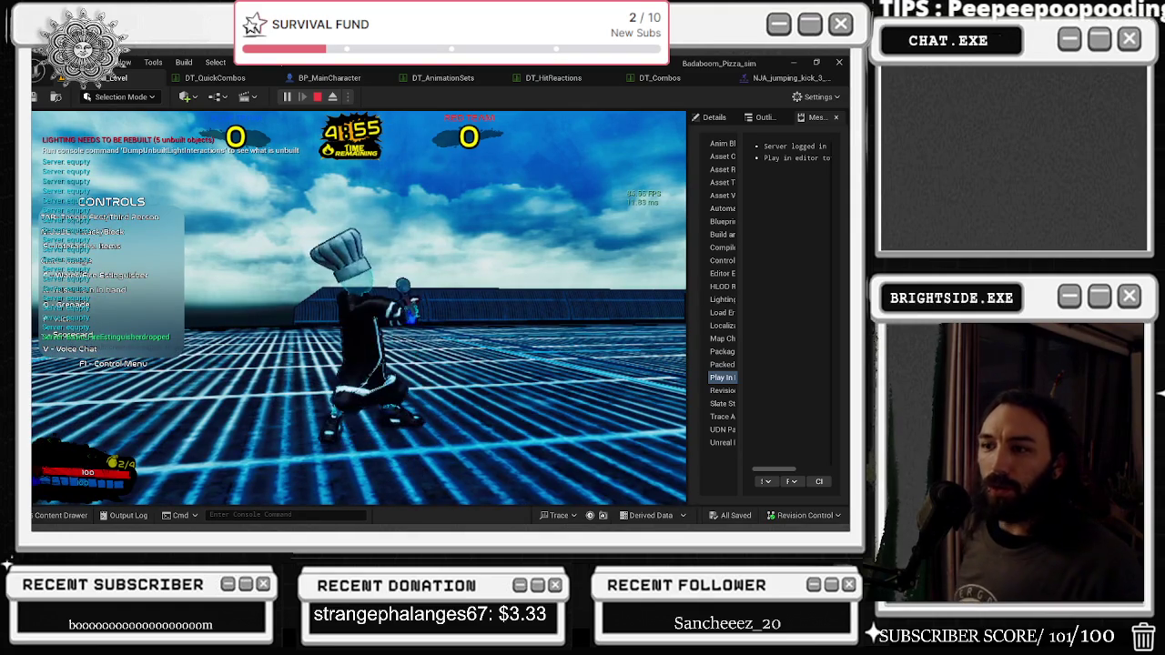
key("d")
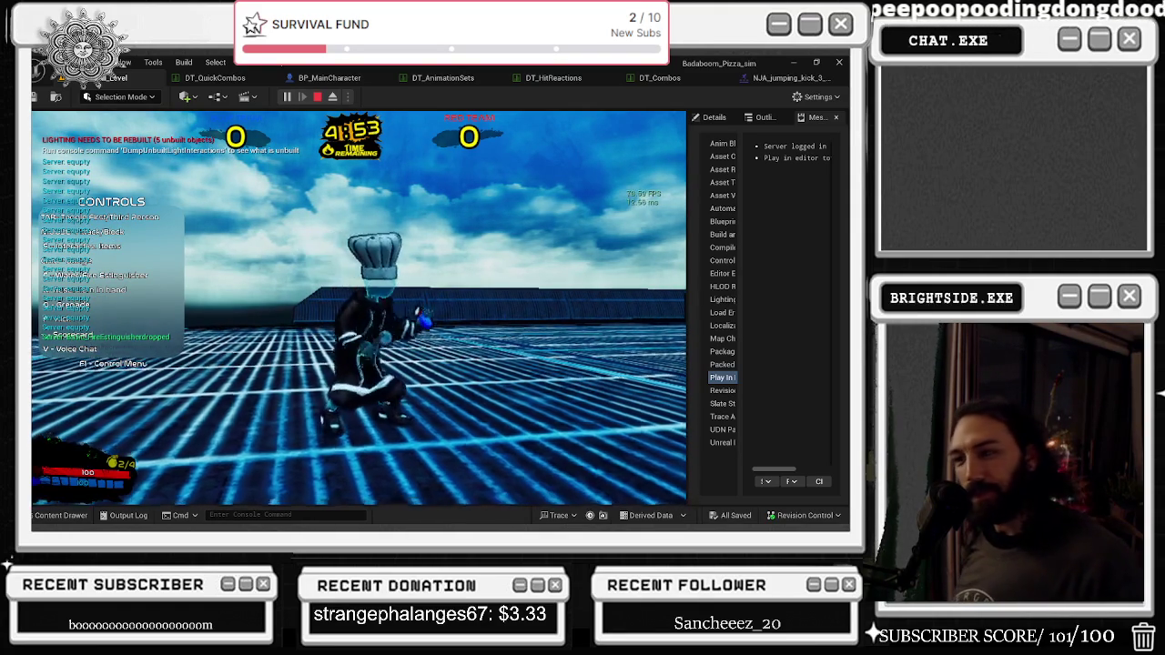
key("a")
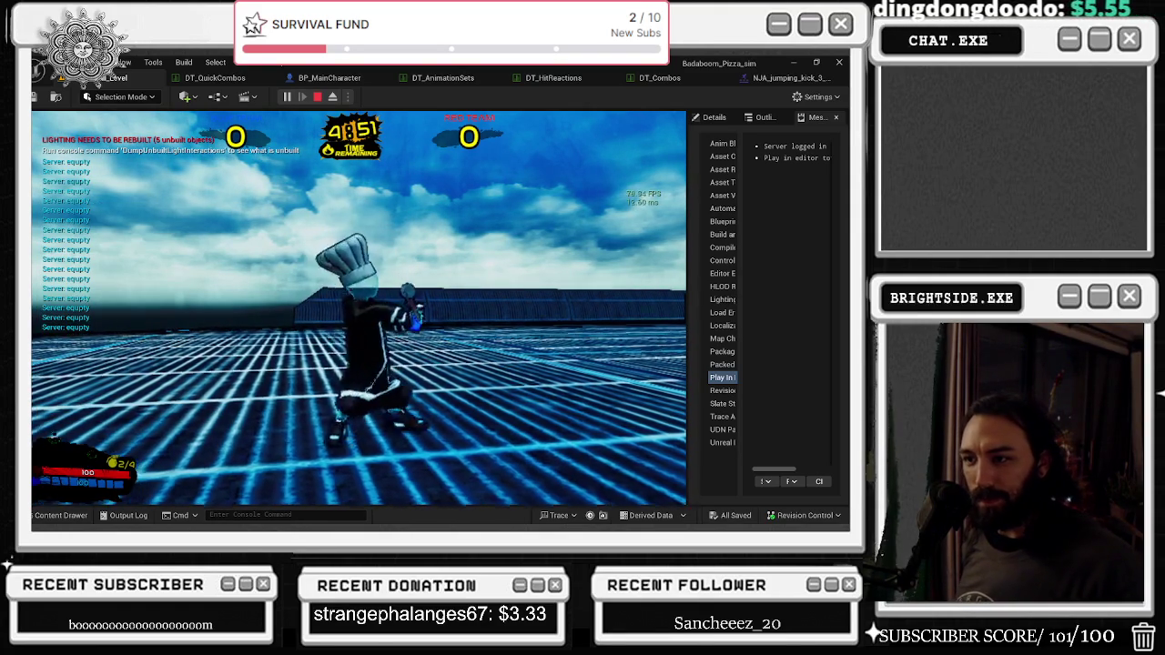
key("space")
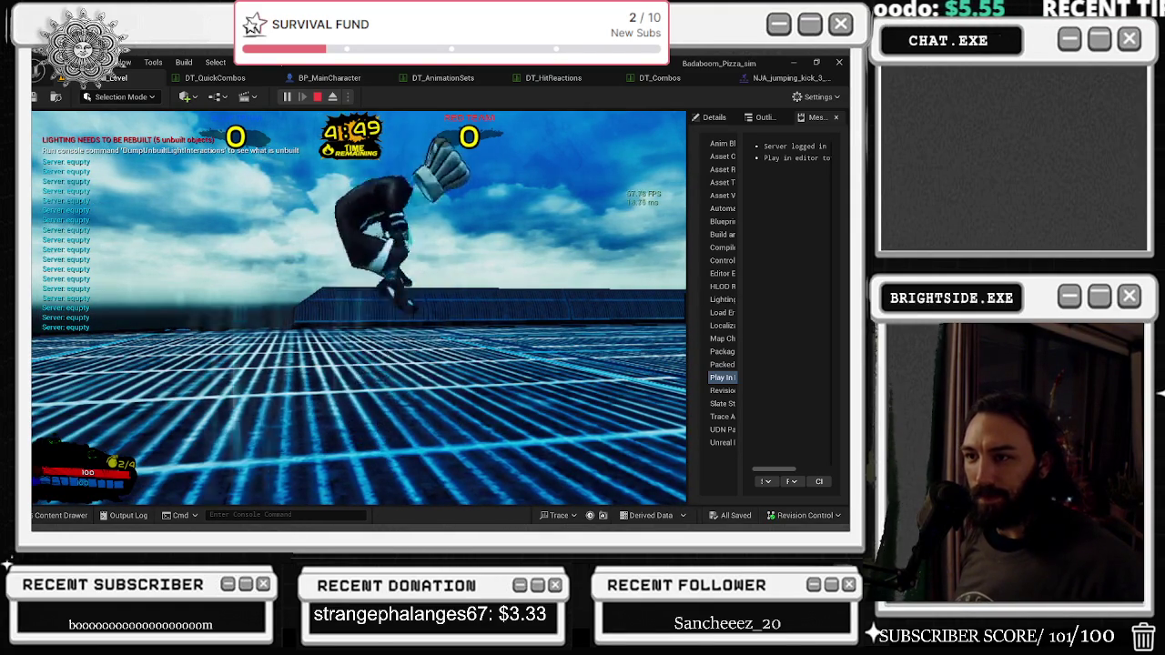
key("Escape")
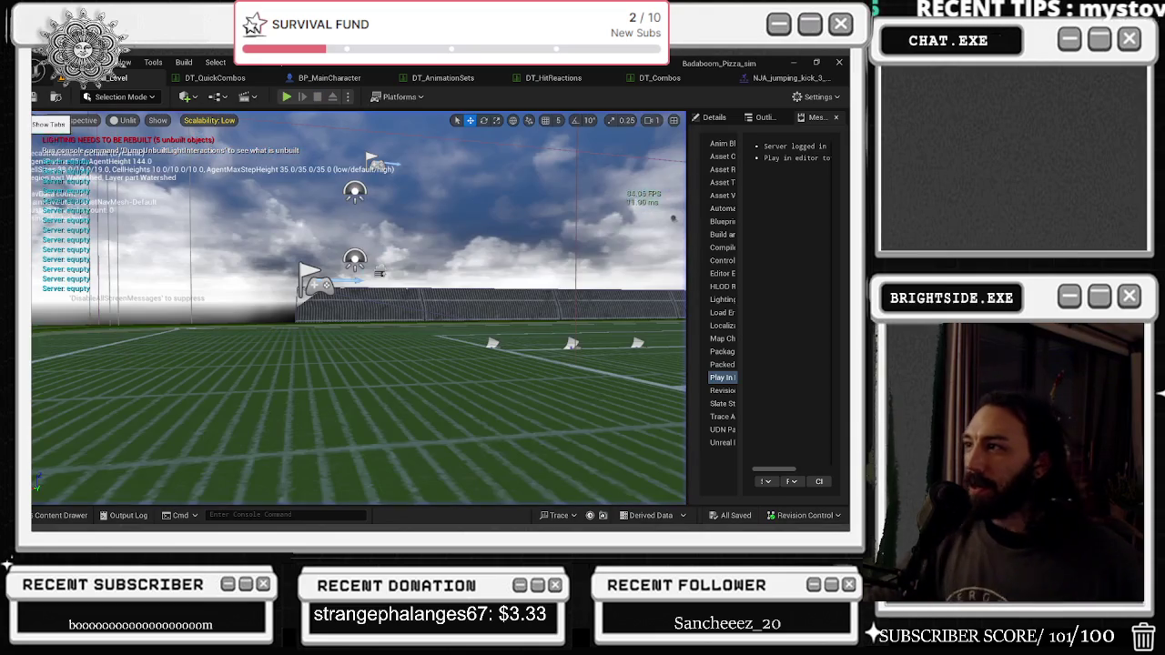
left_click(784, 78)
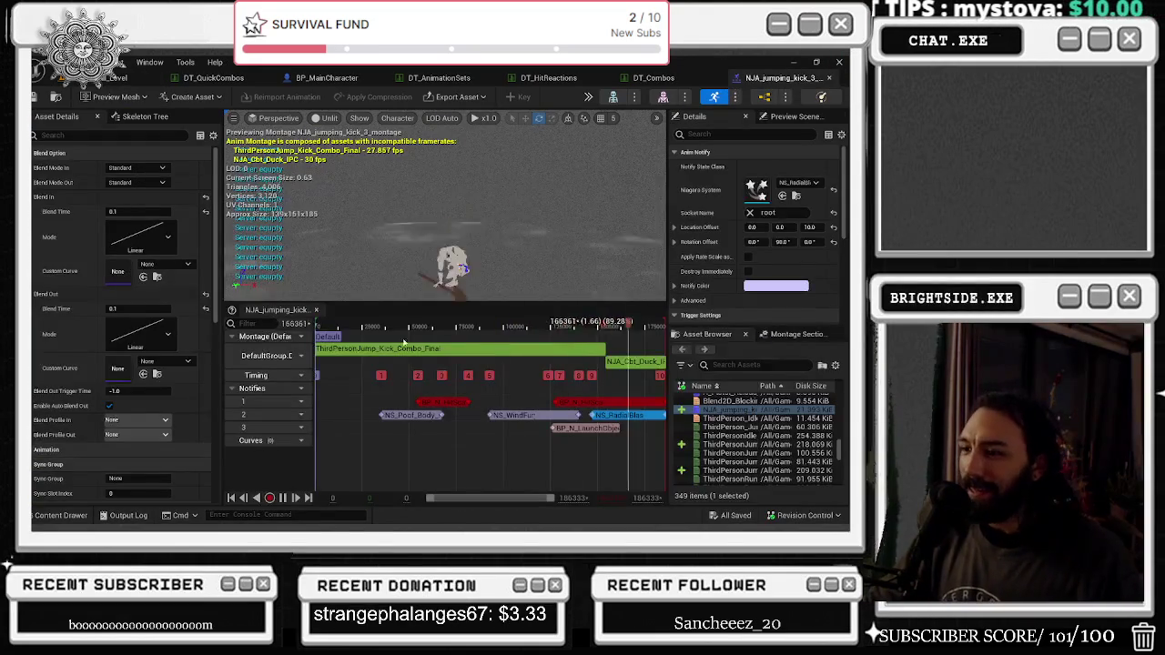
Search the Content Drawer for KICK and open ThirdPersonJump_Kick_Combo_Final in a new window.
right_click(414, 350)
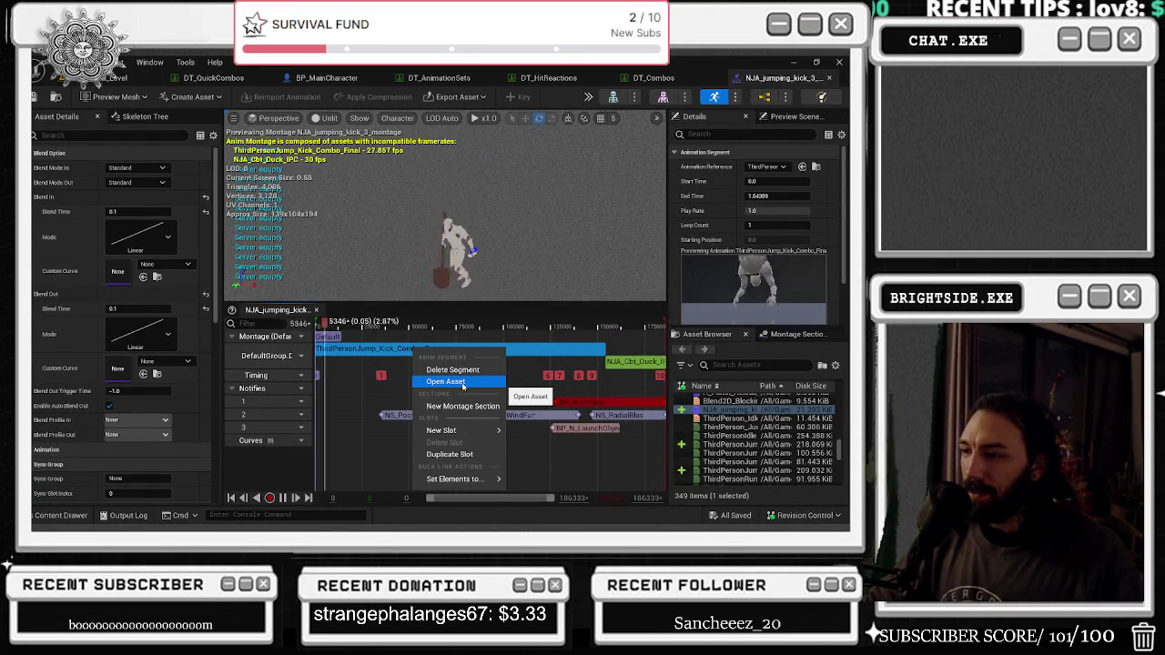
left_click(57, 515)
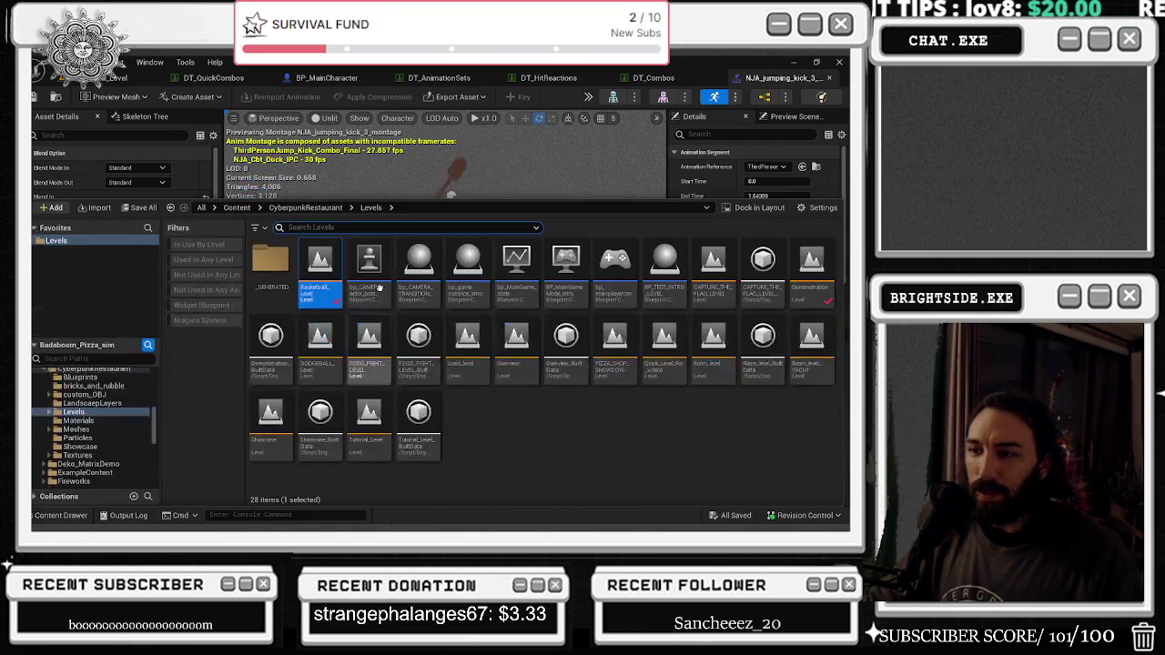
key("ctrl+space")
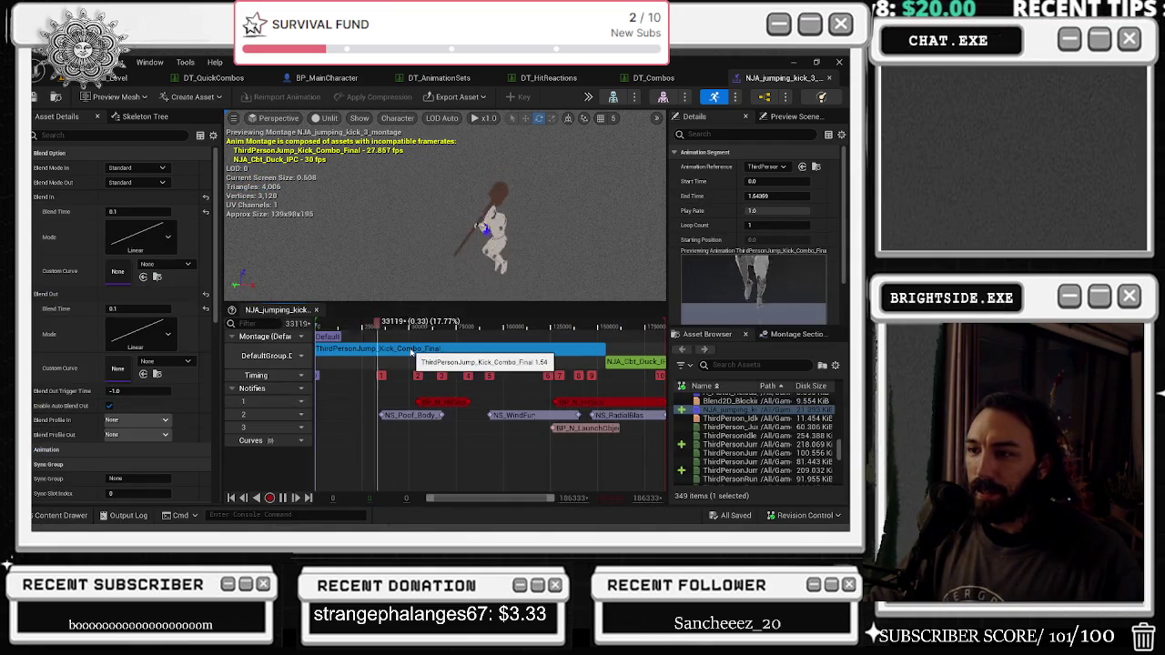
key("ctrl+b")
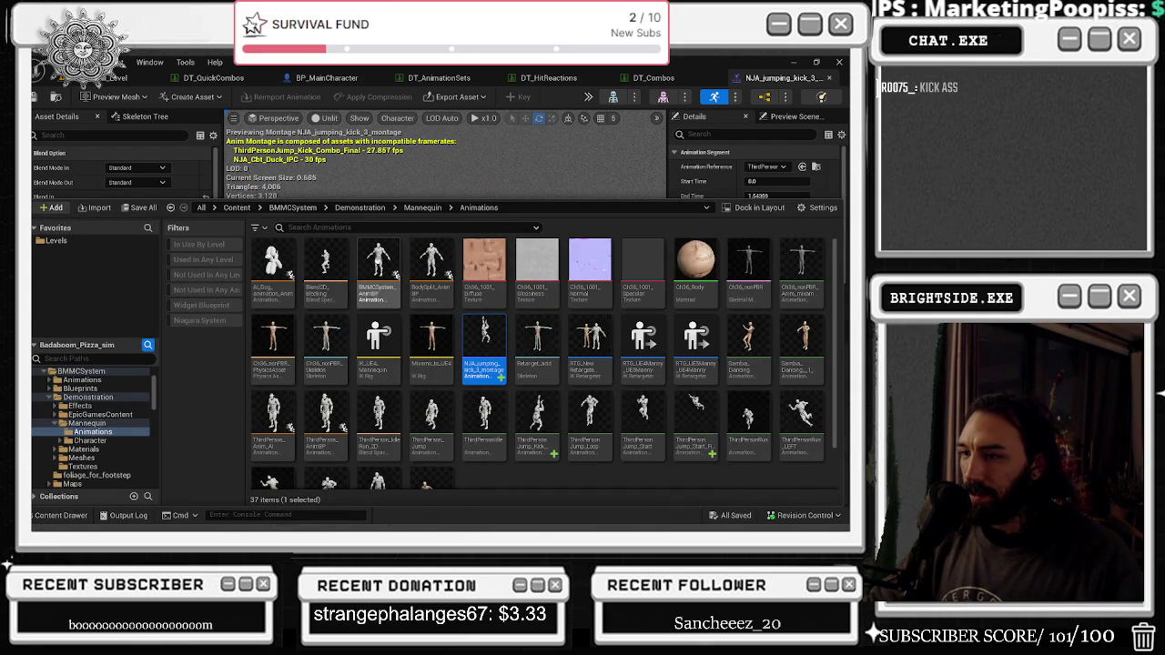
type("KICK")
key("Return")
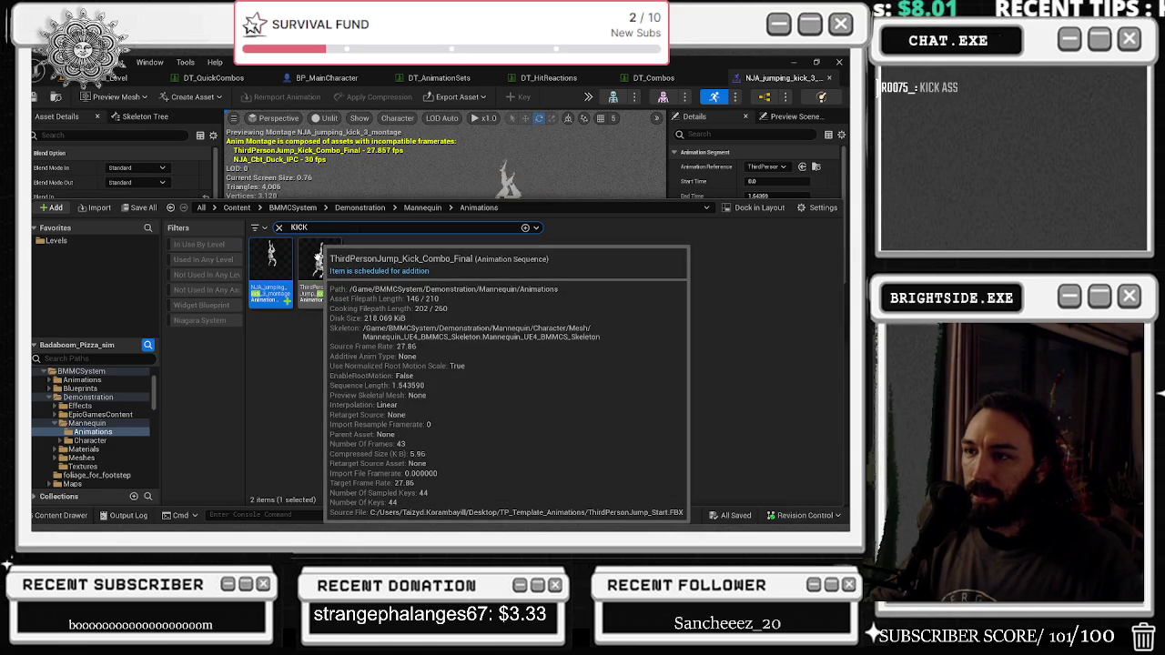
right_click(334, 268)
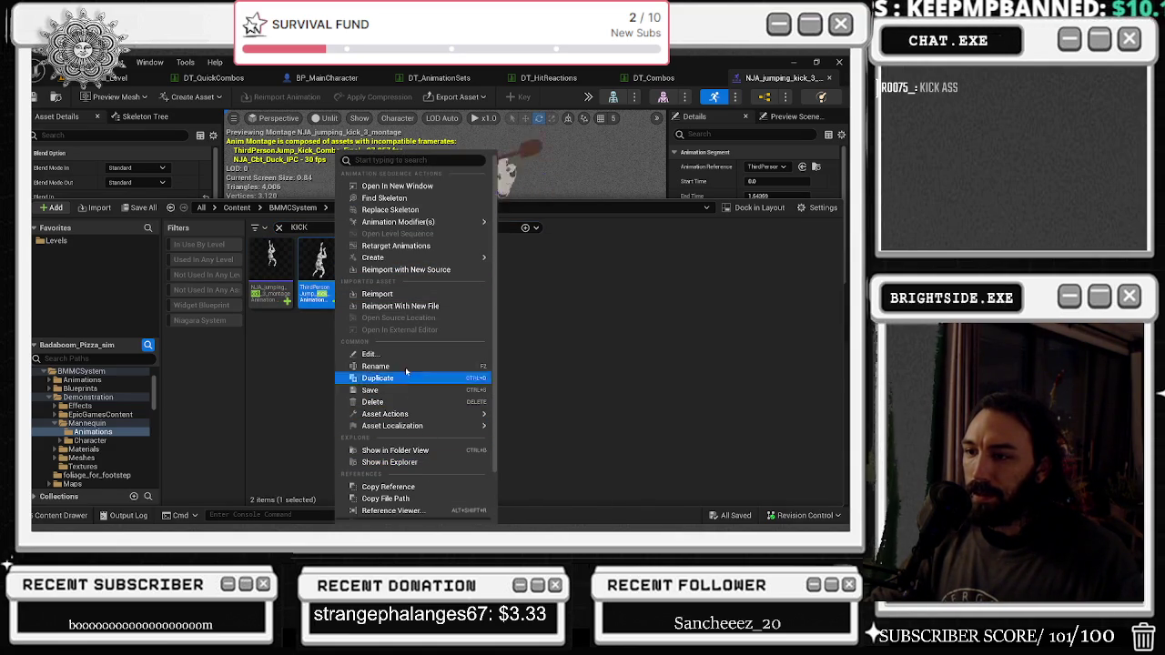
left_click(410, 182)
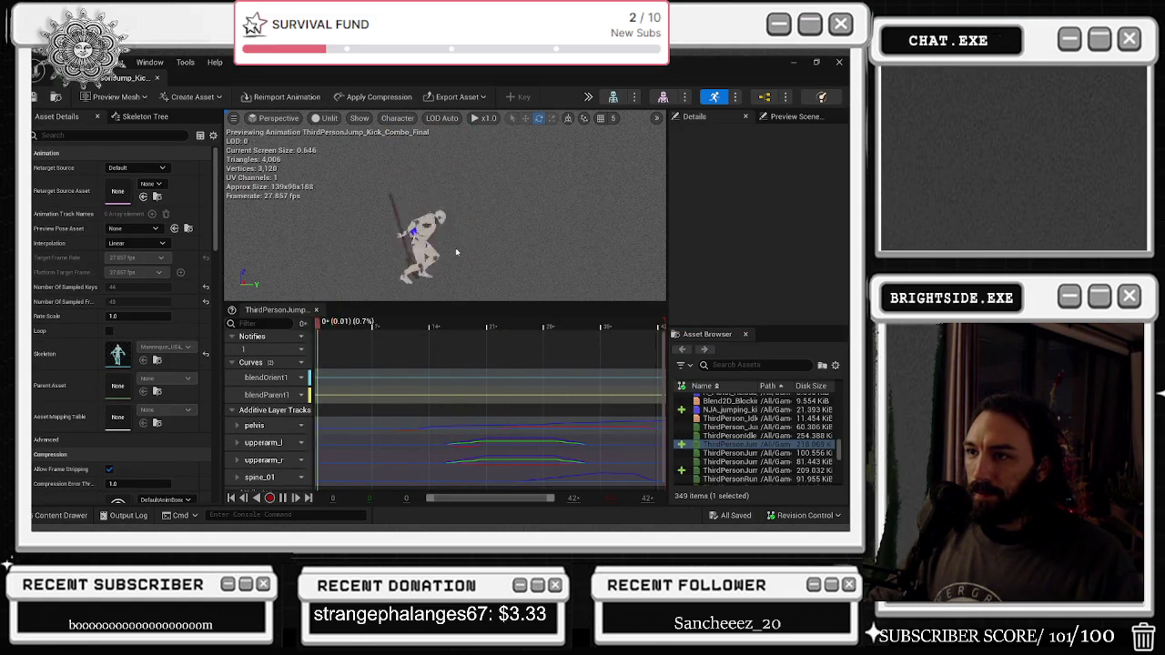
Undo four marker and value edits on ThirdPersonJump_Kick_Combo_Final, previewing the animation in between.
key("ctrl+z")
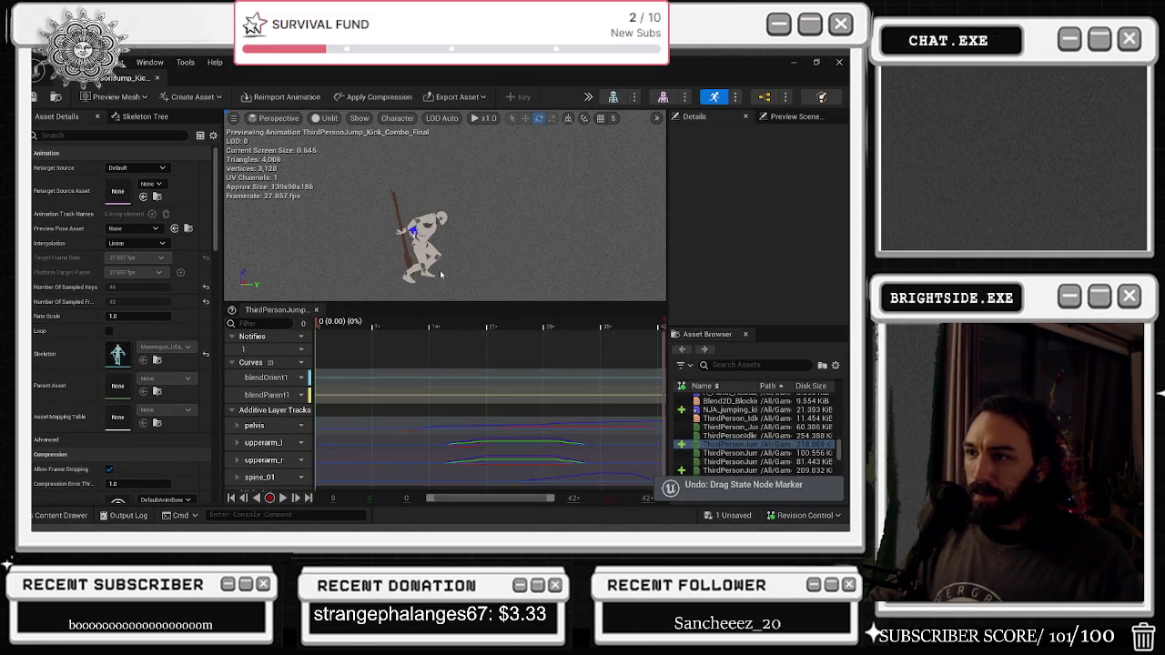
key("ctrl+z")
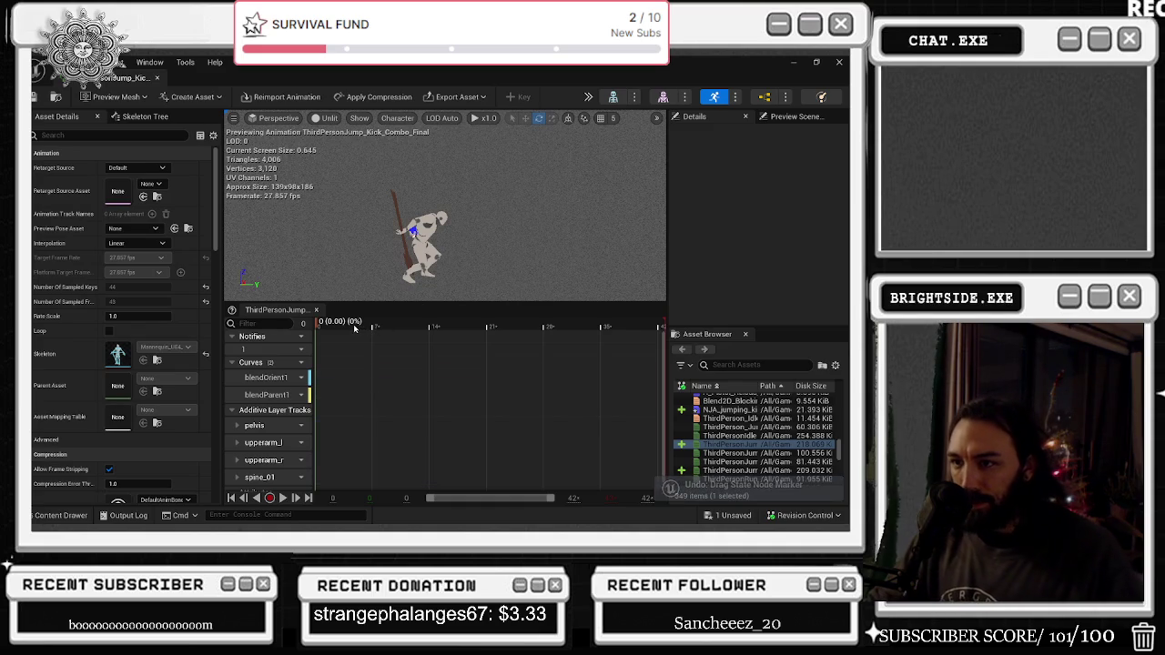
key("ctrl+z")
key("space")
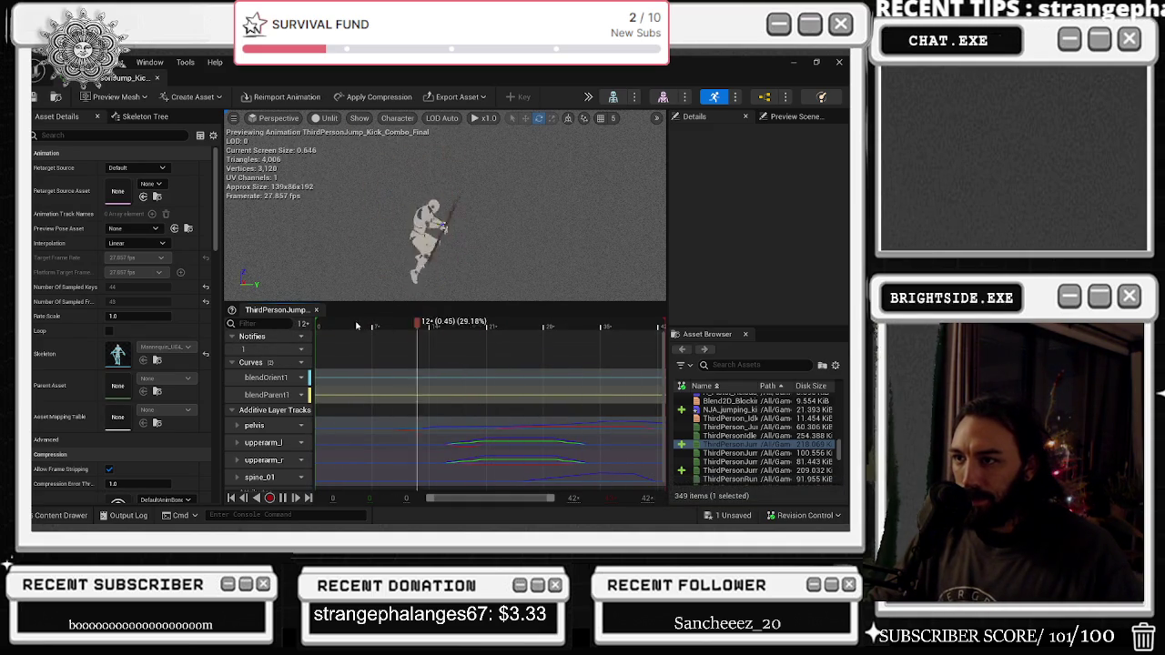
key("space")
key("ctrl+z")
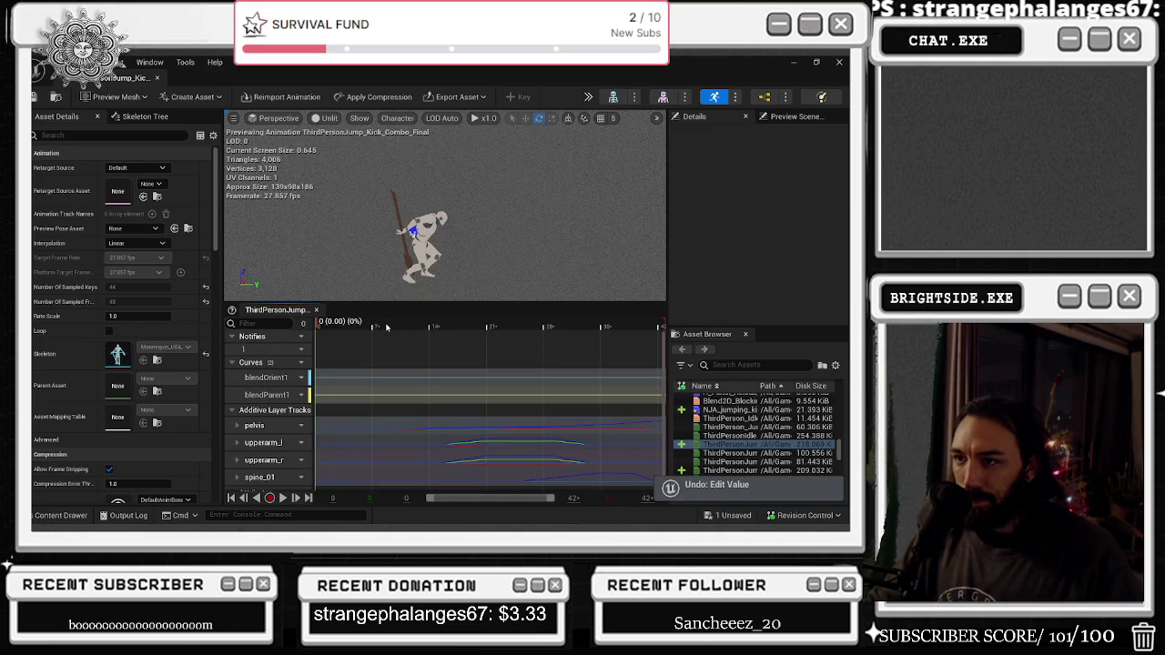
key("space")
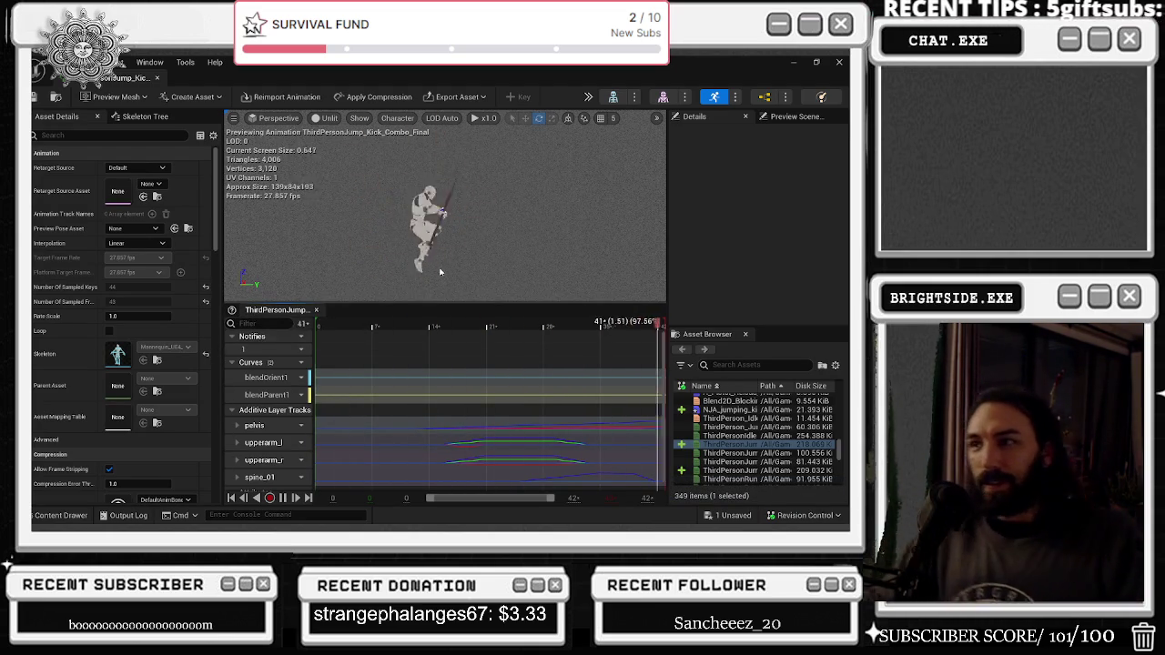
key("space")
Save the reverted animation and switch to NJA_jumping_kick_3_montage.
left_click(725, 517)
left_click(521, 414)
left_click(689, 78)
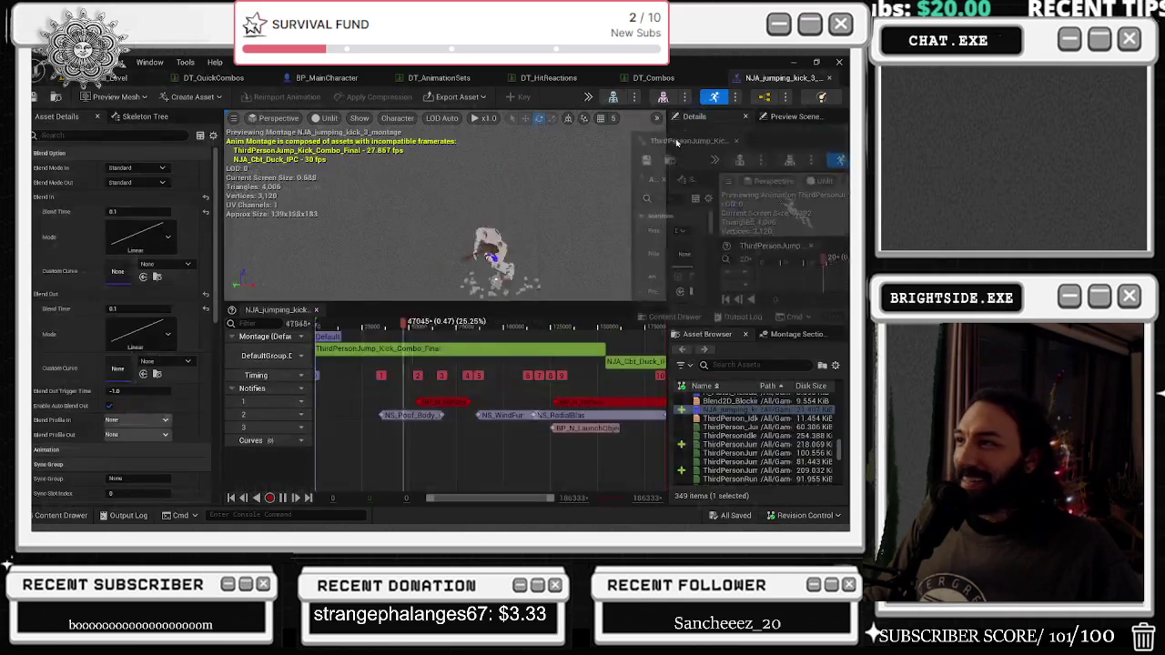
Drag the NS_RadialBlast notify later on track 2 of the montage timeline.
left_click(789, 77)
left_click(717, 80)
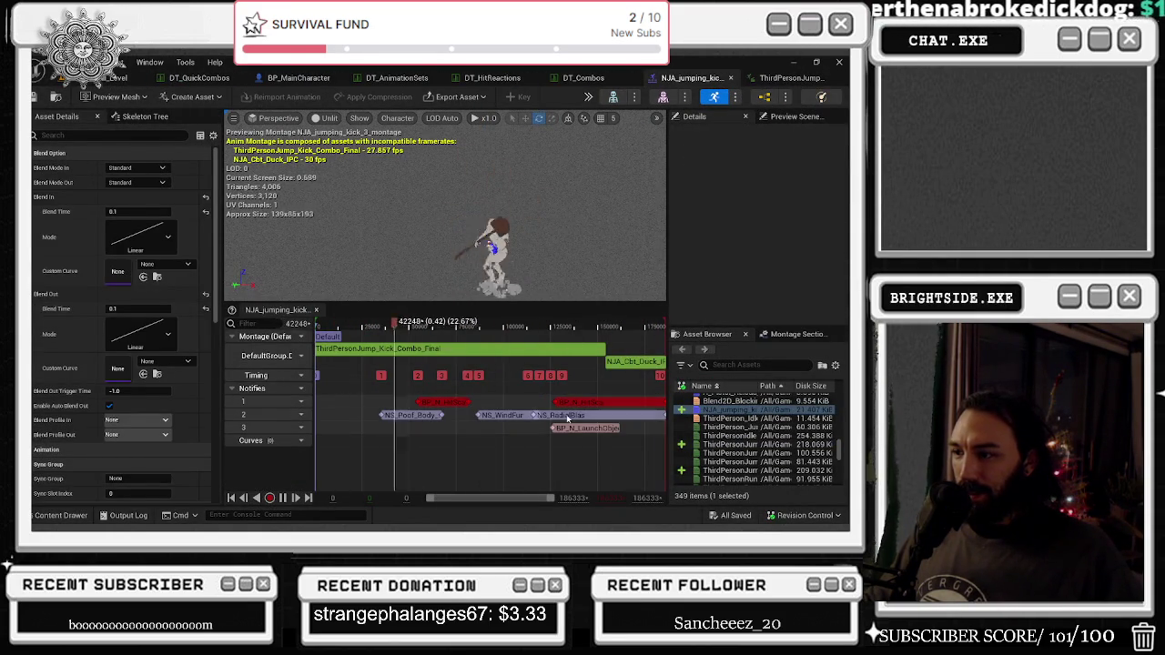
left_click(537, 415)
left_click_drag(532, 414, 539, 415)
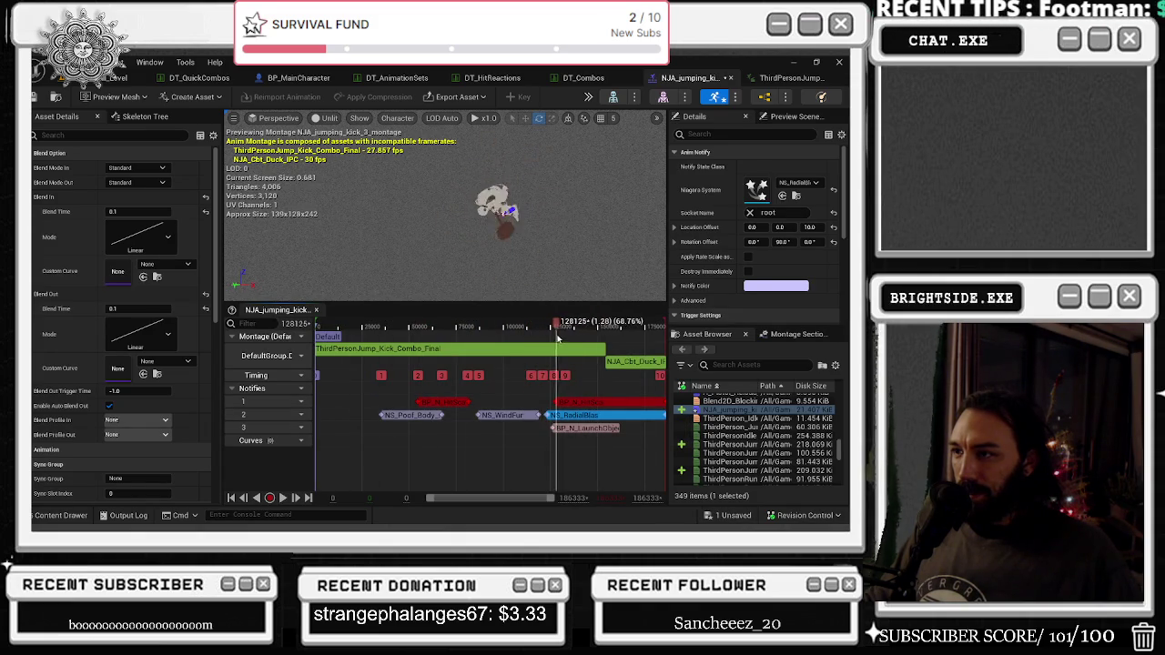
left_click_drag(551, 415, 569, 415)
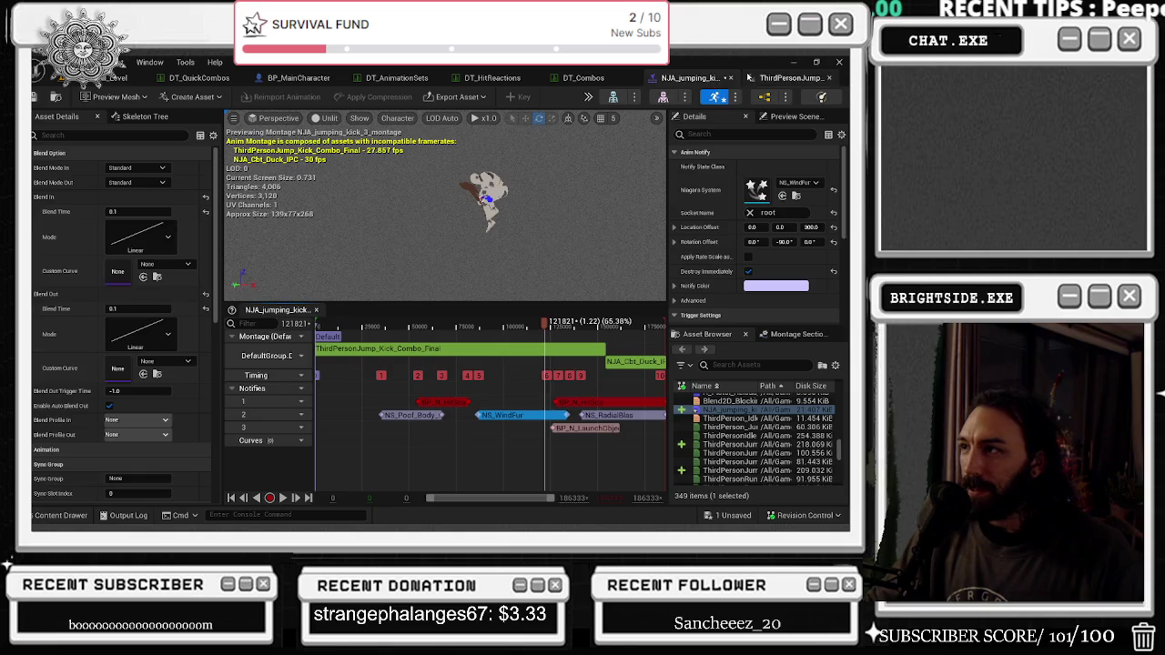
left_click(781, 78)
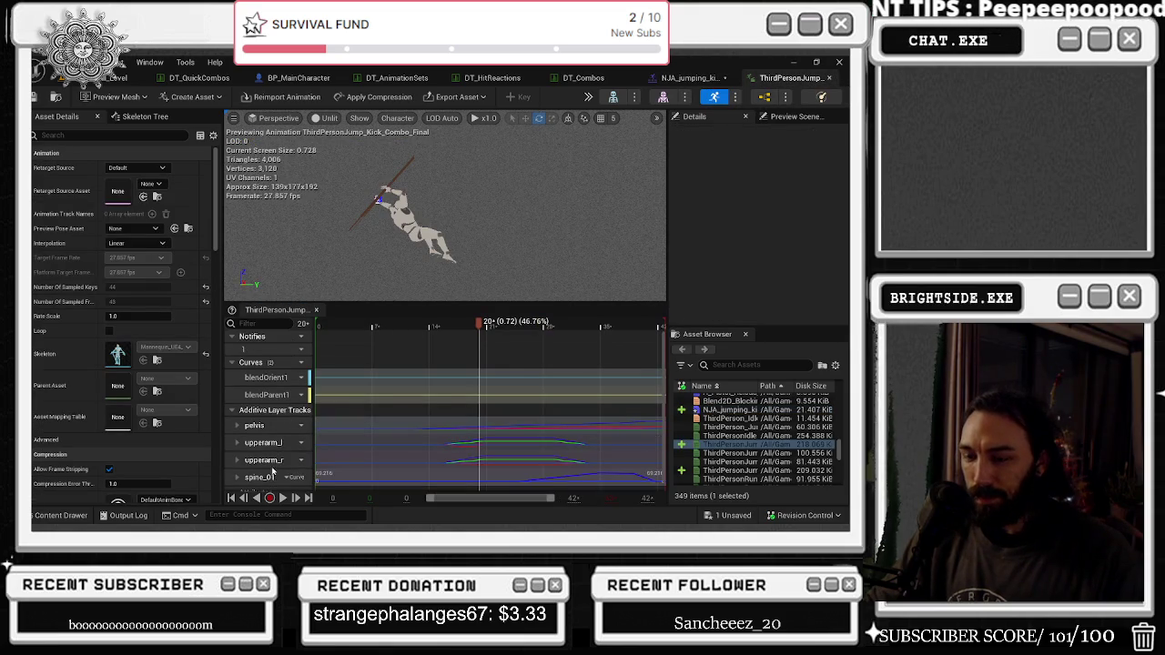
Open the pelvis curves in the Curve Editor, inspecting Translation X, Translation Y and roll.
double_click(254, 425)
scroll(402, 400, "down", 1)
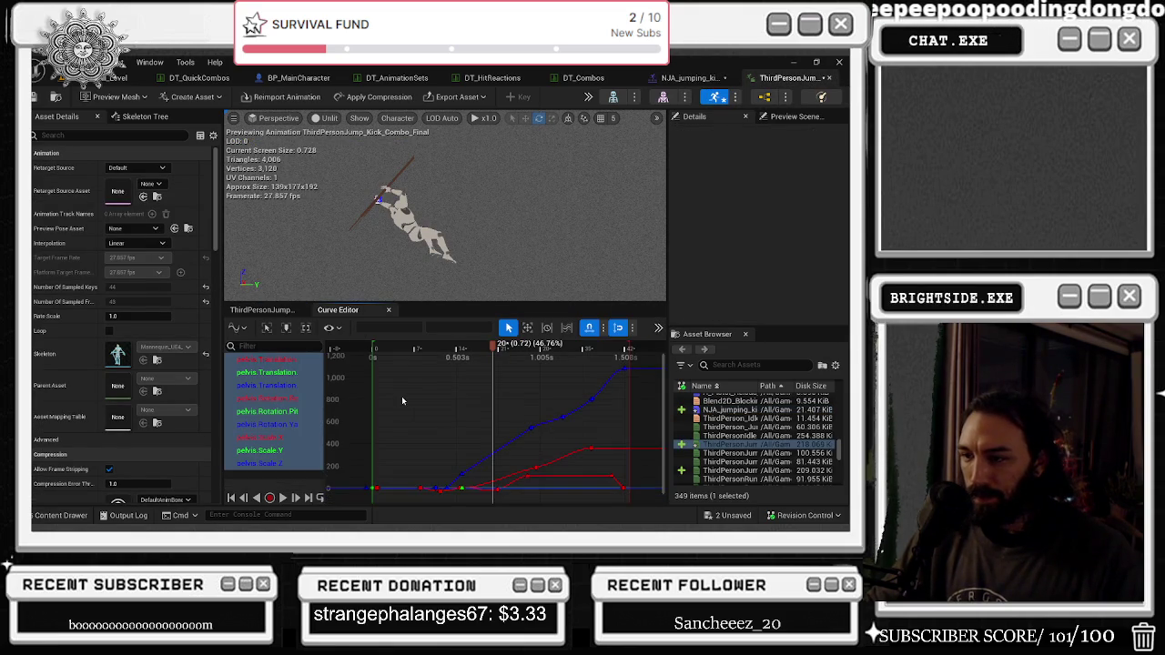
left_click(273, 359)
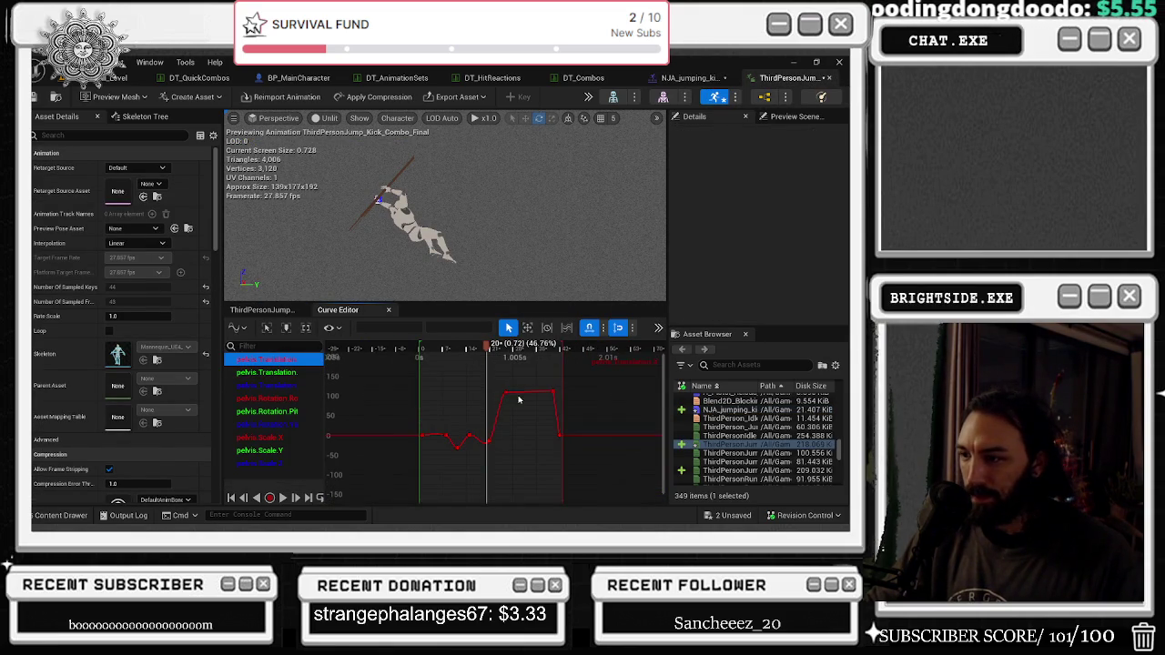
left_click(271, 374)
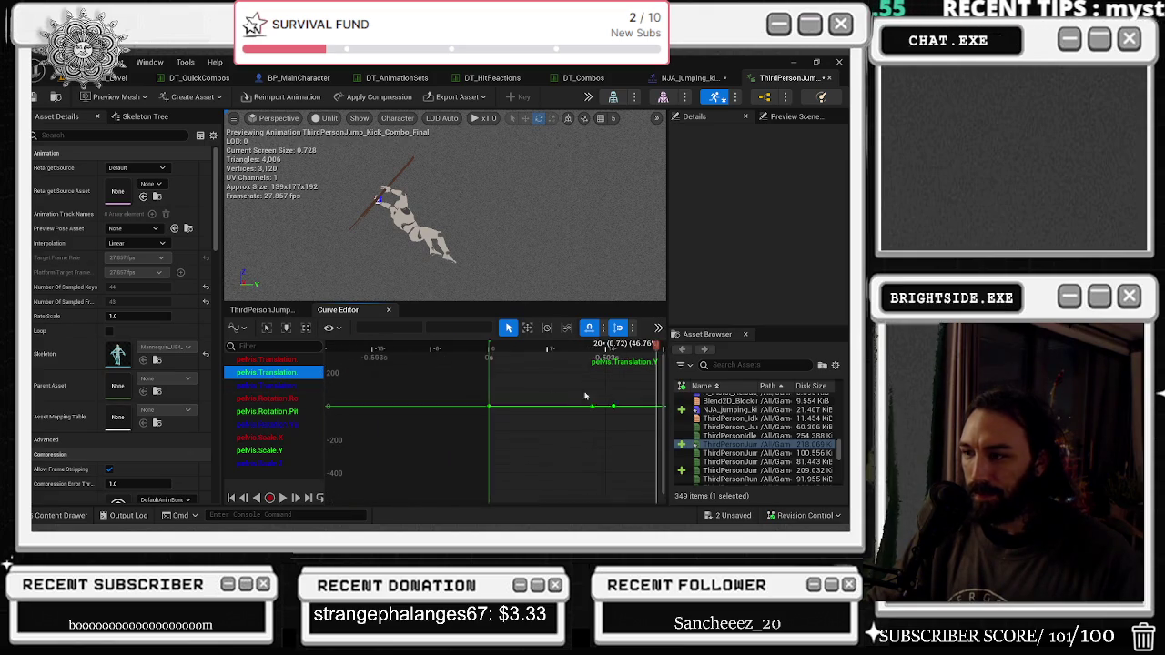
left_click(247, 398)
scroll(441, 399, "down", 2)
scroll(446, 384, "down", 2)
key("space")
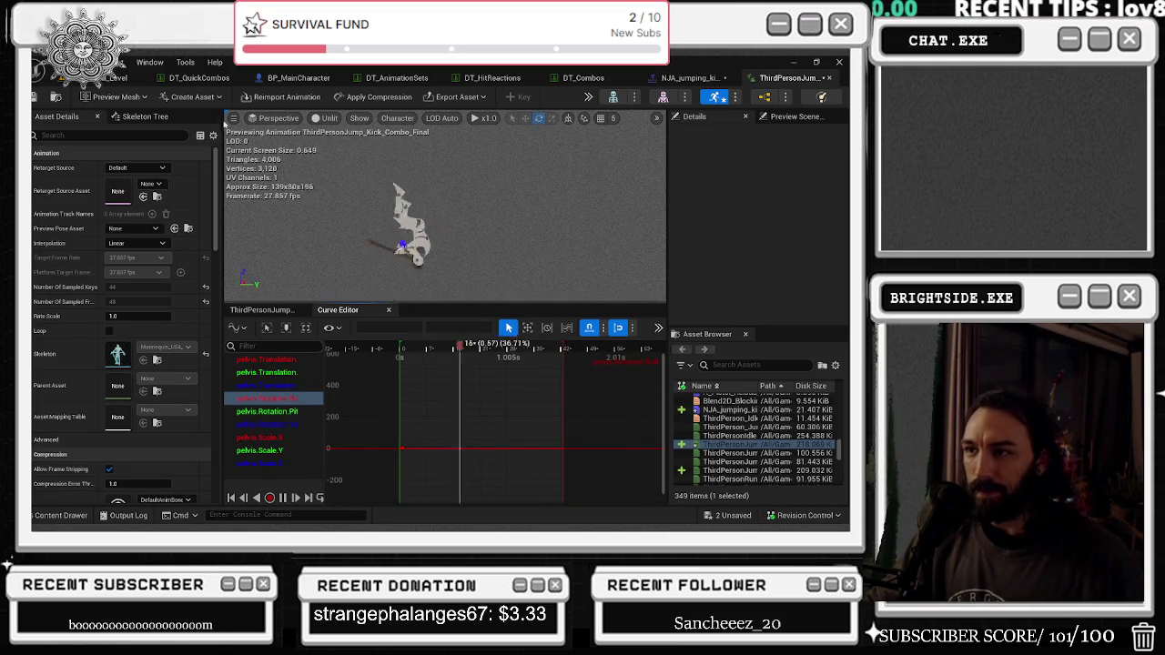
left_click(118, 77)
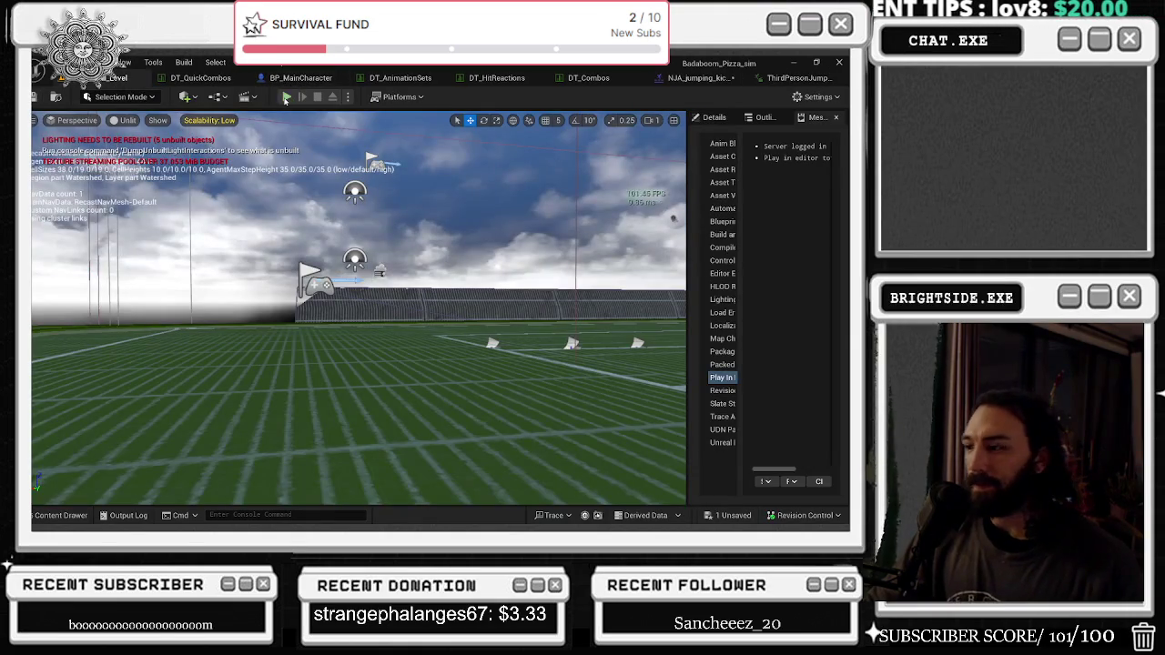
Save all assets, preview the montage, and start Play In Editor in the stadium level.
left_click(734, 516)
left_click(520, 416)
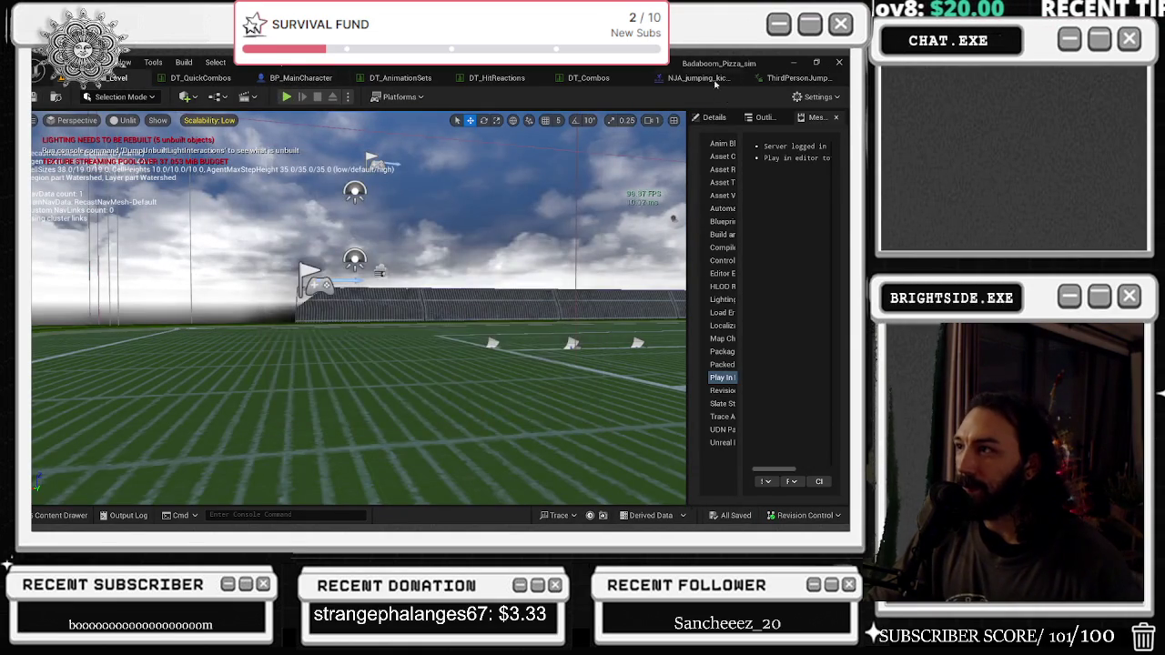
left_click(716, 80)
key("space")
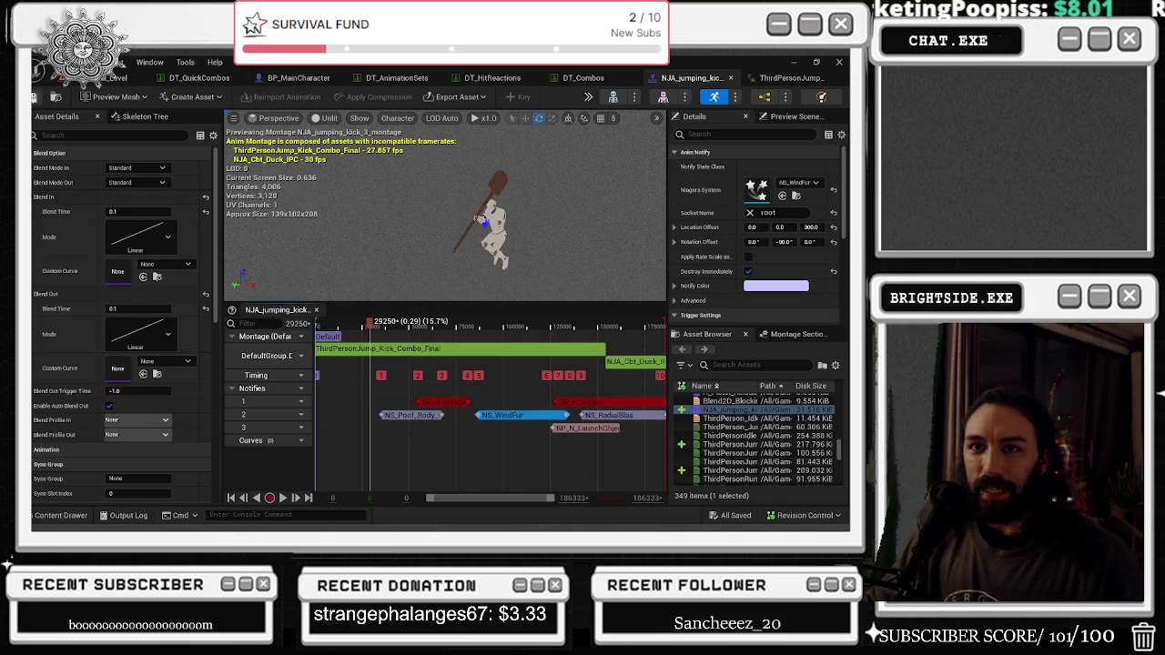
left_click(116, 77)
left_click(283, 96)
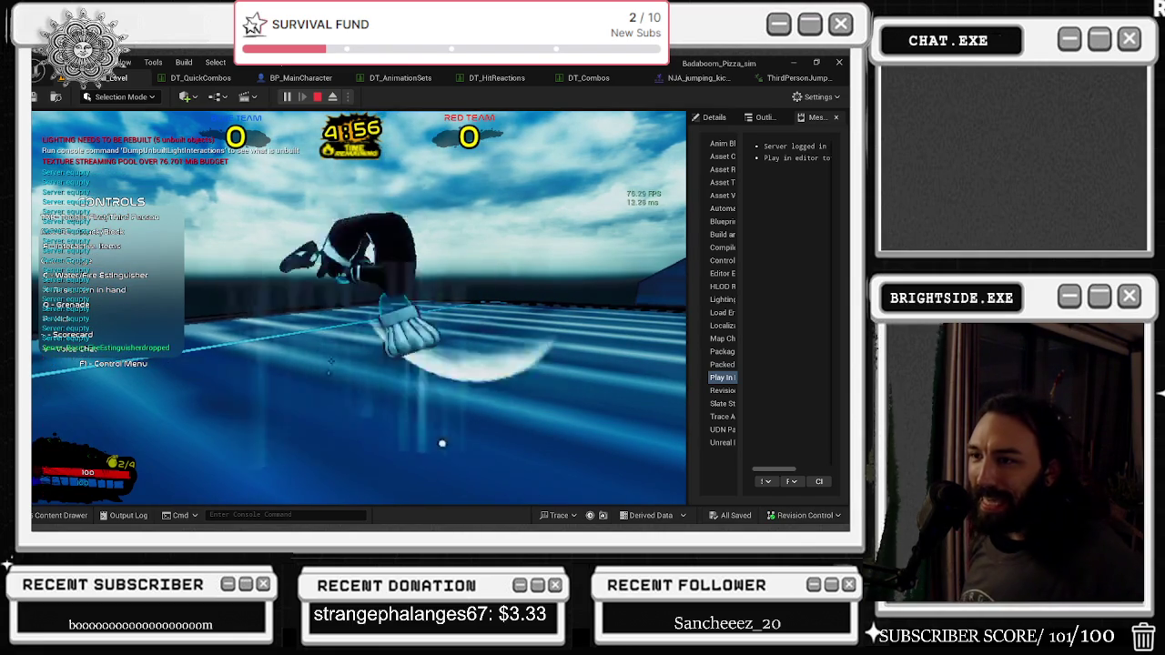
Test moves with A, F1 and the Space flip kick in game, then stop the session.
key("a")
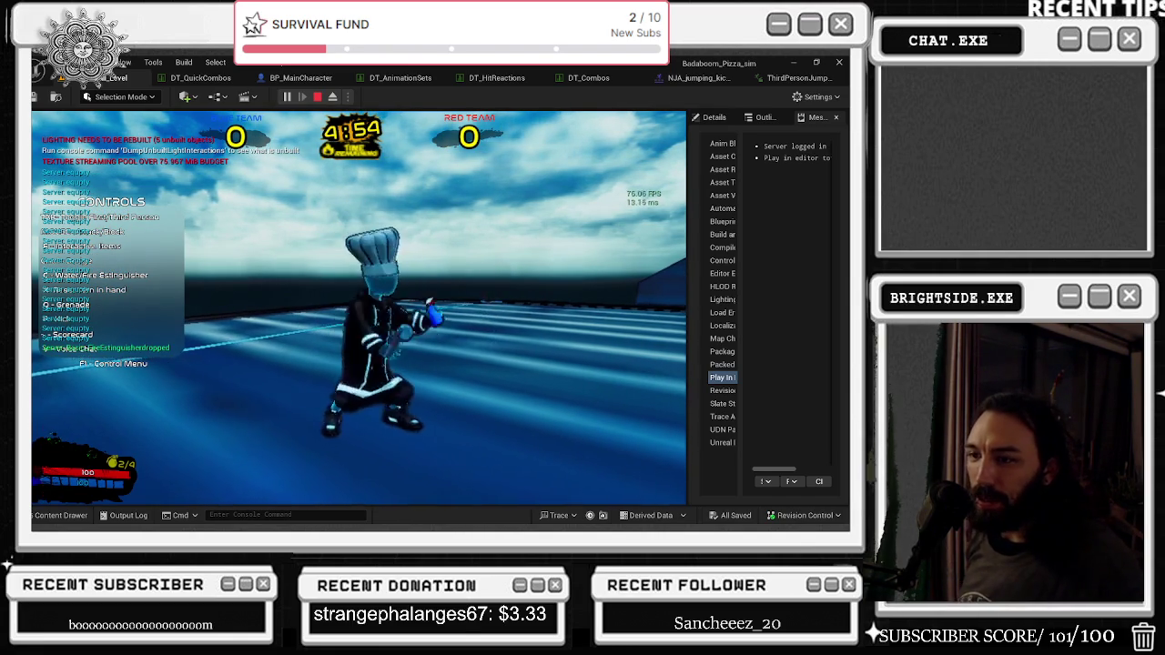
key("F1")
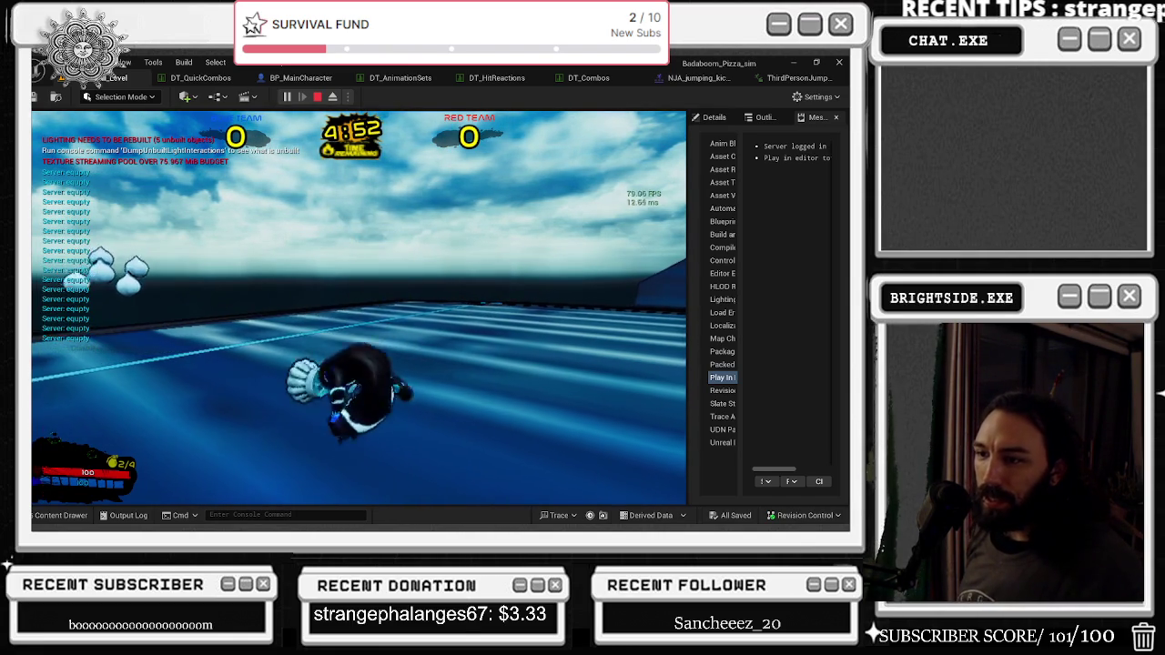
key("space")
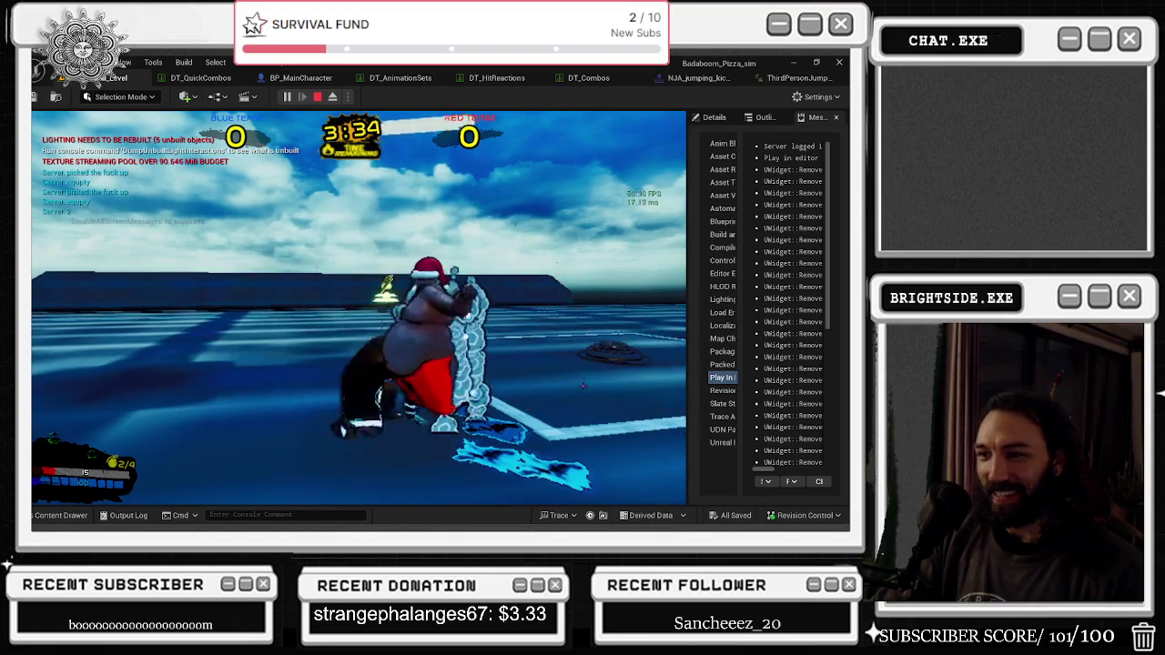
key("Escape")
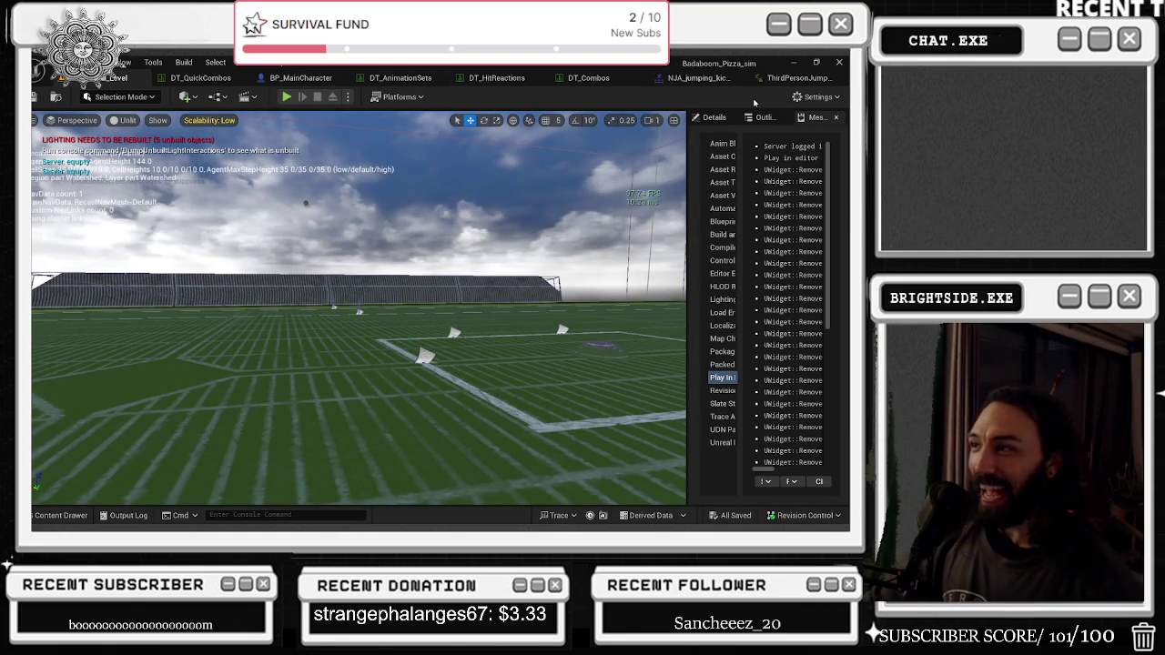
Reopen NJA_jumping_kick_3_montage from the DT_Combos Kick row.
left_click(573, 78)
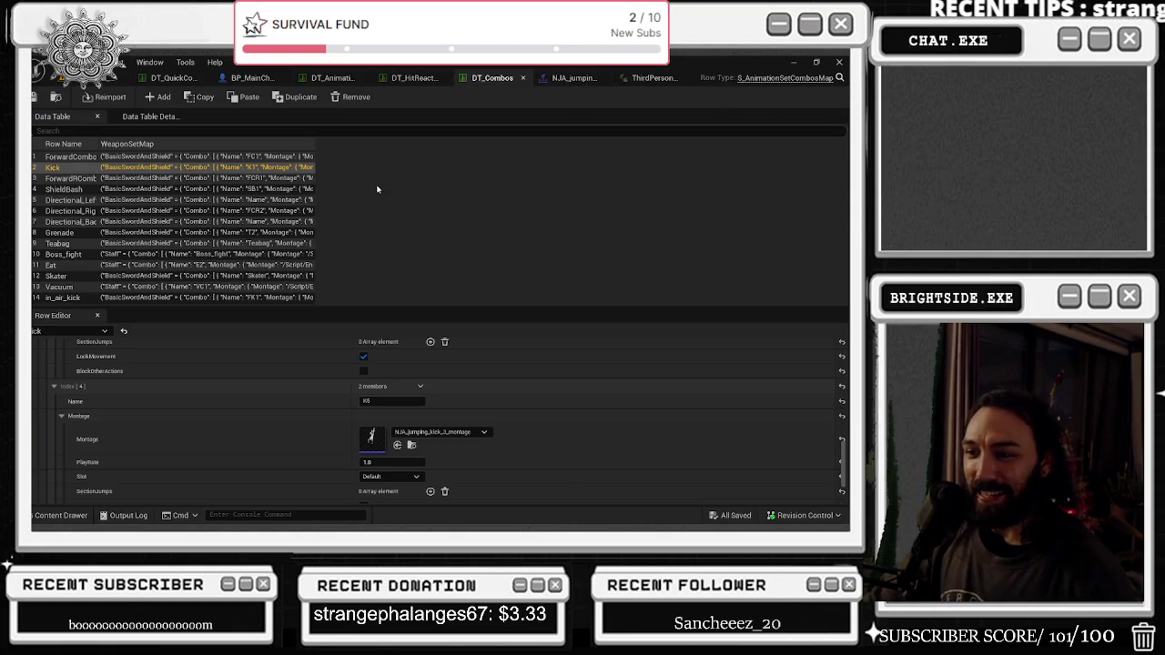
scroll(328, 464, "down", 1)
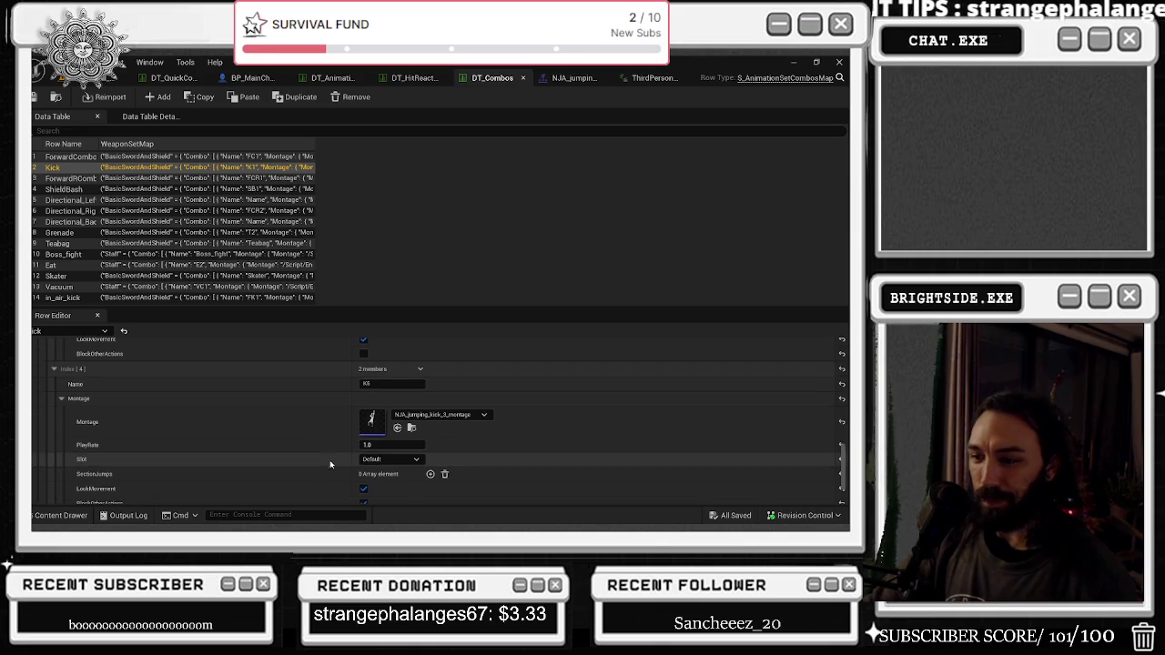
double_click(368, 420)
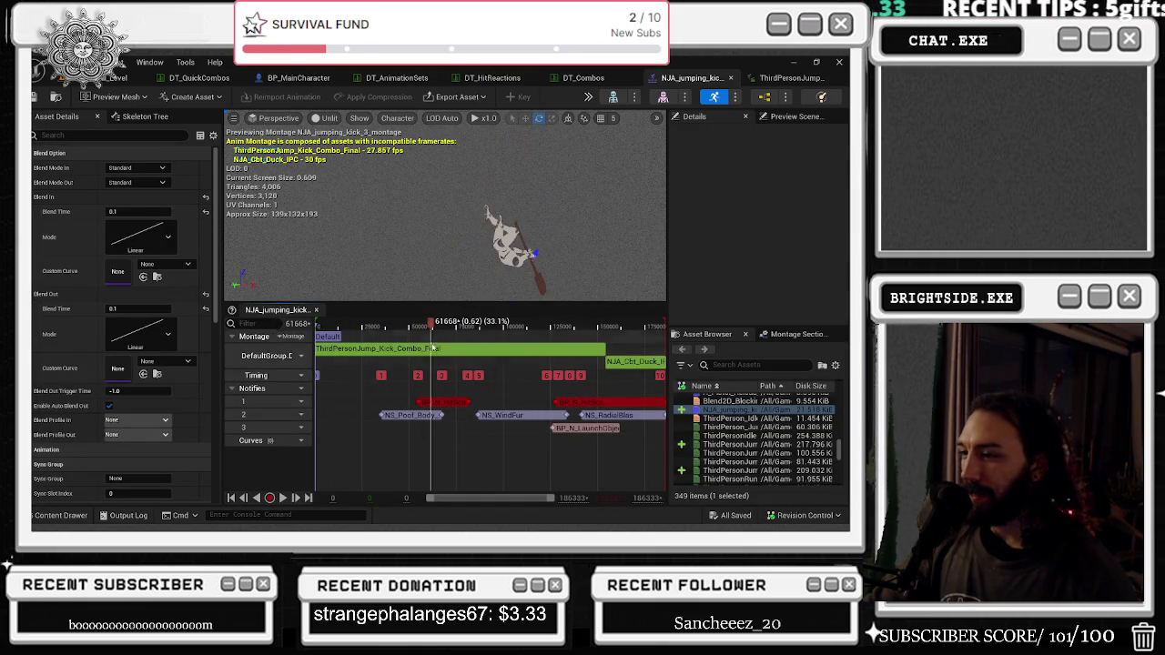
Select the BP_N_HitScan notify and expand its hit scan configuration settings.
left_click(446, 402)
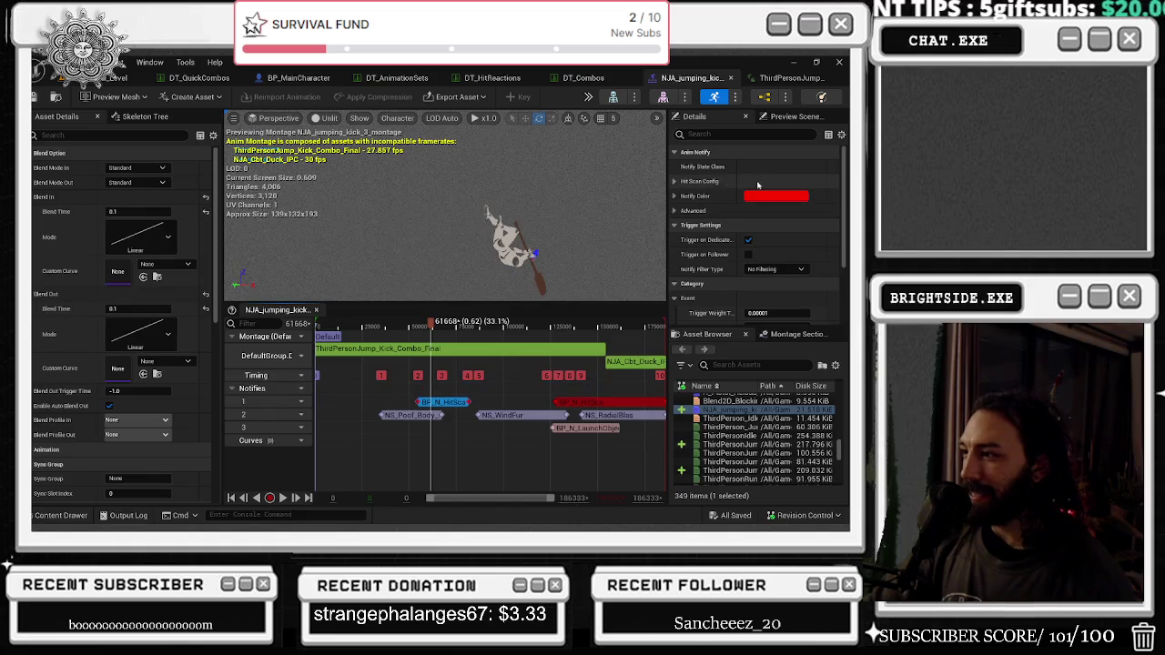
scroll(768, 212, "down", 2)
scroll(791, 197, "down", 2)
scroll(806, 208, "up", 2)
scroll(808, 213, "up", 2)
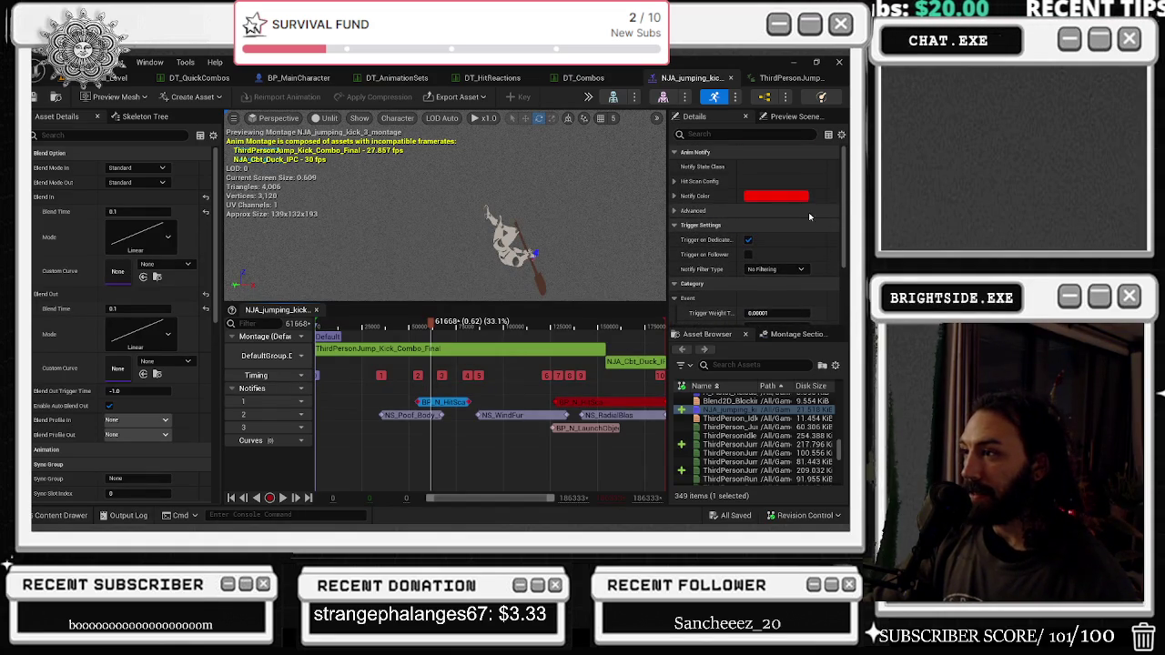
left_click(674, 182)
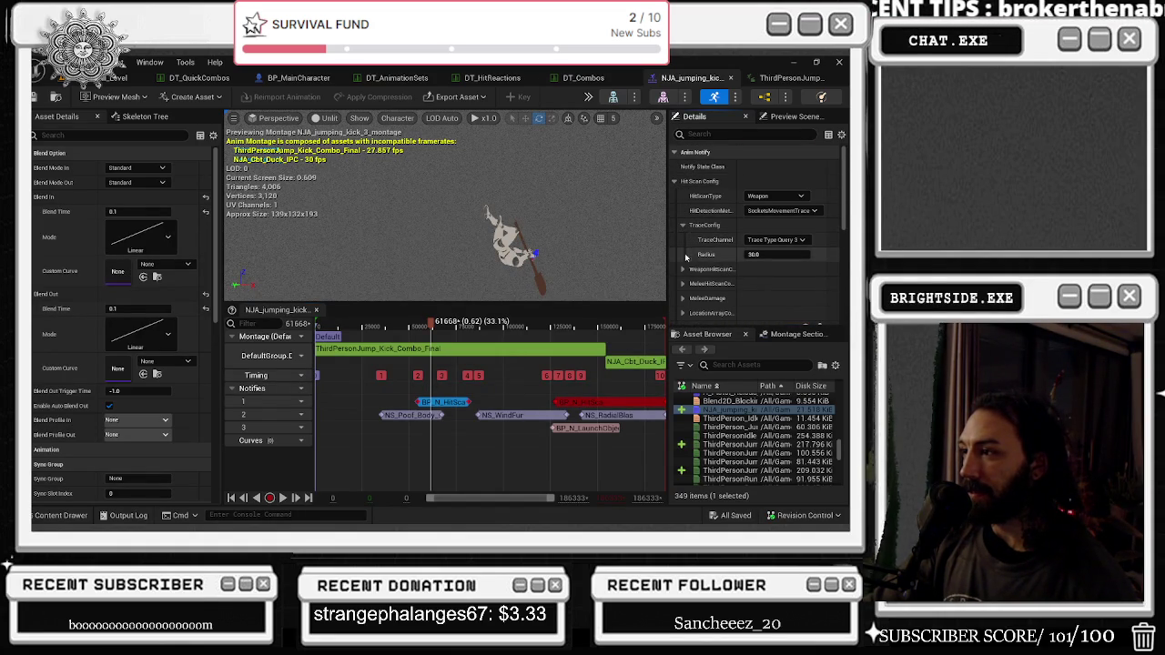
Scroll down the notify's Details and expand its Effects settings.
scroll(708, 255, "down", 1)
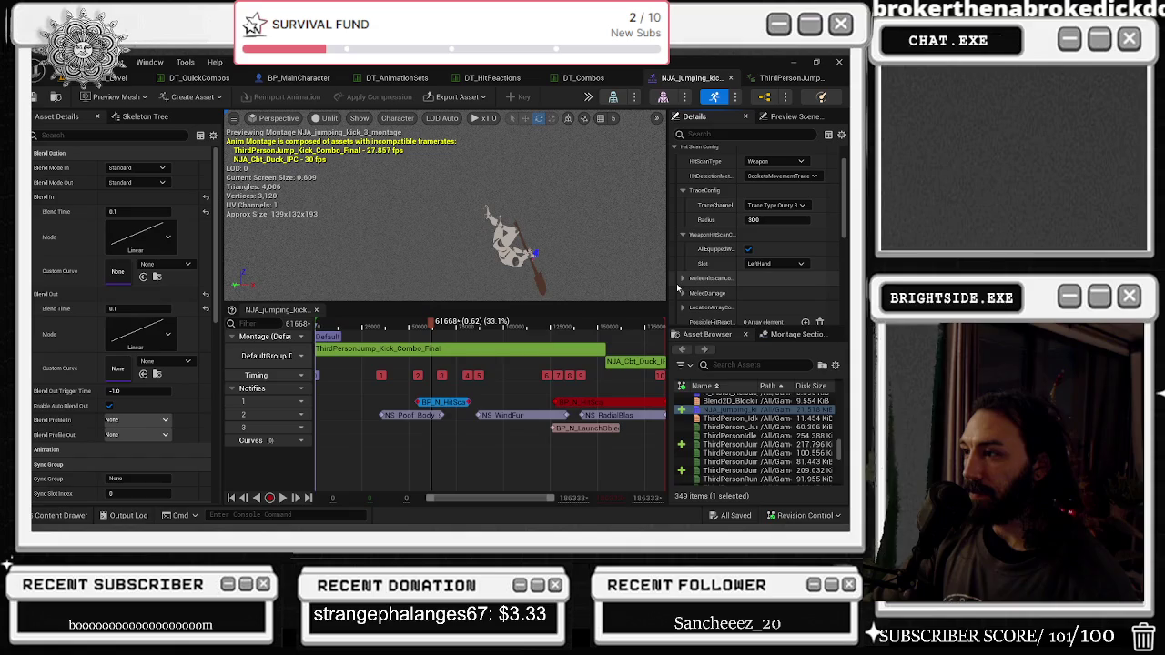
scroll(705, 272, "down", 2)
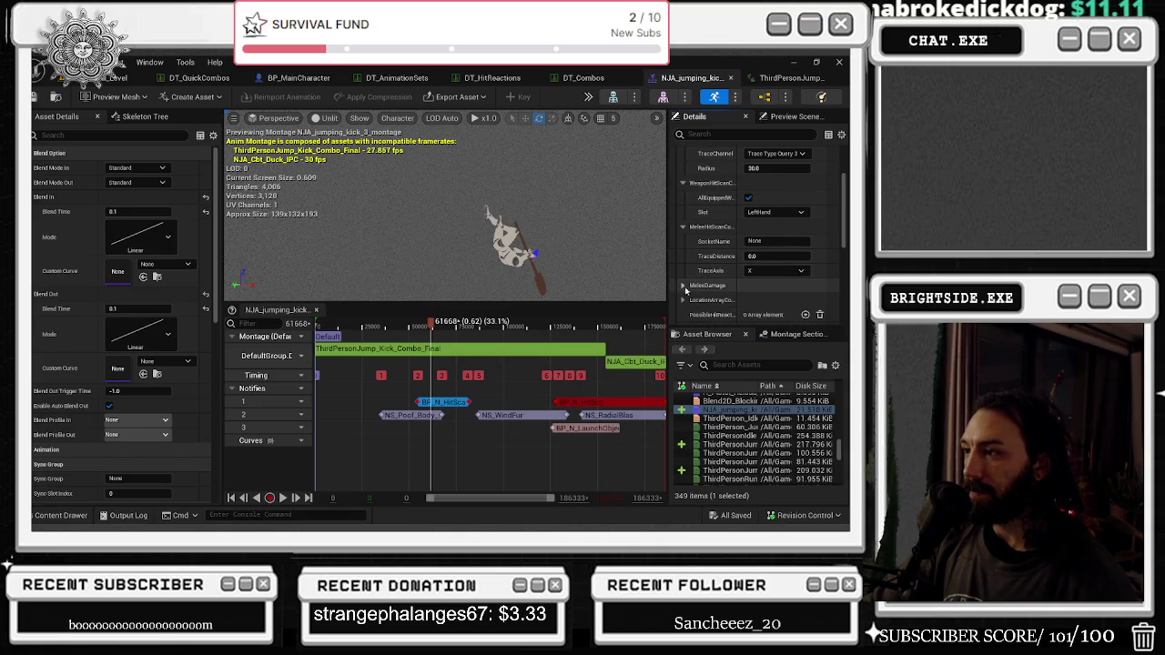
scroll(707, 280, "down", 1)
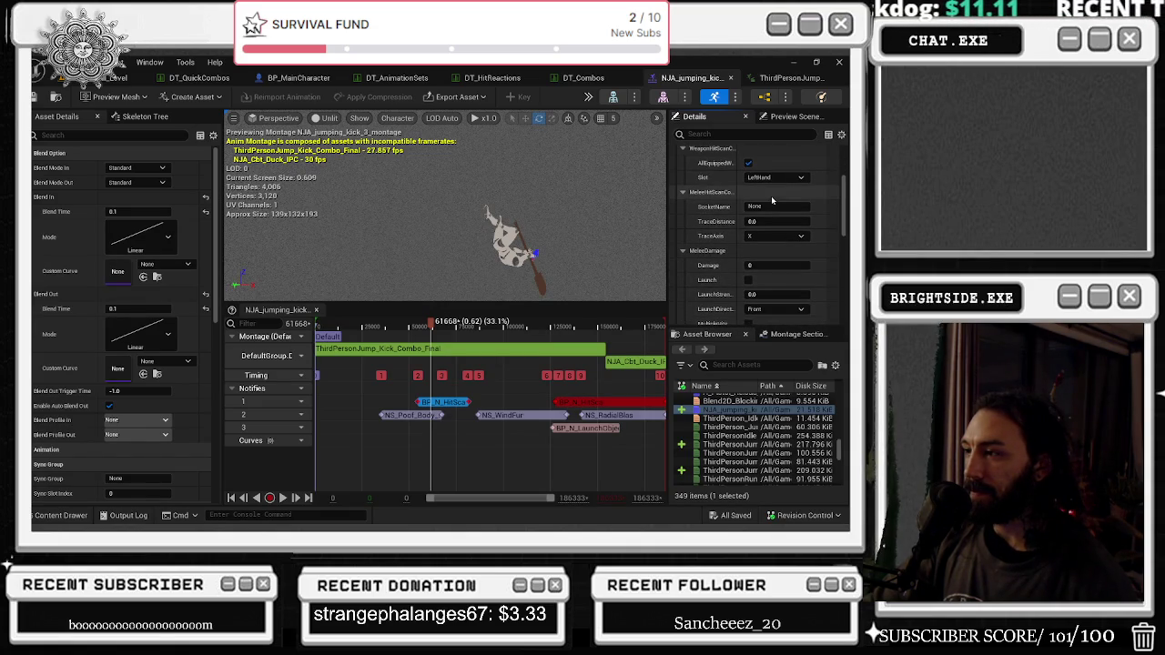
scroll(728, 227, "down", 1)
scroll(763, 227, "down", 3)
left_click(694, 273)
scroll(718, 245, "down", 3)
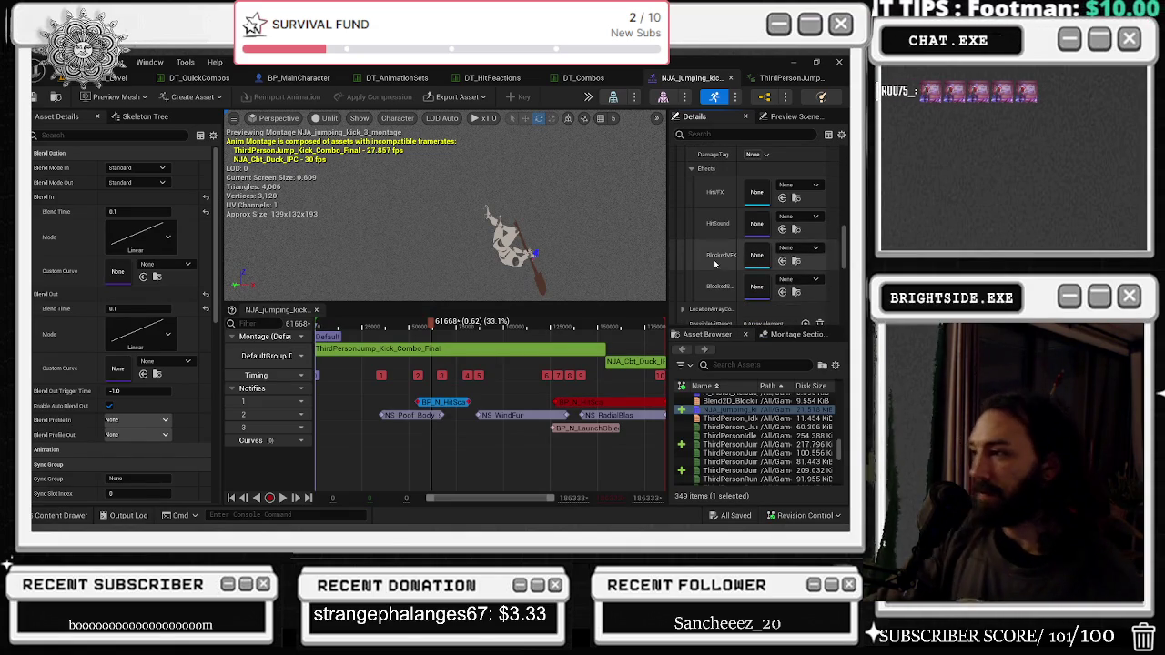
Inspect the later hit-scan notify, scrub between about 1.05 s and 1.0 s, then return to DT_Combos.
left_click_drag(587, 401, 587, 401)
left_click(444, 401)
mouse_move(434, 324)
left_mouse_down()
mouse_move(515, 320)
mouse_move(560, 292)
left_mouse_up()
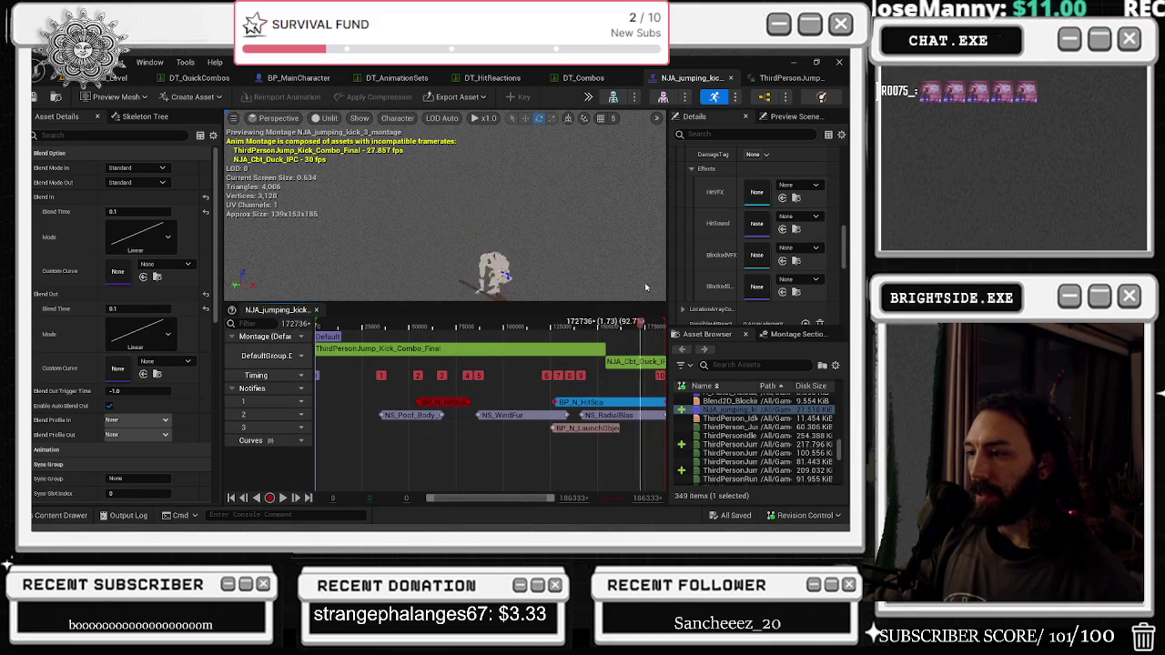
mouse_move(593, 299)
left_mouse_down()
mouse_move(519, 326)
mouse_move(464, 324)
left_mouse_up()
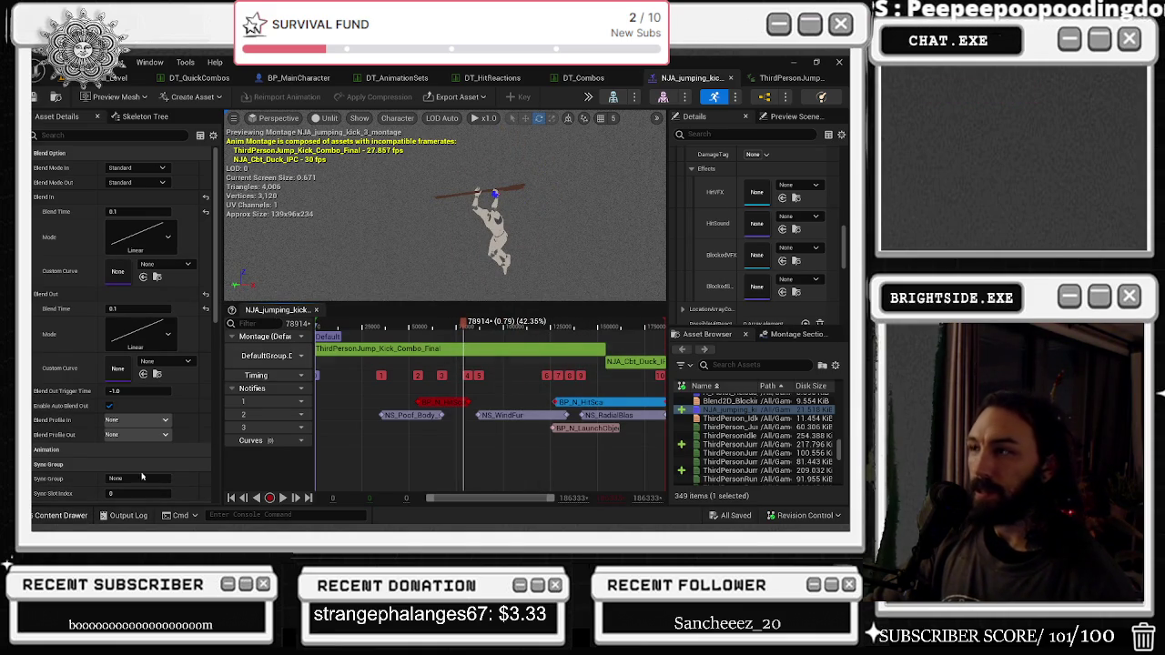
left_click(580, 77)
scroll(309, 437, "down", 3)
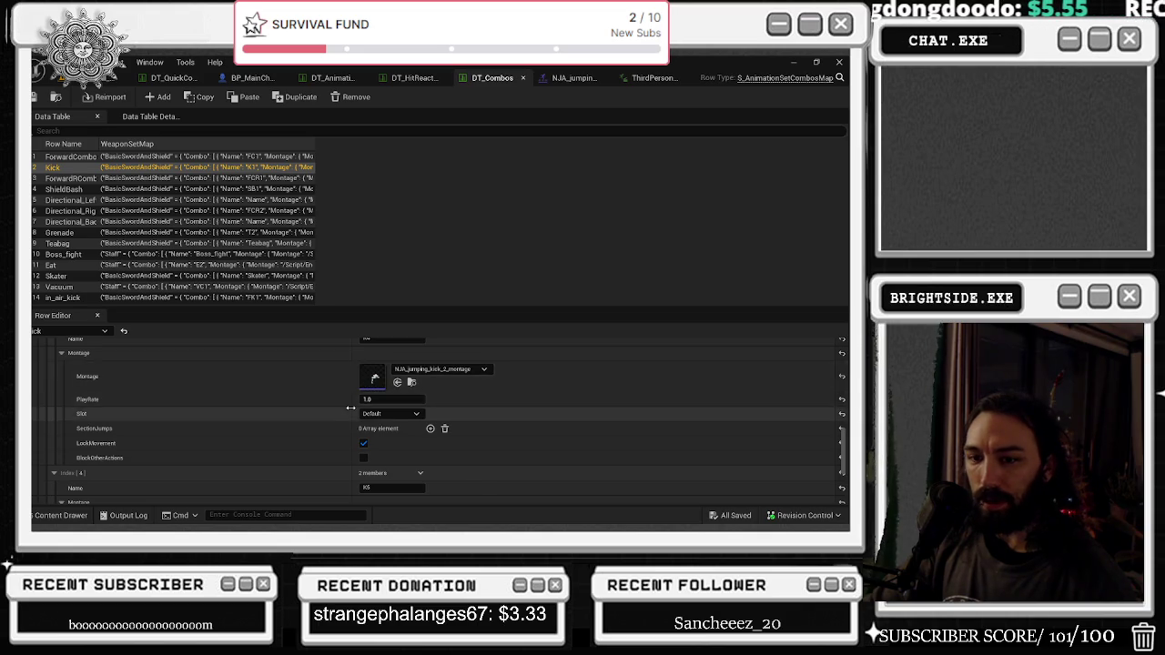
Open NJA_Jumping_Kick_2 through the Kick row's jumping_kick_2 montage and select its BP_N_HitScan notify.
scroll(355, 410, "down", 3)
scroll(354, 401, "up", 3)
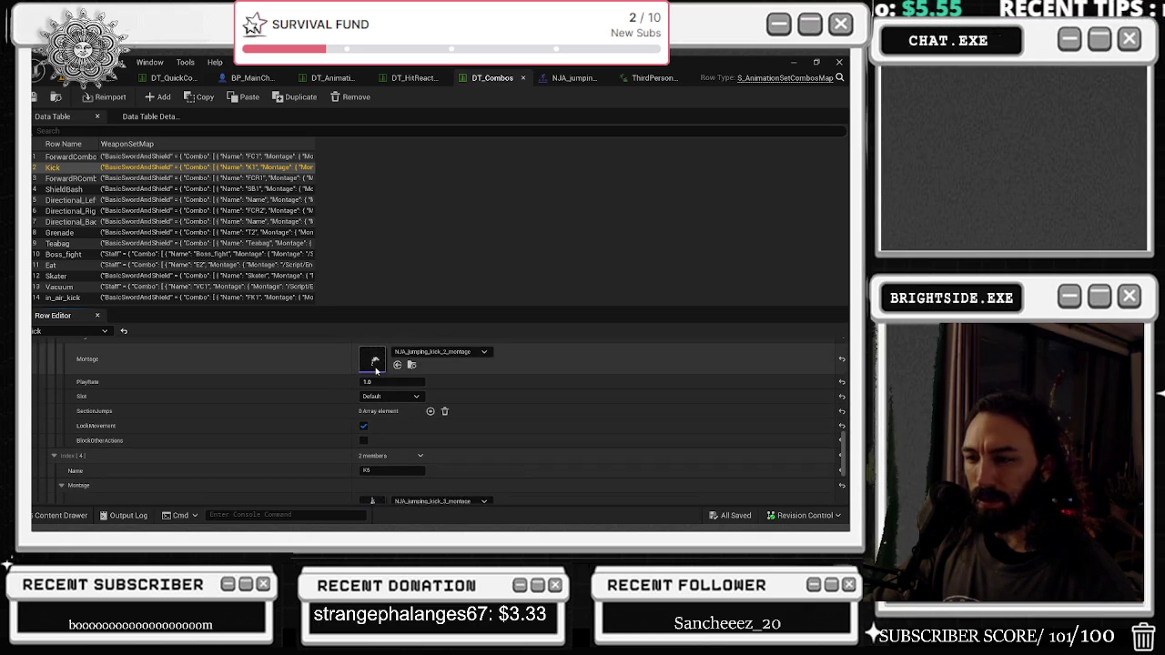
double_click(374, 370)
right_click(371, 356)
left_click(414, 369)
left_click(410, 353)
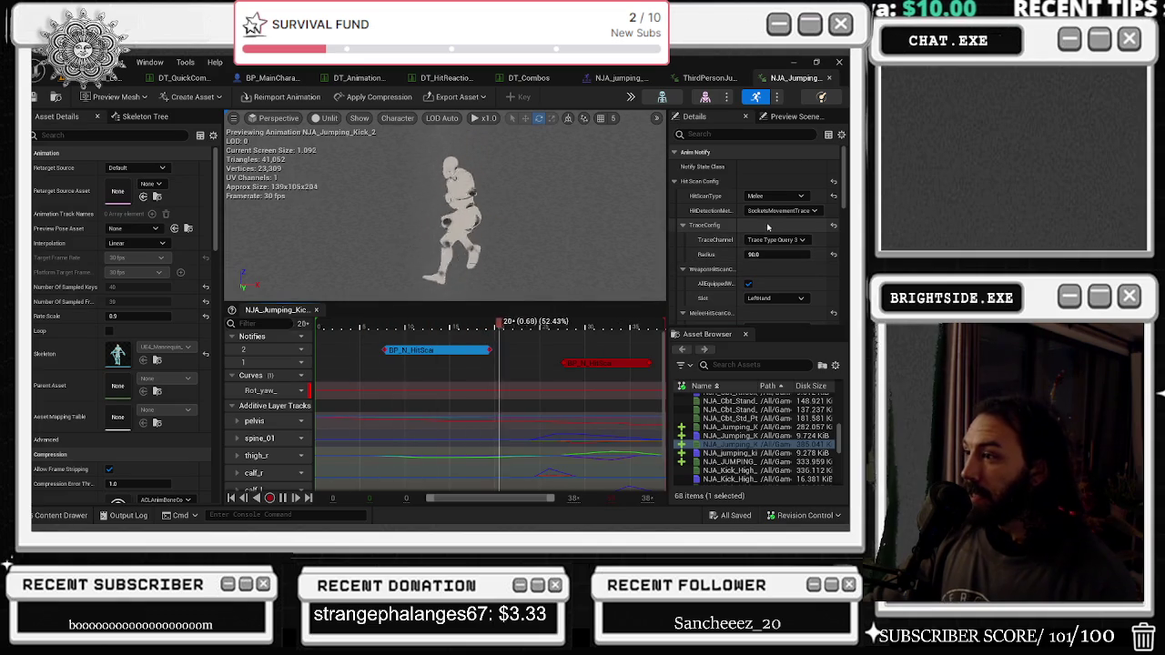
Reset the later hit-scan notify's HitVFX to None and bring up the Content Drawer.
scroll(766, 223, "down", 3)
scroll(766, 223, "down", 3)
scroll(766, 223, "down", 3)
scroll(766, 223, "down", 2)
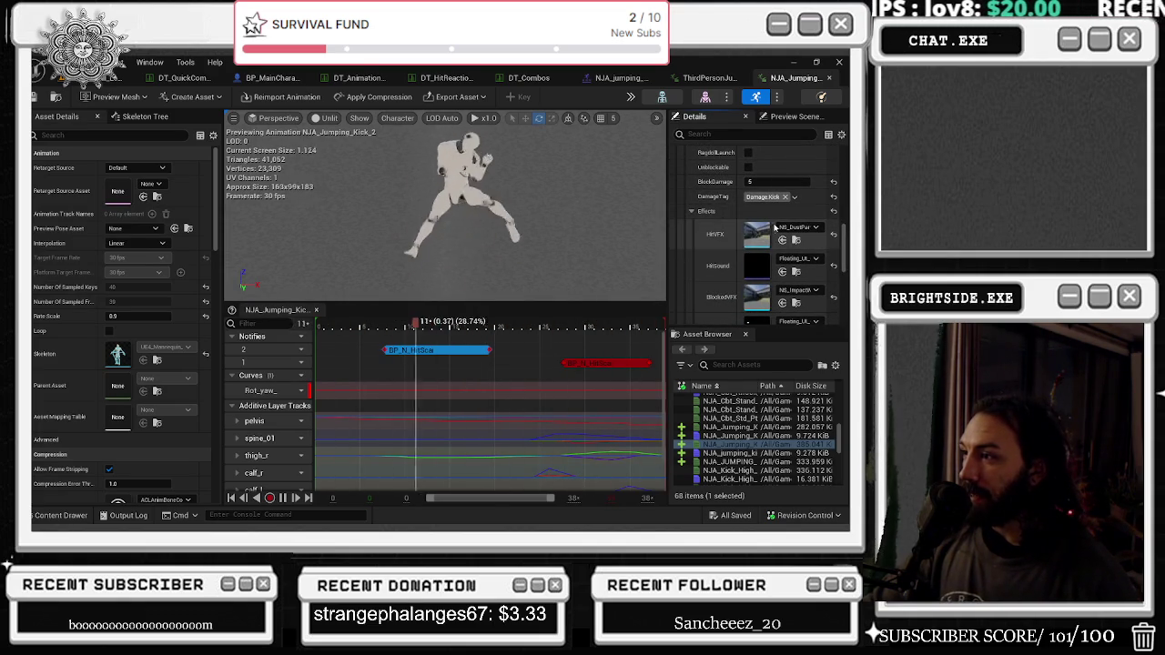
scroll(816, 185, "down", 1)
scroll(816, 185, "down", 1)
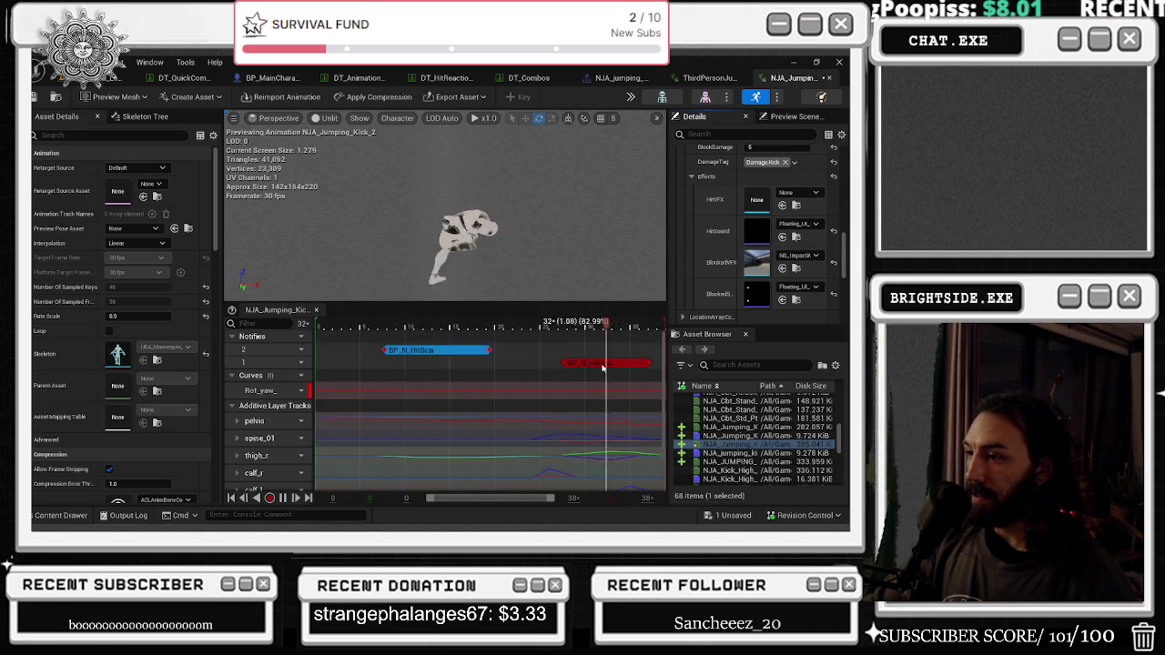
left_click(640, 362)
left_click(832, 201)
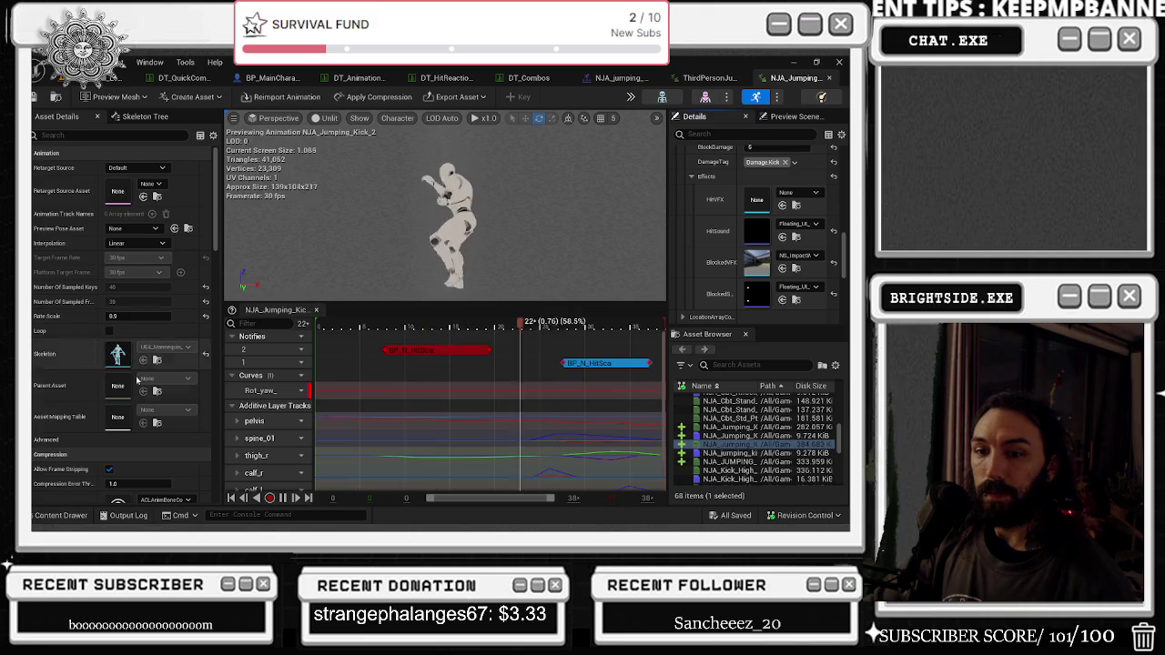
key("ctrl+space")
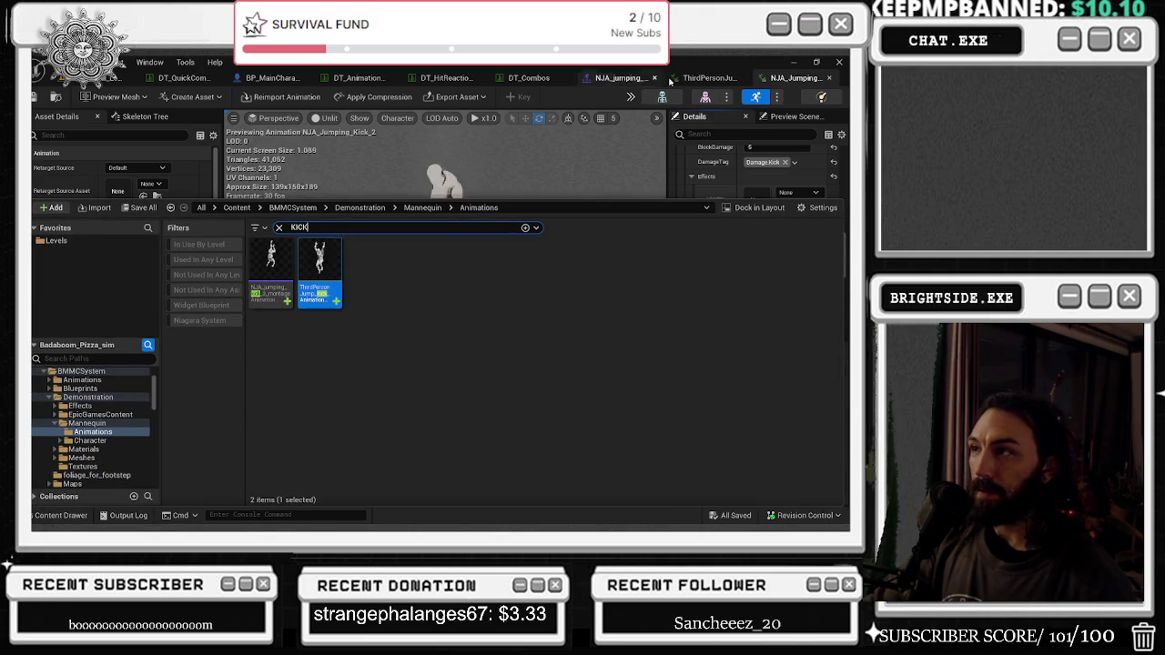
From DT_Combos, open the Jumping_Kick_1 animation inside NJA_Jumping_Kick_1_Montage.
left_click(527, 78)
scroll(309, 419, "down", 5)
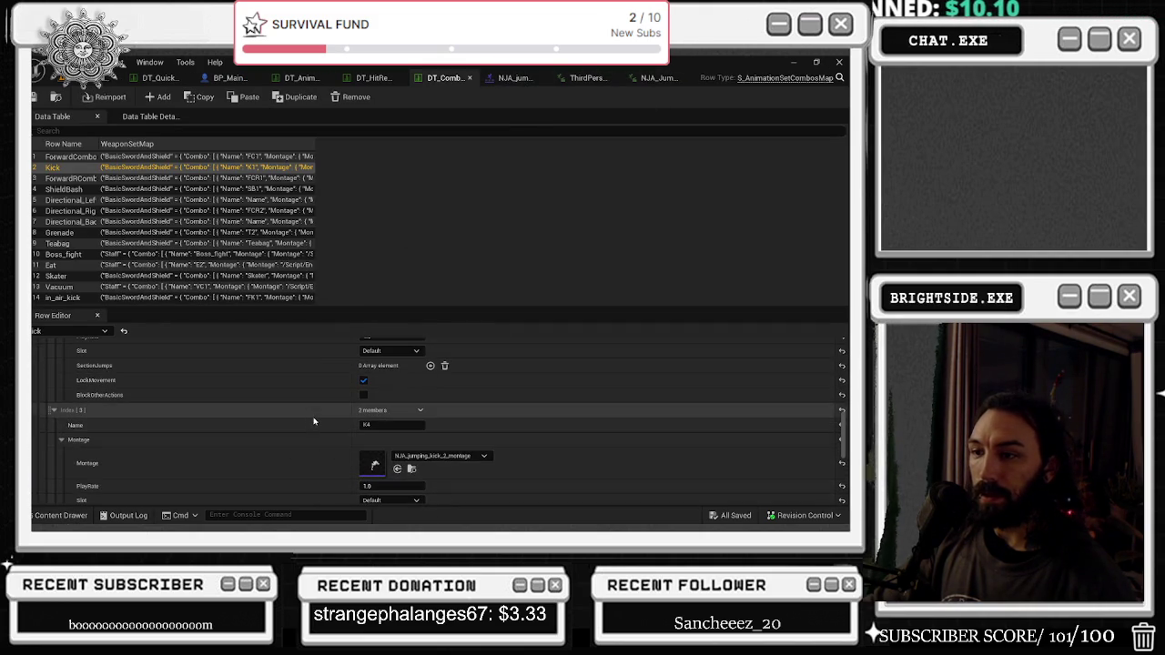
scroll(348, 455, "up", 1)
double_click(373, 398)
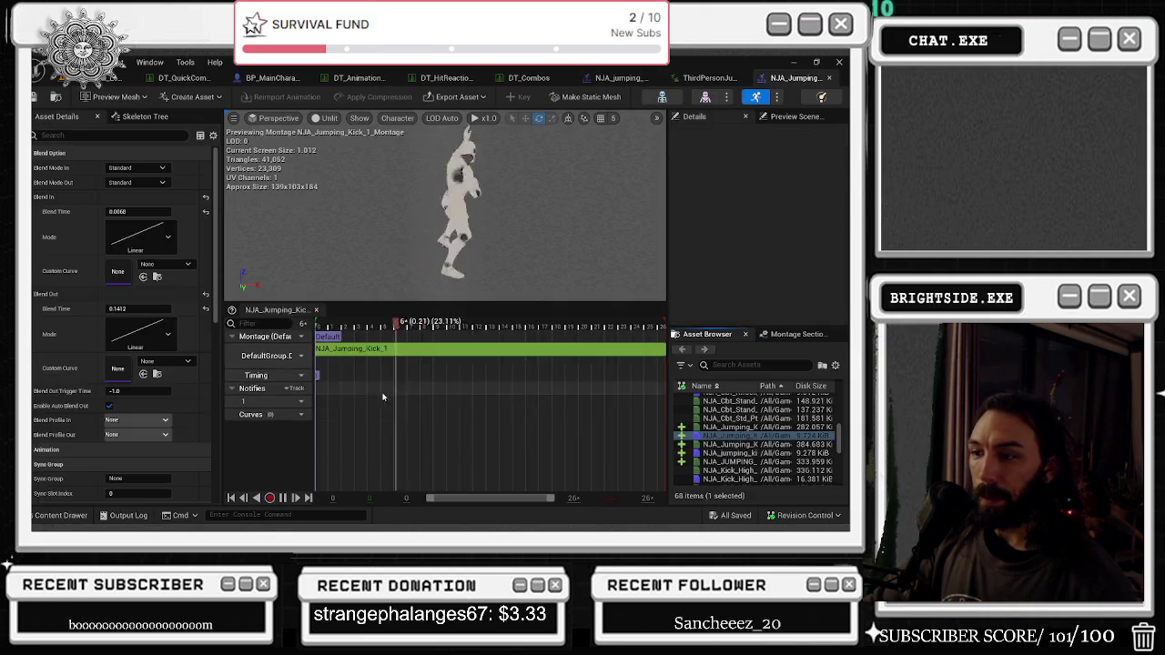
left_click(485, 349)
right_click(485, 352)
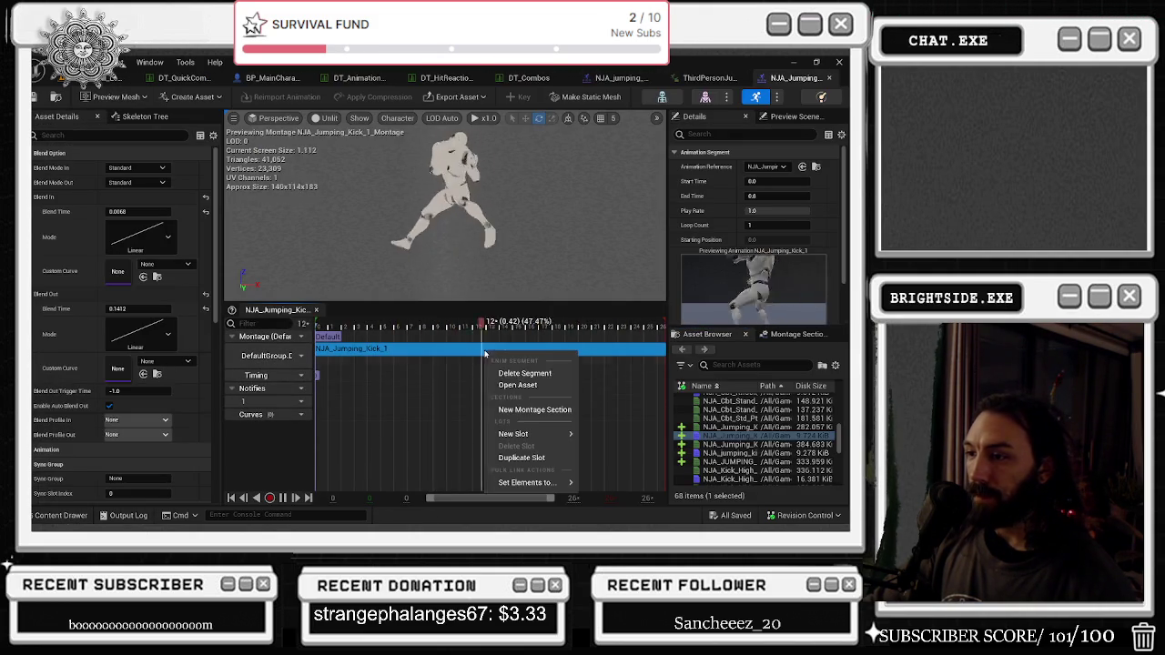
left_click(502, 386)
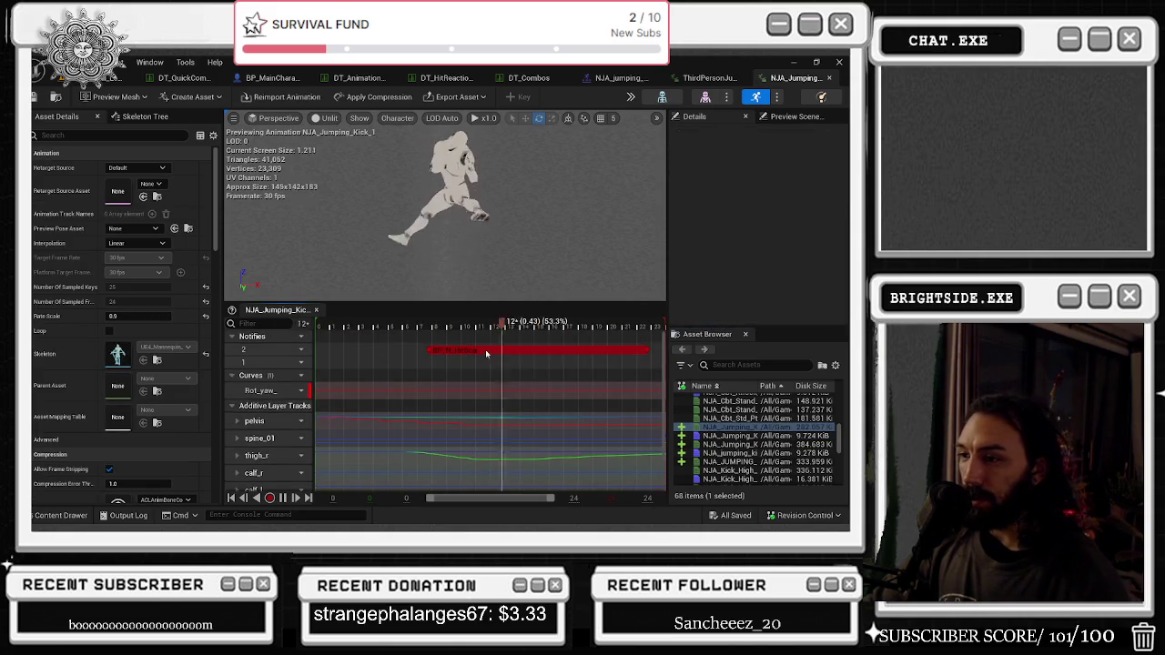
Select the hit-scan notify and open its HitVFX effect, NS_Hit, in the Niagara editor.
left_click(546, 350)
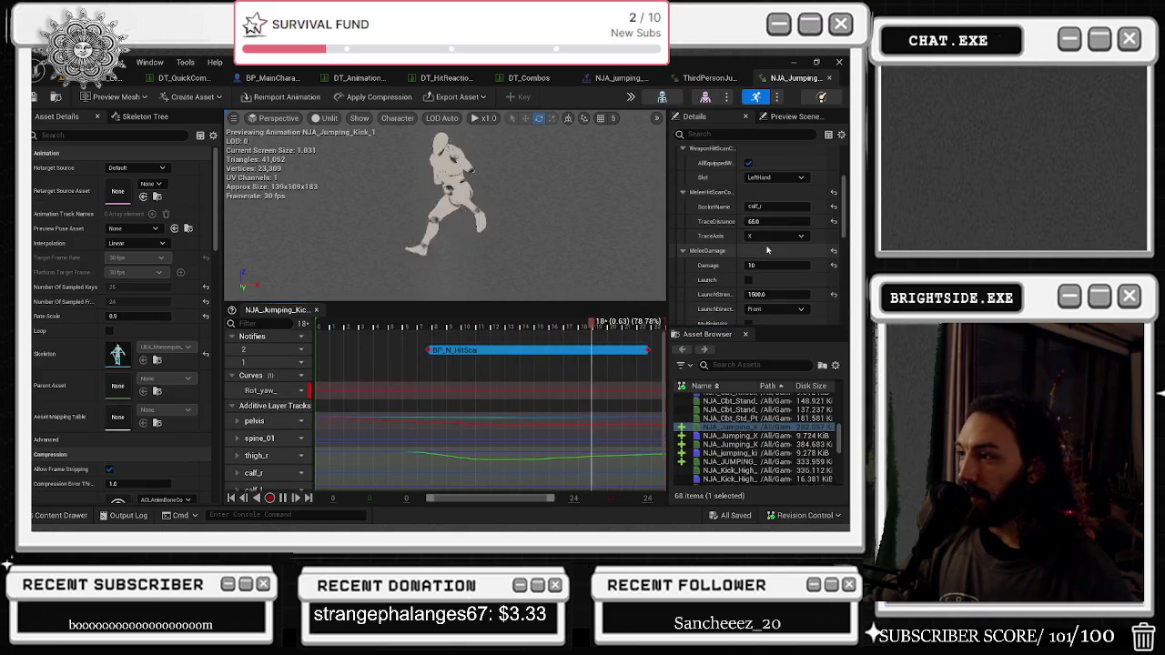
scroll(767, 238, "down", 5)
scroll(767, 239, "down", 3)
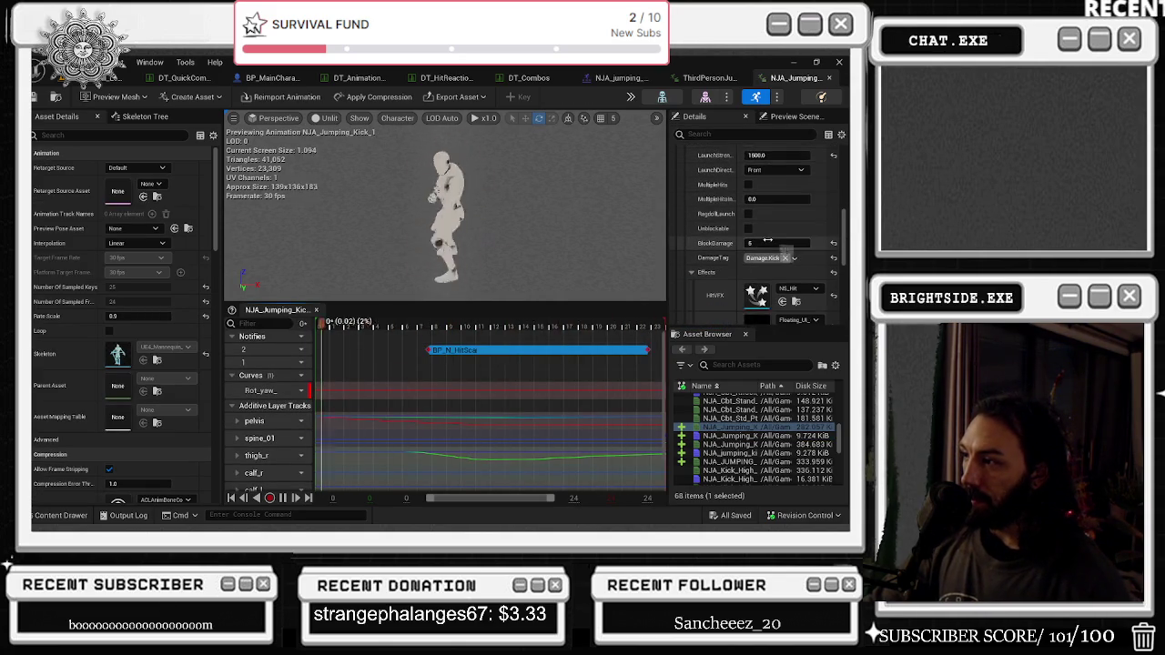
scroll(774, 255, "down", 3)
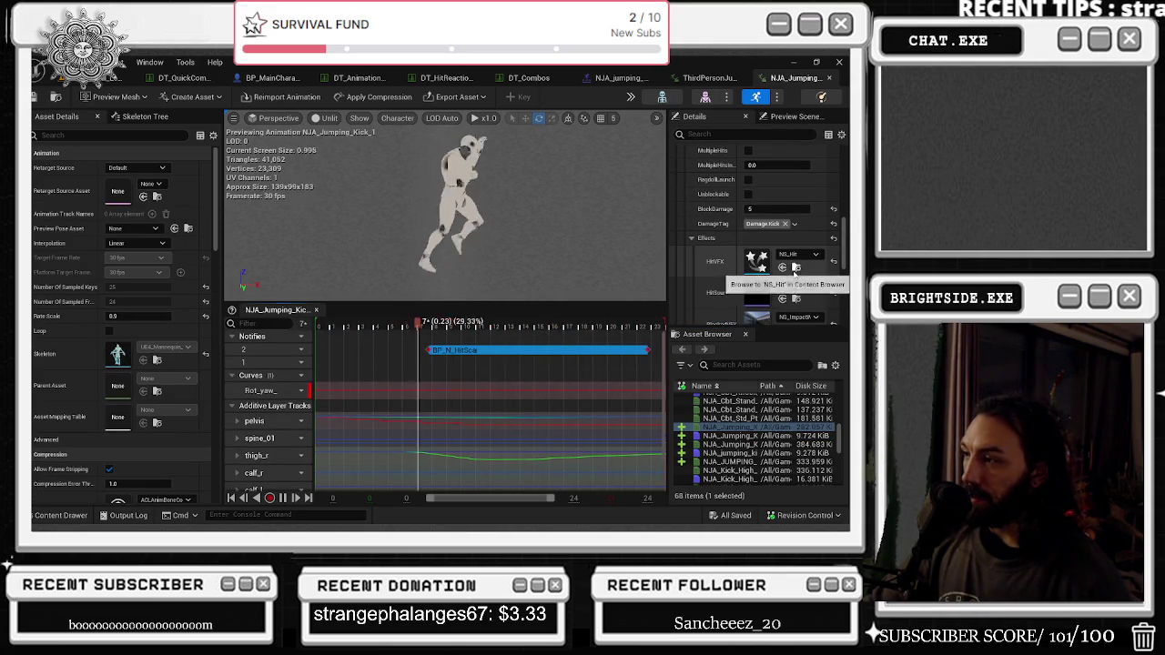
left_click(796, 266)
double_click(368, 365)
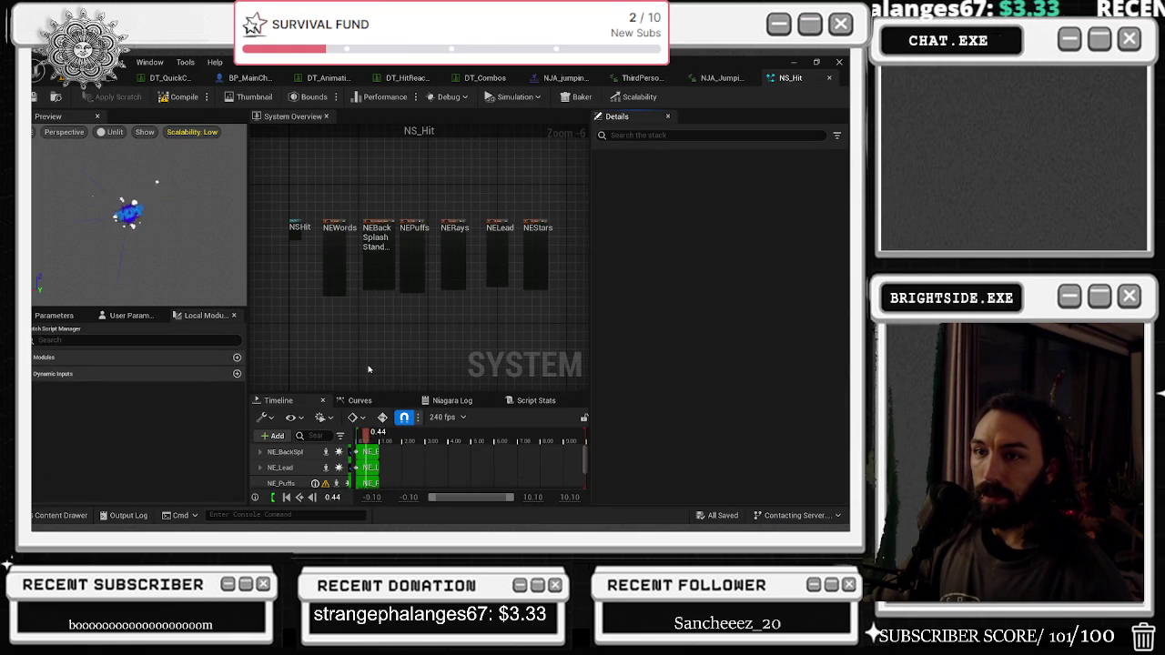
Close NS_Hit, then open and close the notify's NS_ImpactWave blocked-hit effect.
left_click(828, 78)
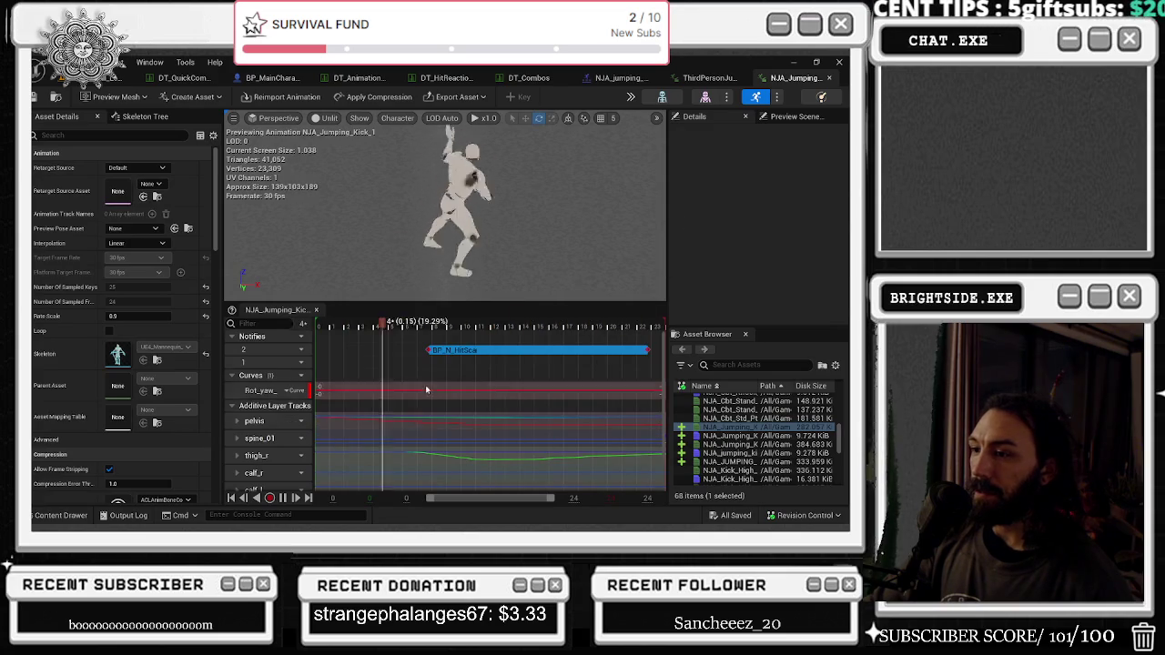
left_click(439, 350)
scroll(833, 182, "down", 3)
scroll(832, 182, "down", 3)
scroll(833, 182, "down", 3)
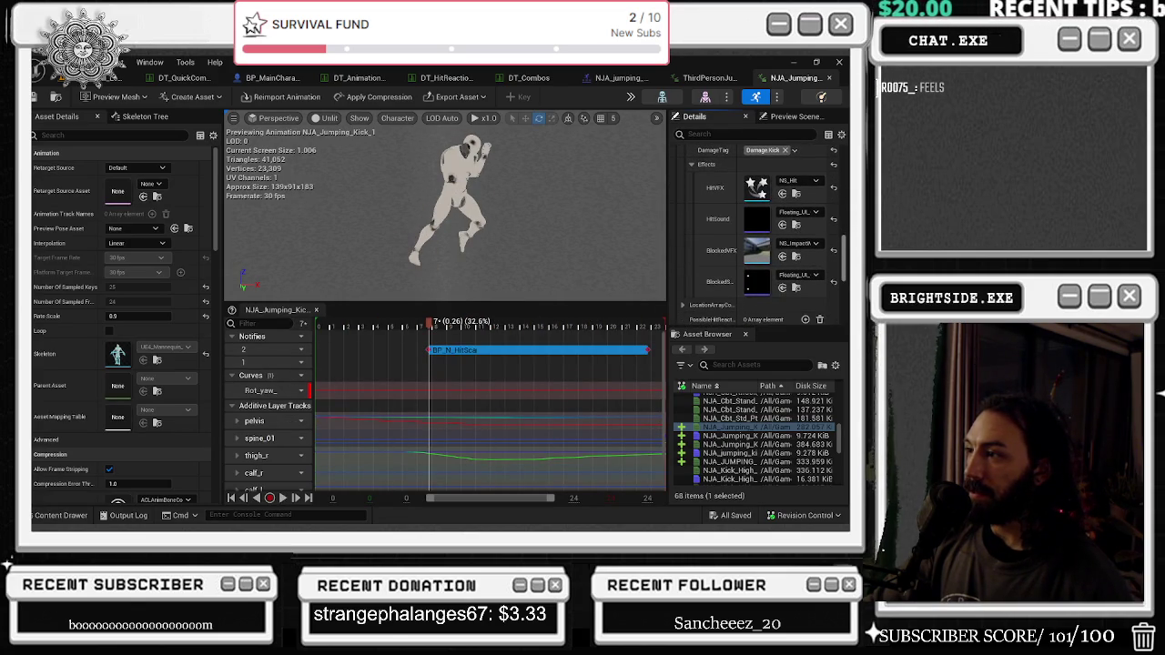
scroll(764, 218, "down", 1)
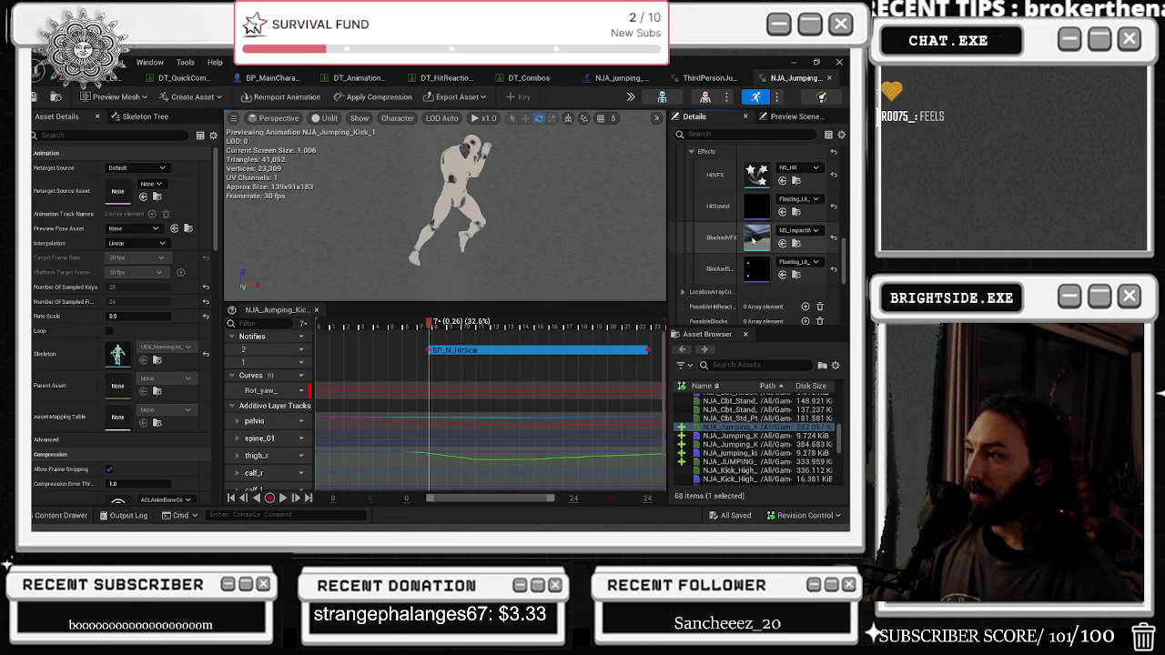
double_click(754, 238)
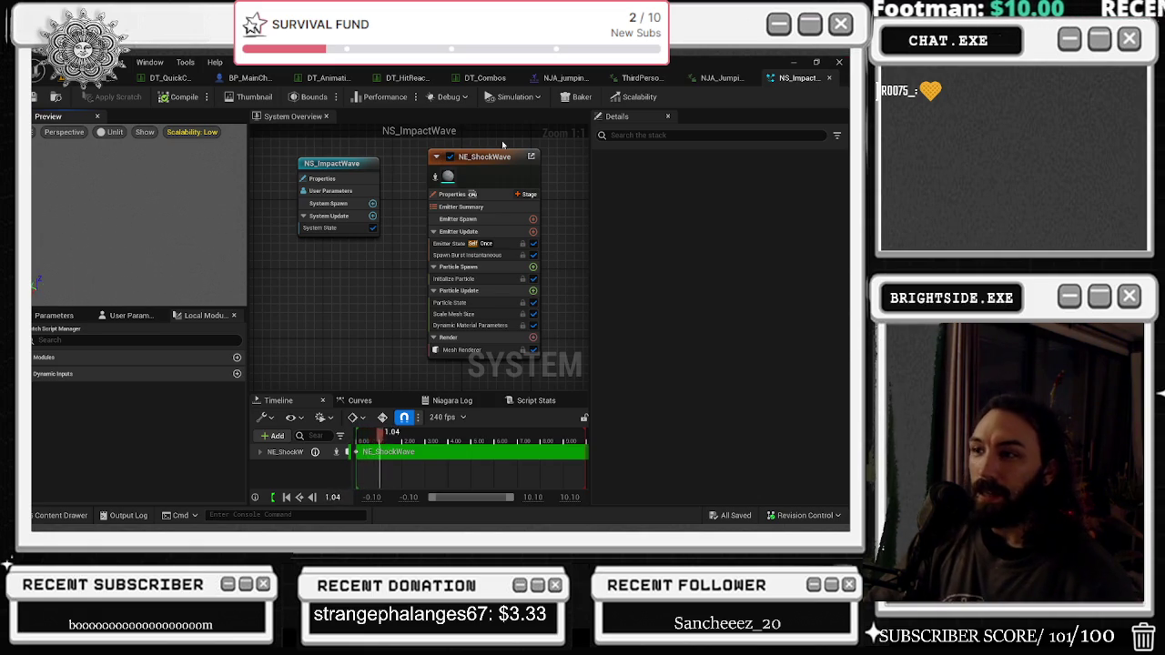
left_click(828, 79)
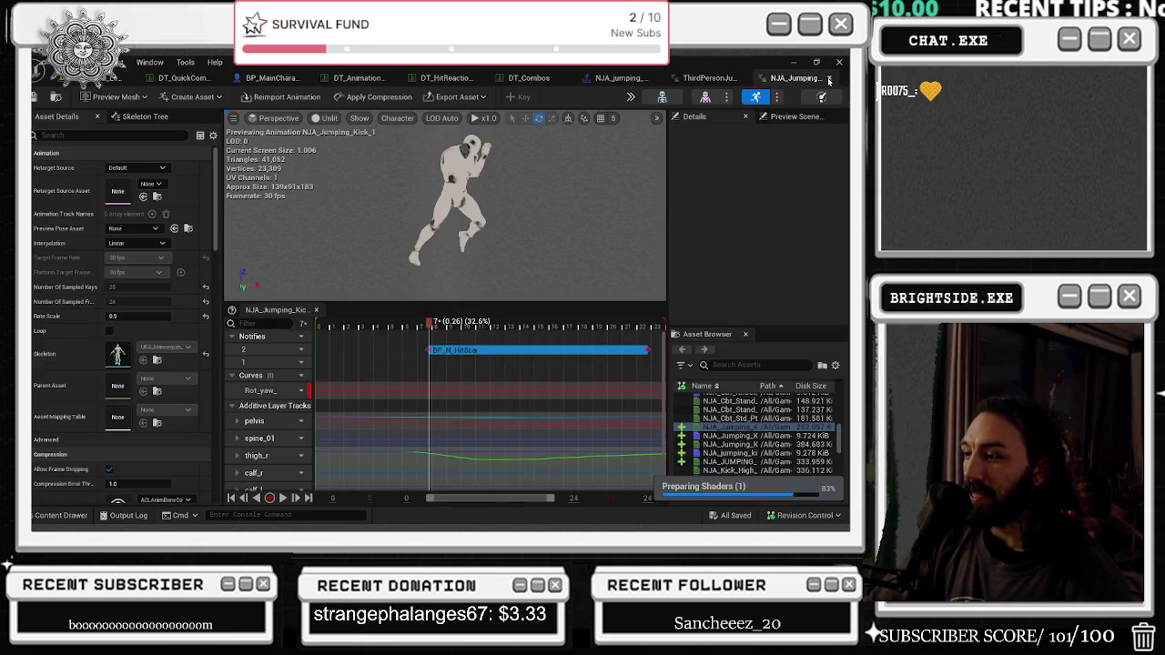
Check NS_ImpactWave from the hit-scan notify, then reset its BlockedVFX to None.
left_click(537, 351)
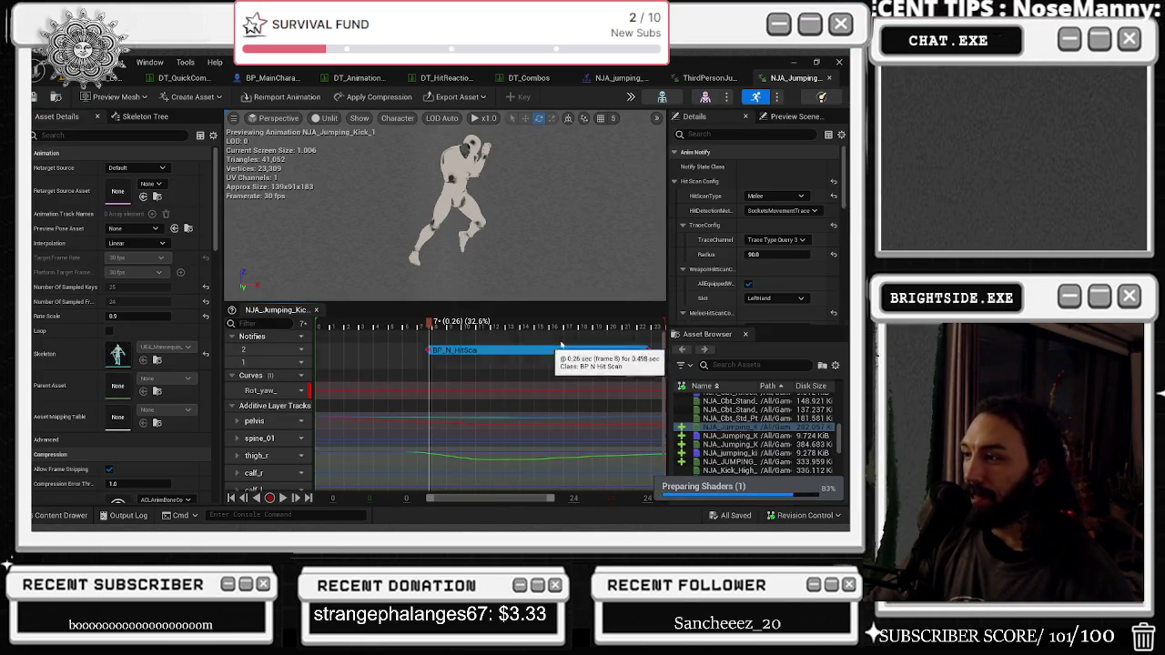
scroll(702, 277, "down", 2)
scroll(718, 255, "down", 2)
scroll(733, 241, "down", 3)
scroll(749, 222, "down", 2)
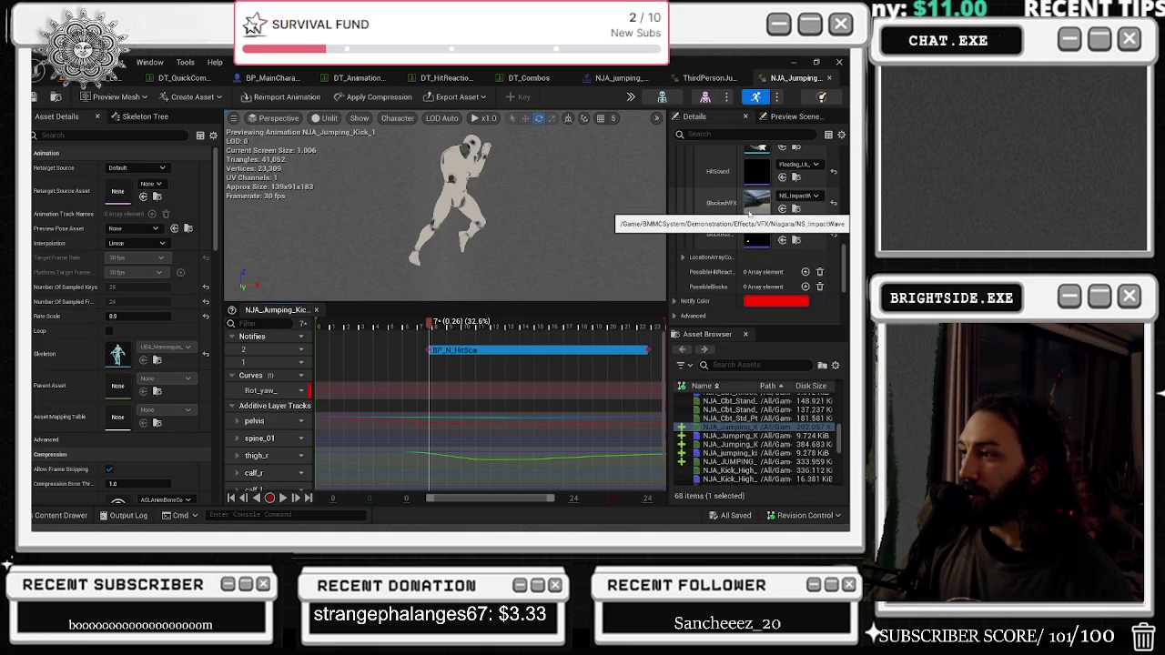
double_click(755, 208)
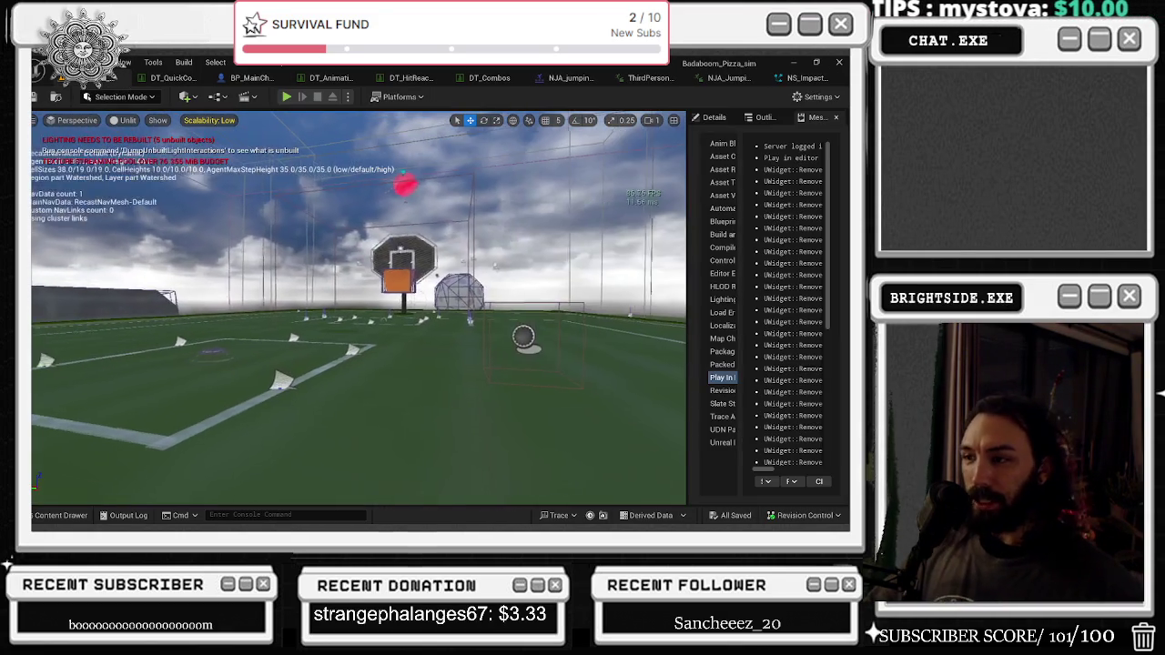
left_click(799, 77)
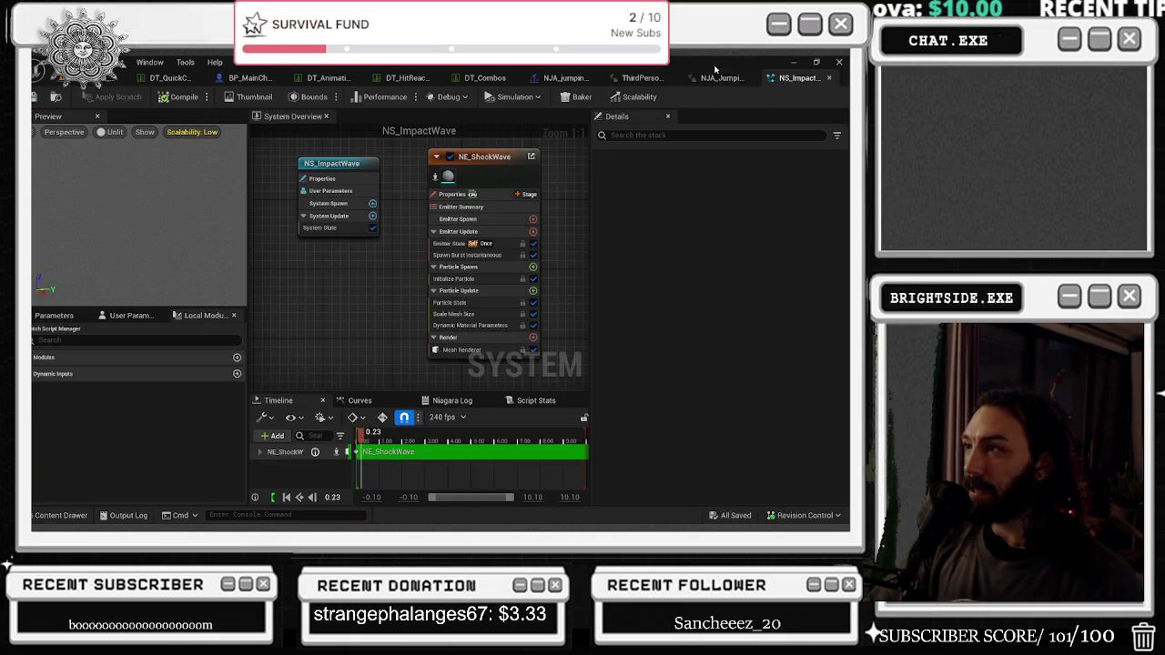
left_click(721, 78)
left_click(832, 202)
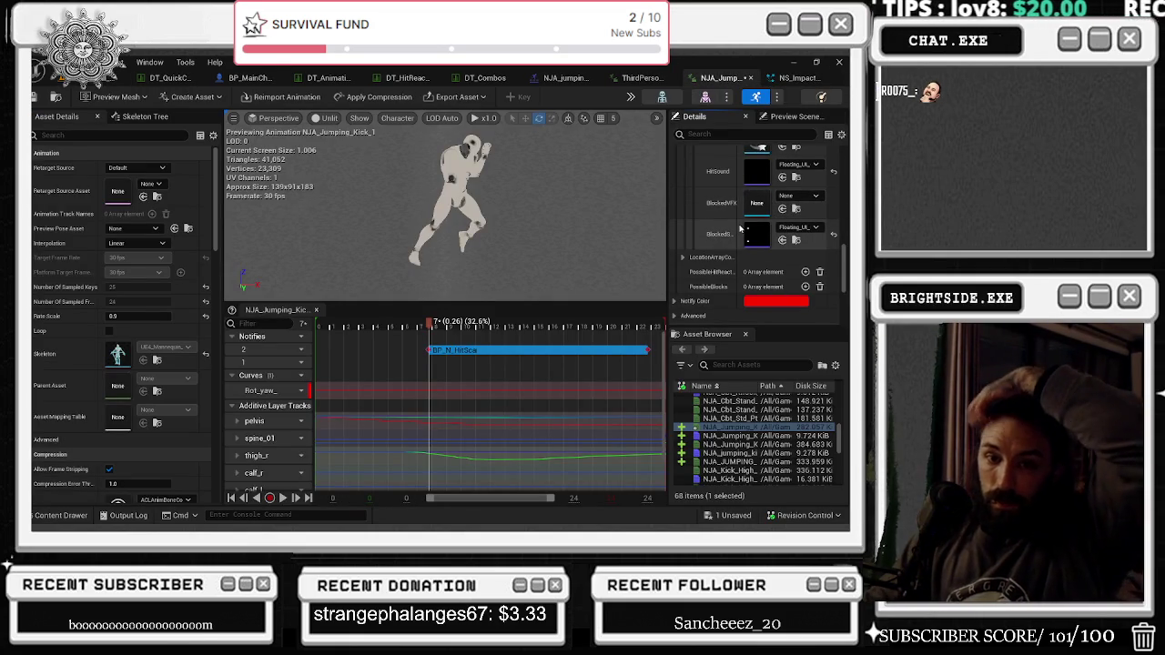
Shift the BP_N_HitScan notify's start slightly later, save NJA_Jumping_Kick_1, and close its editor.
scroll(731, 244, "down", 1)
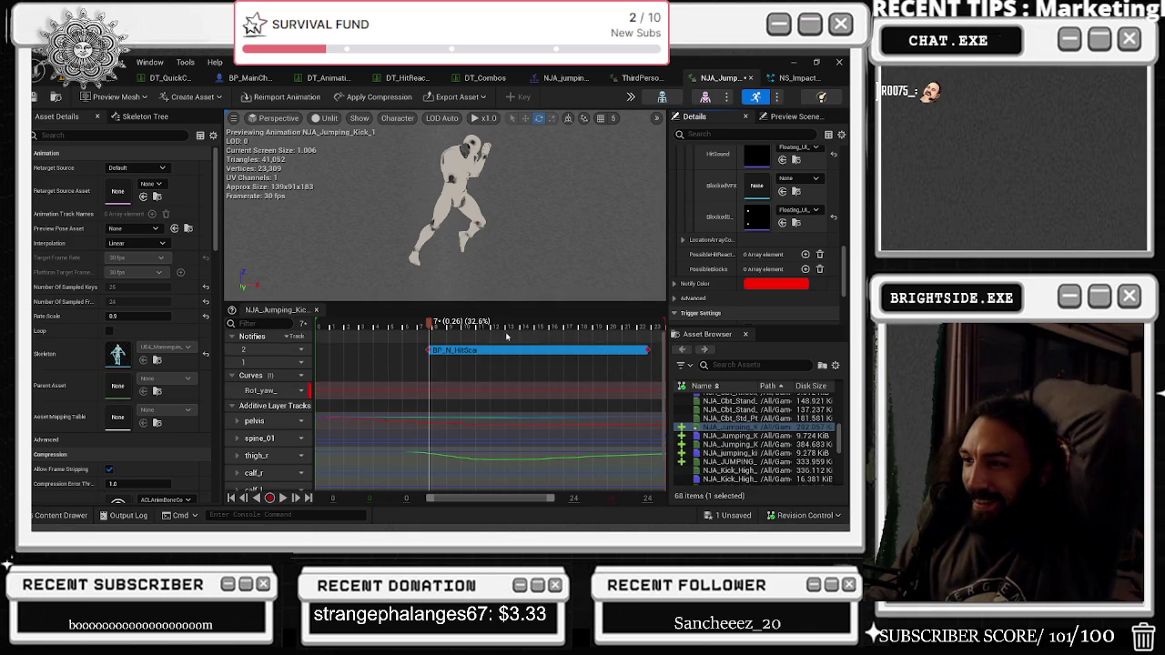
mouse_move(435, 323)
left_mouse_down()
mouse_move(661, 325)
mouse_move(523, 324)
left_mouse_up()
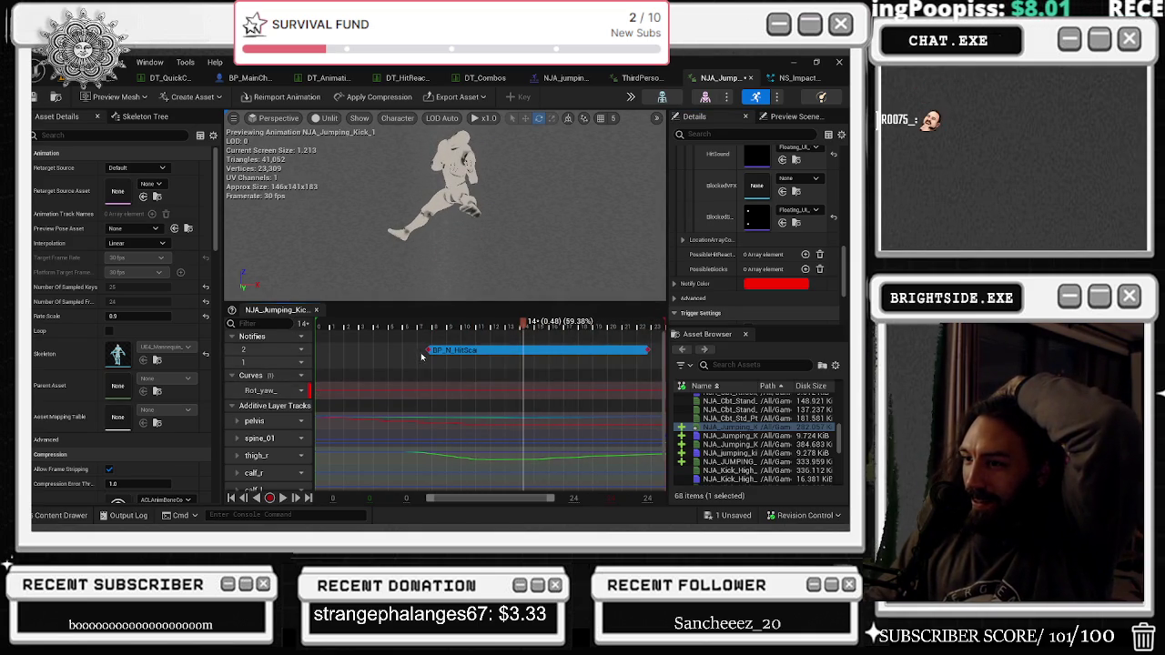
mouse_move(426, 350)
left_mouse_down()
mouse_move(443, 350)
mouse_move(437, 325)
mouse_move(519, 323)
left_mouse_up()
key("ctrl+s")
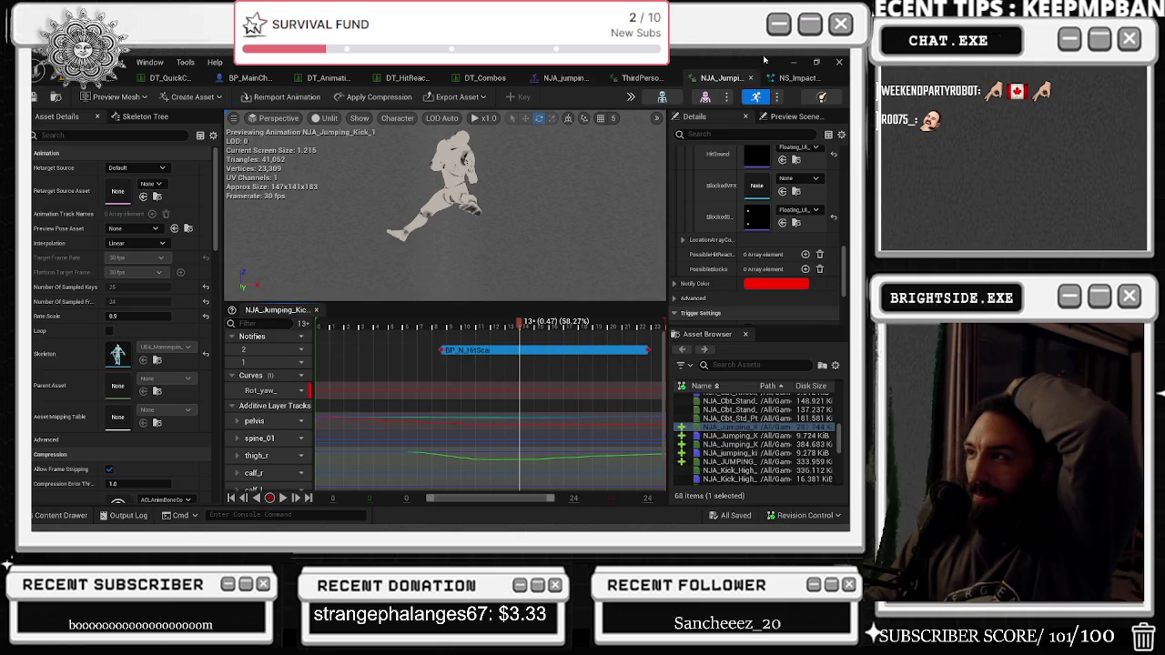
left_click(751, 80)
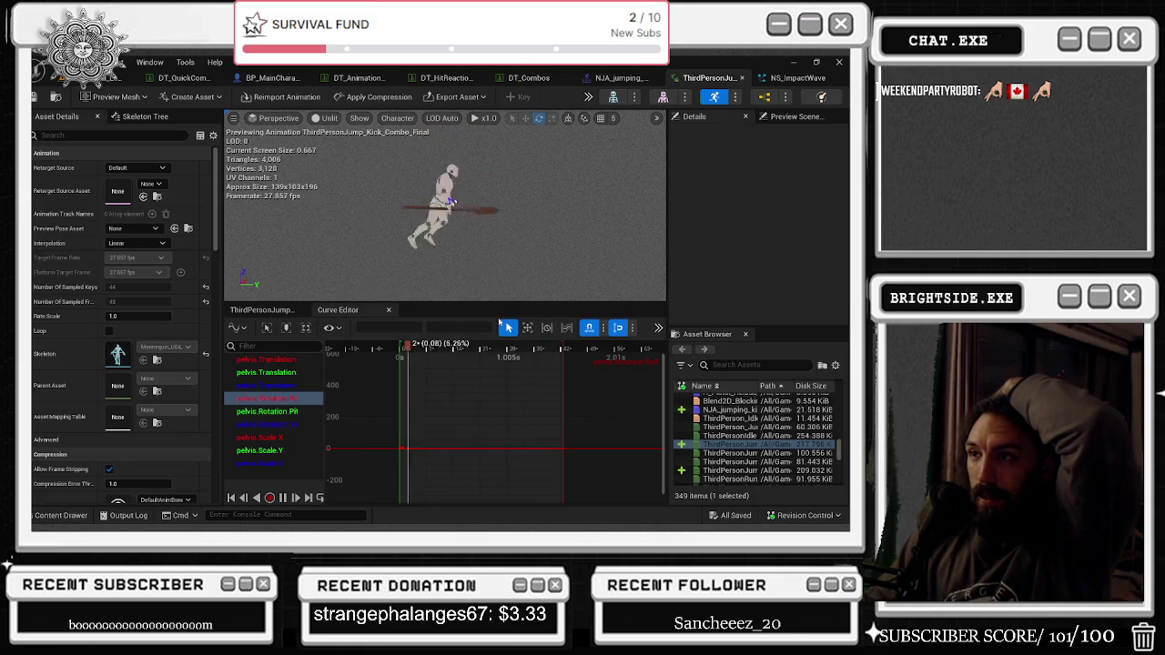
Close the ThirdPersonJump, NS_ImpactWave and jumping kick tabs, then open AM_Kick from DT_Combos.
left_click(742, 78)
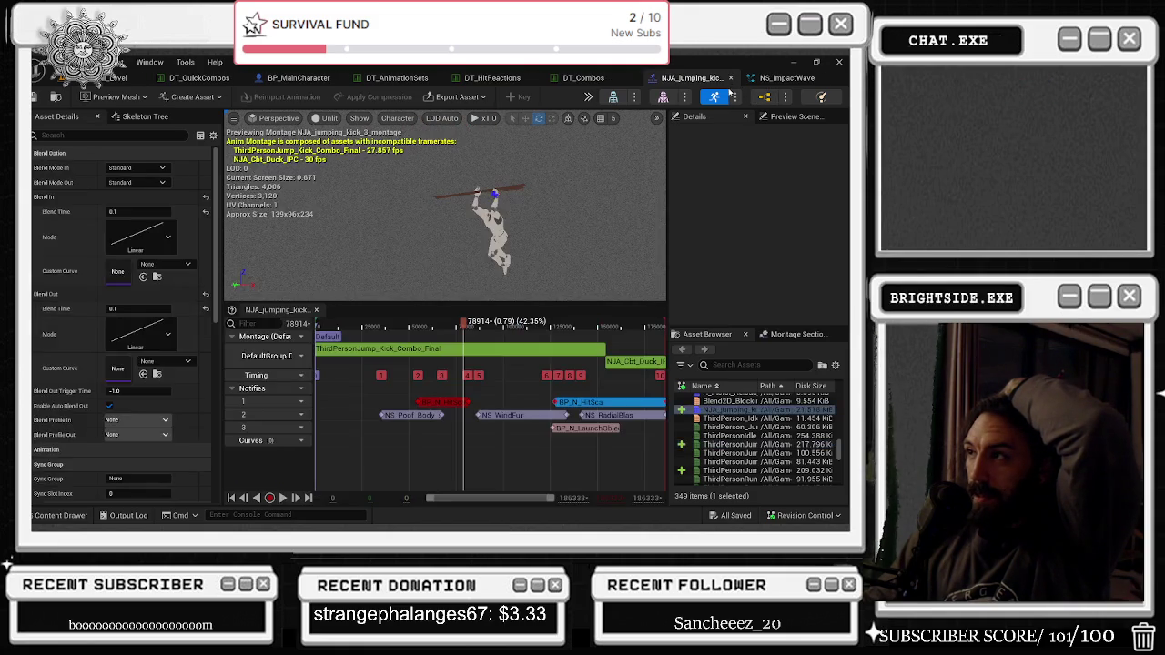
left_click(788, 77)
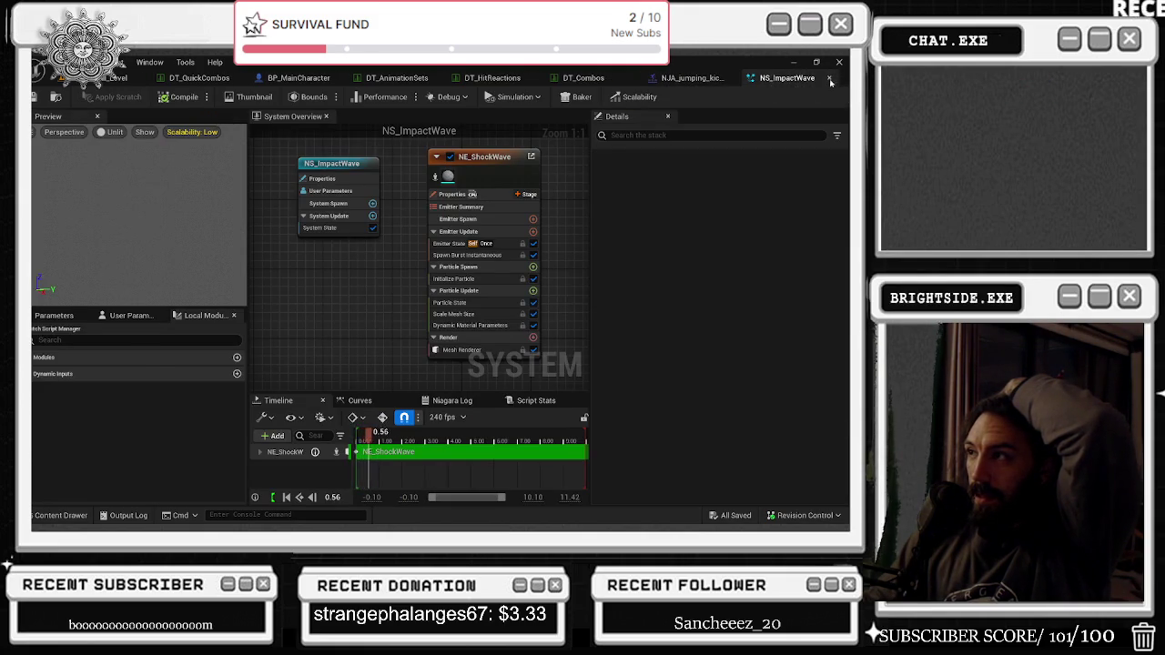
left_click(828, 79)
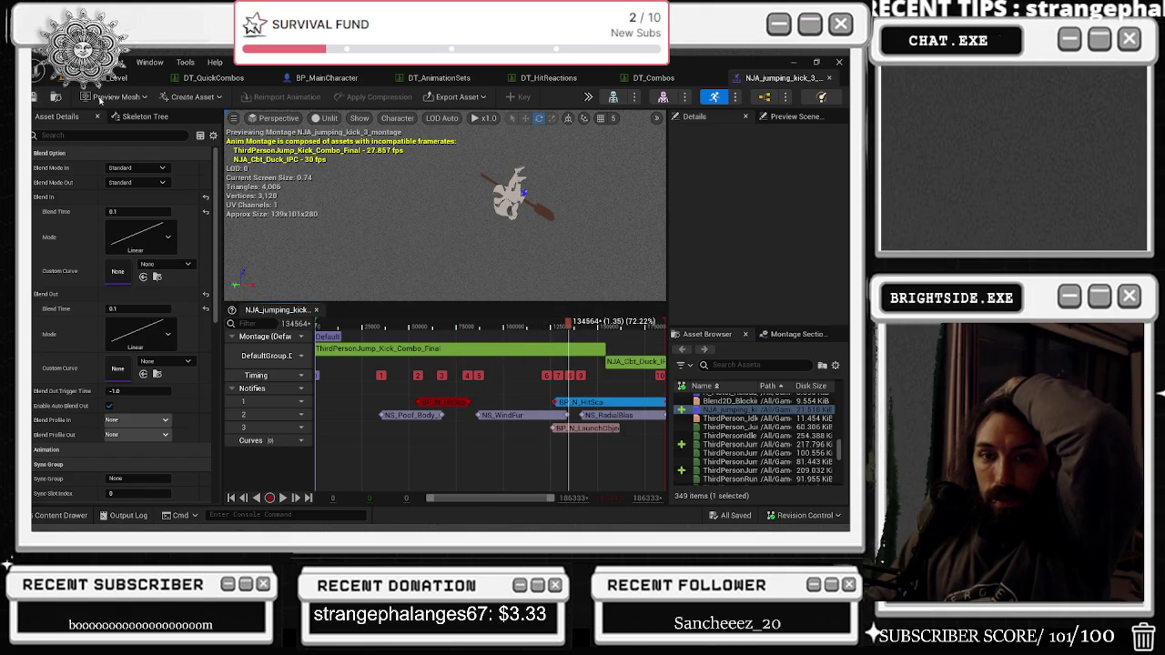
left_click(828, 79)
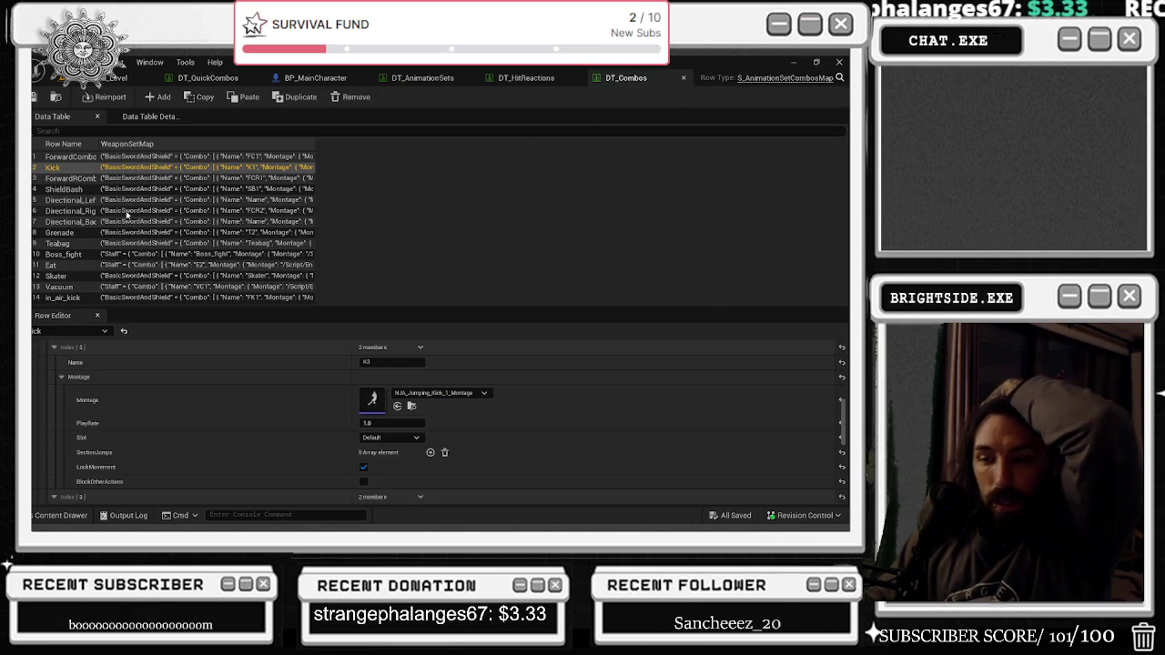
scroll(262, 412, "up", 5)
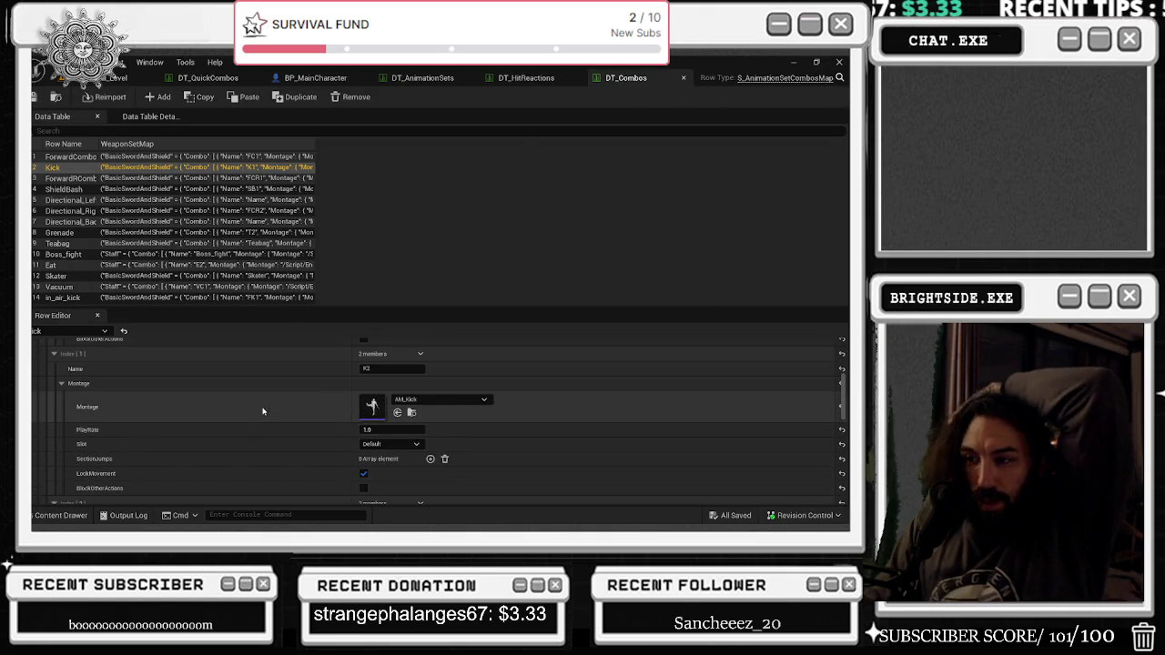
double_click(380, 415)
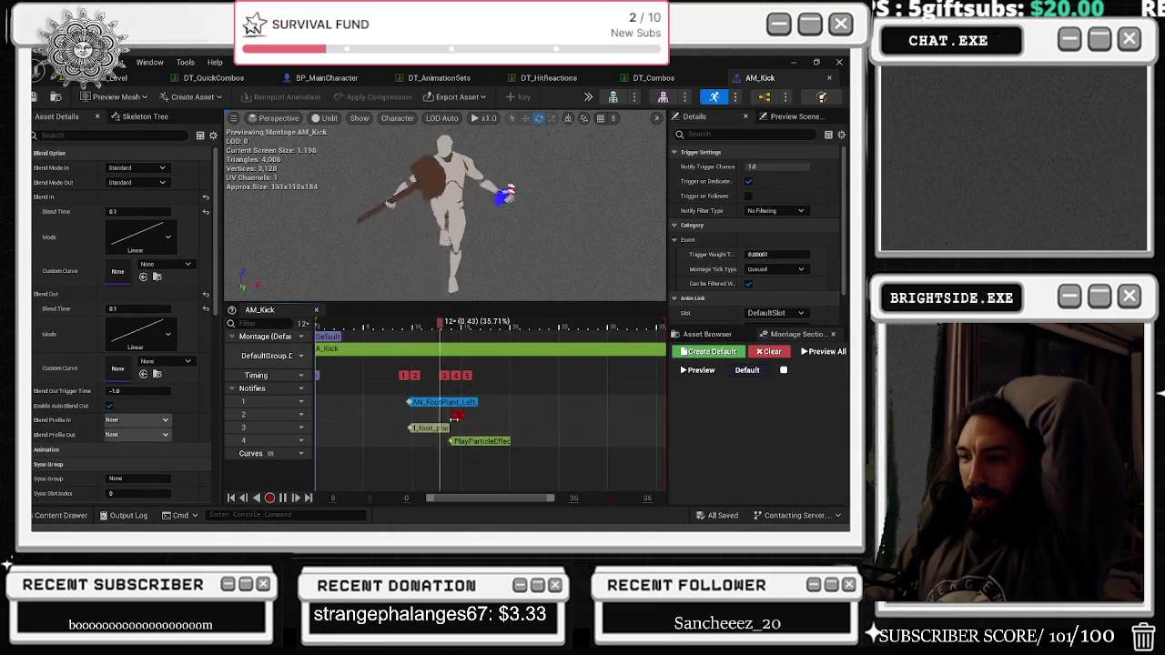
Move AM_Kick's BP_N_HitScan notify later on track 2 and select it for inspection.
left_click_drag(455, 415, 511, 415)
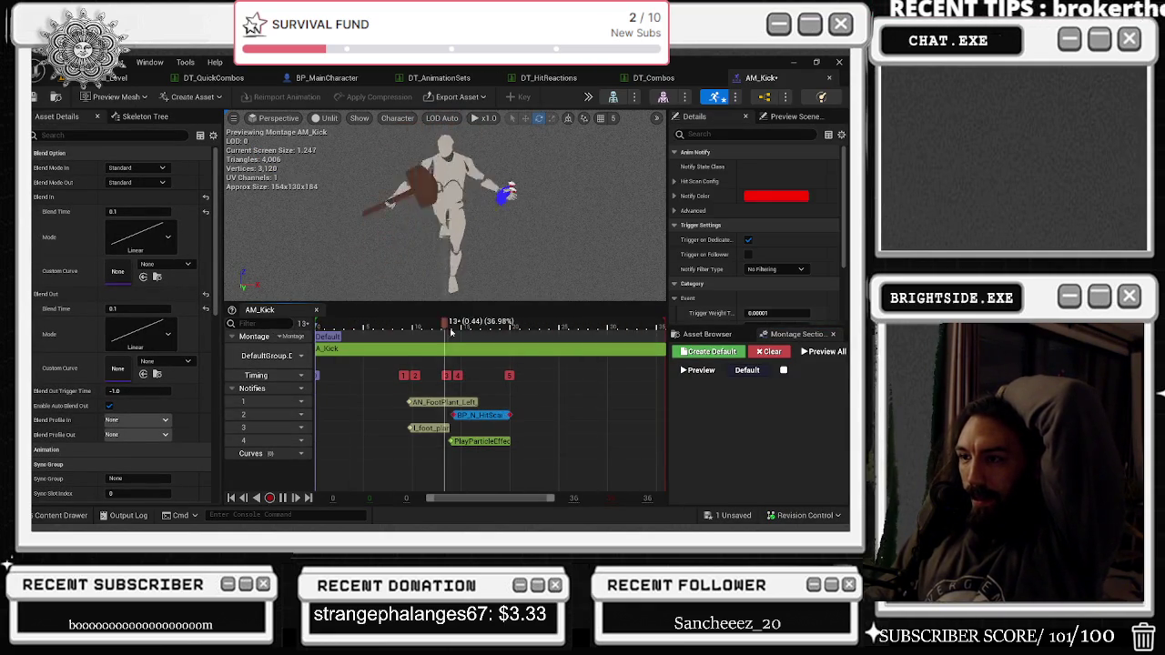
left_click_drag(455, 324, 534, 325)
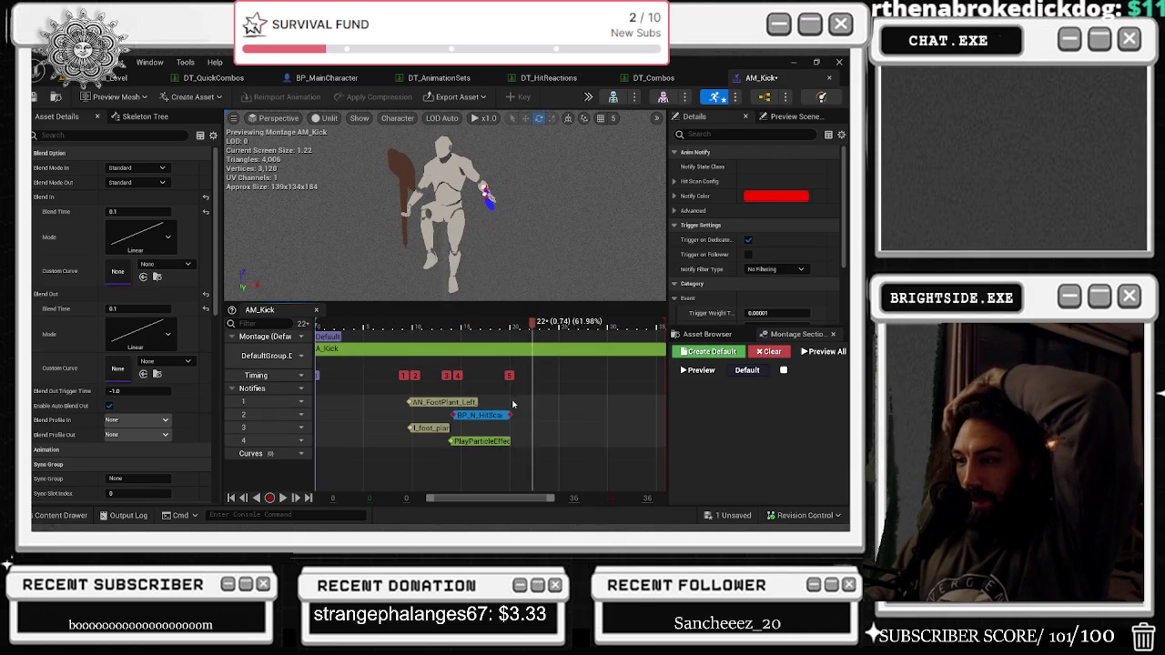
left_click(436, 402)
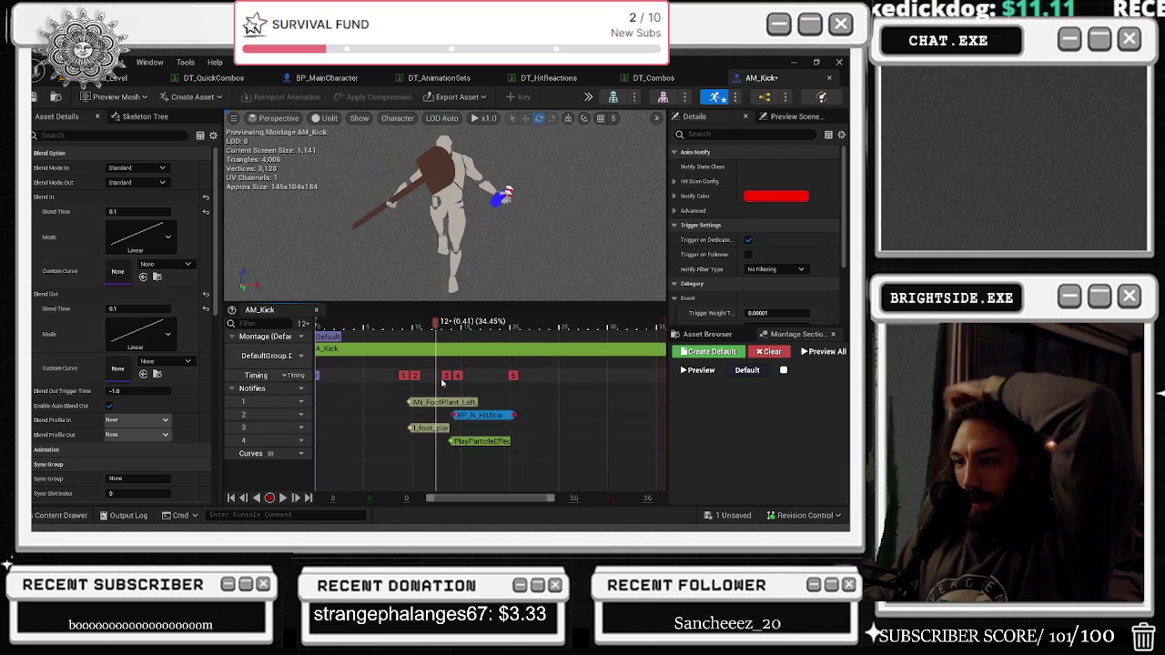
left_click(474, 413)
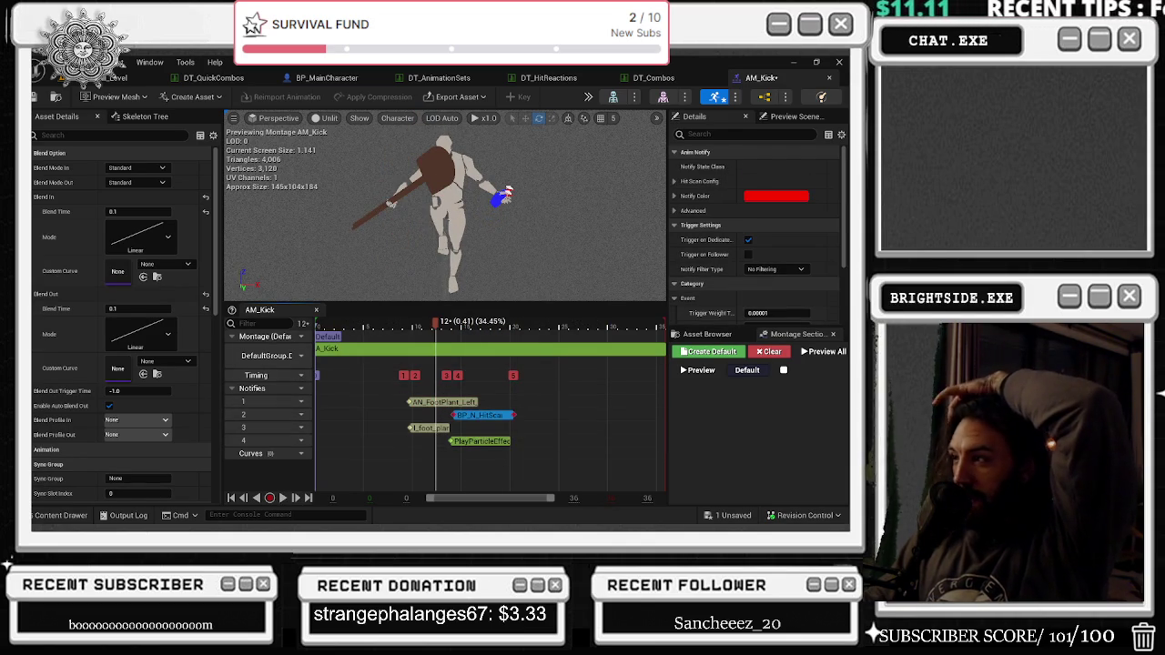
Expand the notify's hit scan configuration, location array and effects, then open the A_Kick animation.
scroll(846, 202, "down", 3)
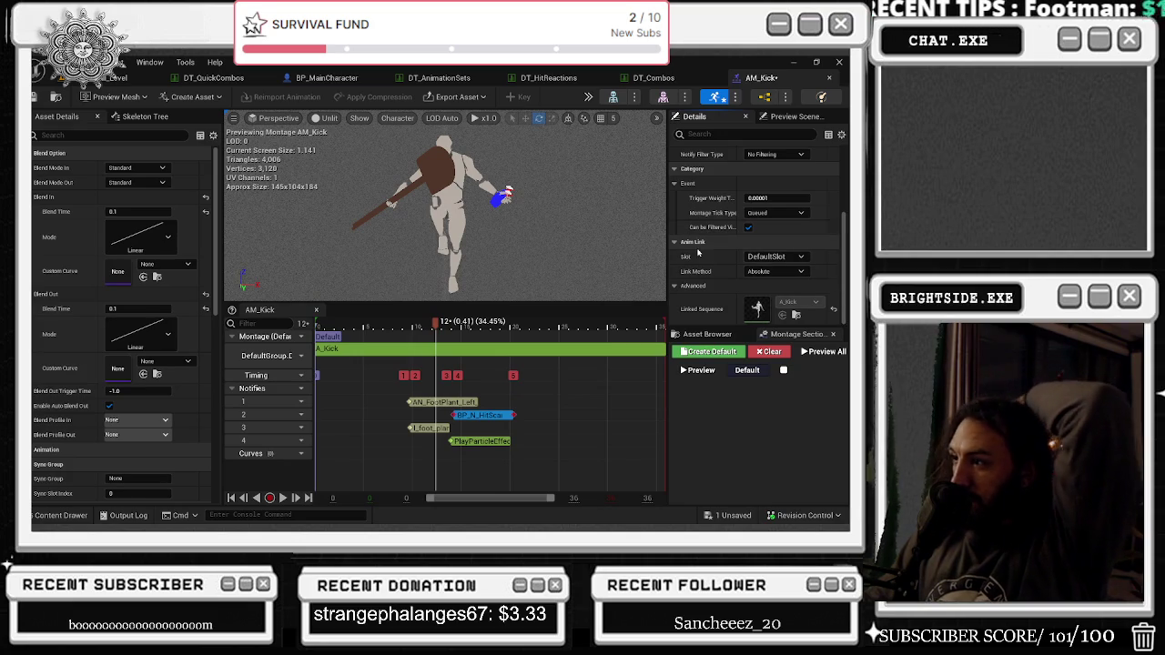
scroll(695, 195, "up", 3)
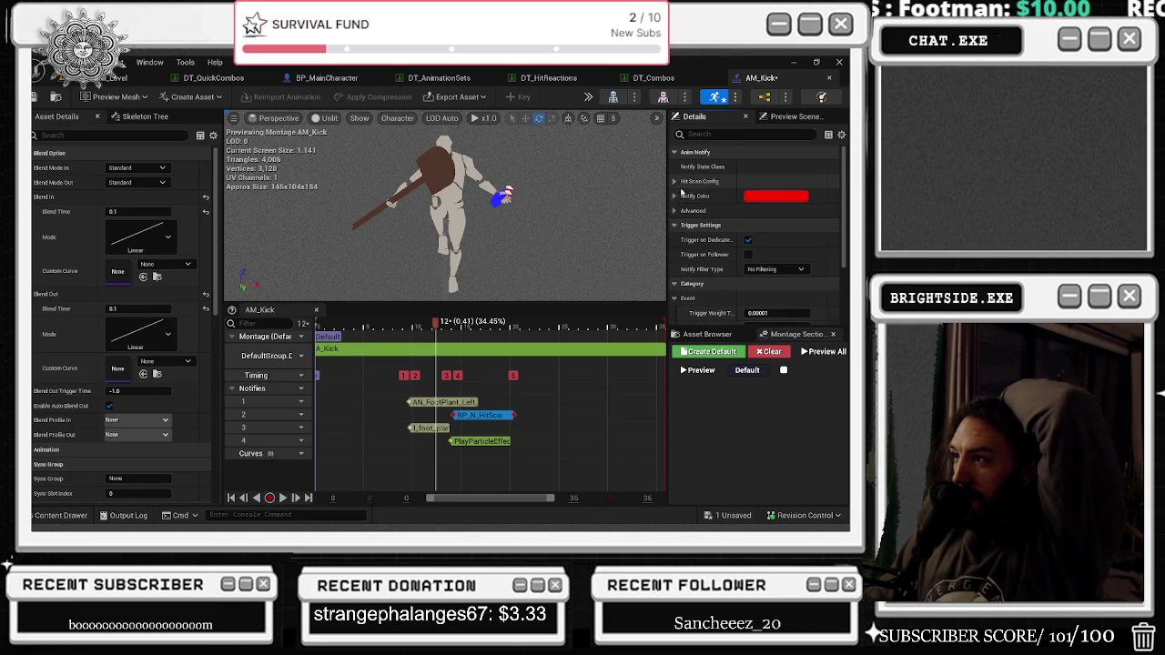
left_click(674, 182)
scroll(846, 195, "down", 4)
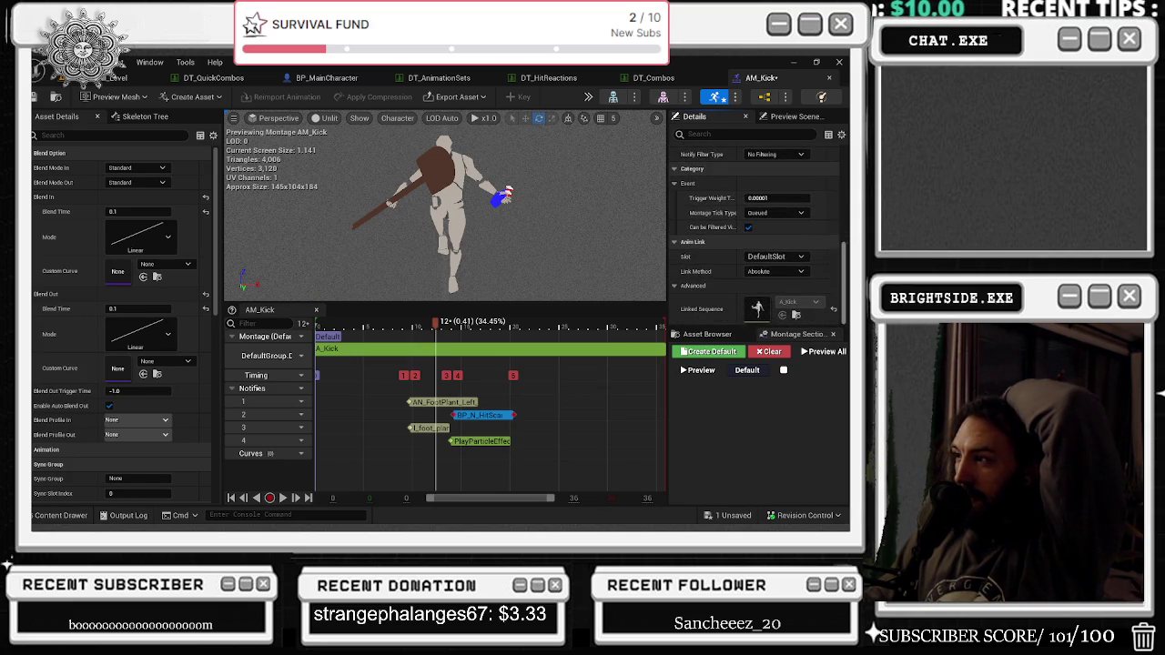
scroll(728, 205, "up", 2)
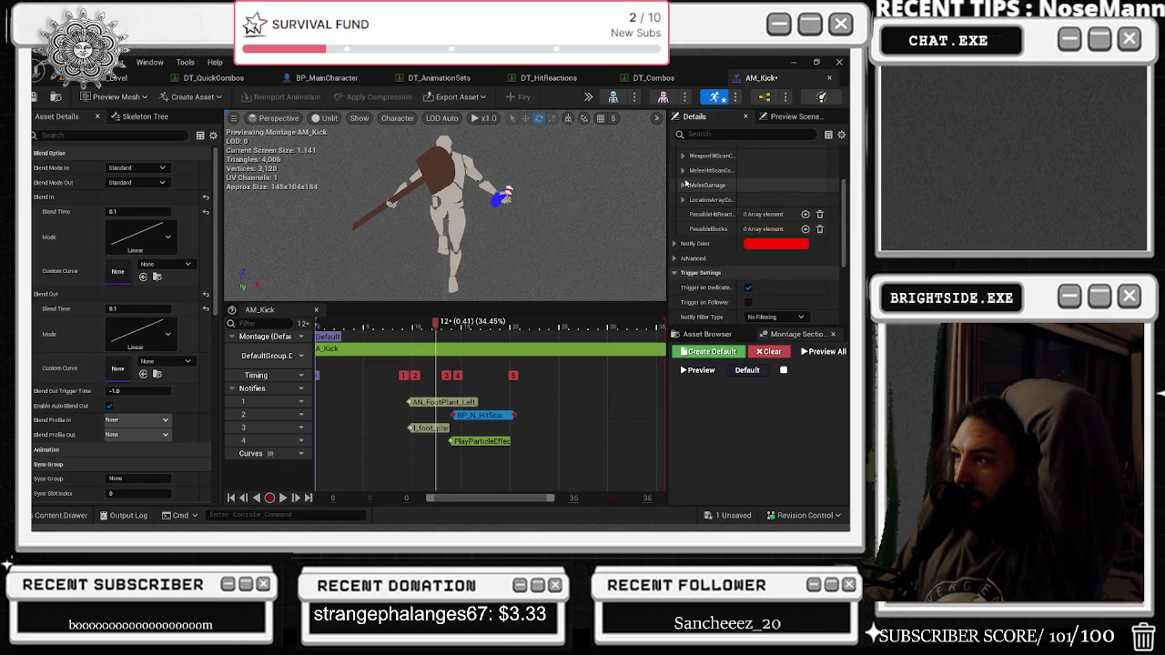
scroll(688, 214, "up", 1)
left_click(684, 234)
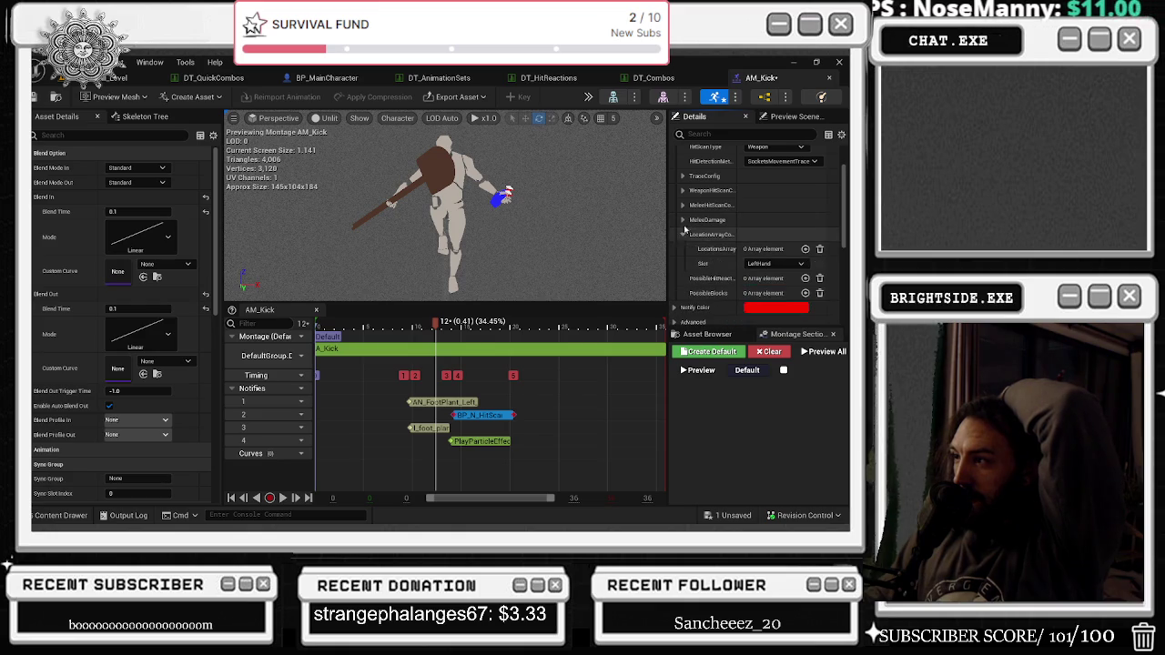
scroll(706, 256, "down", 2)
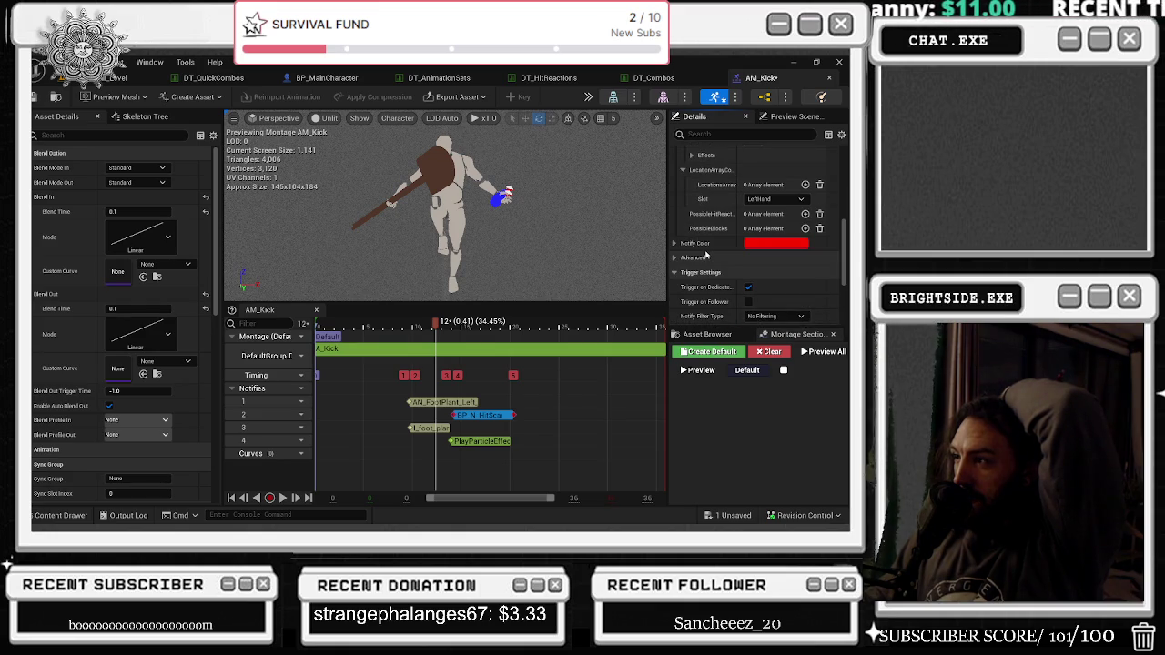
scroll(701, 256, "up", 3)
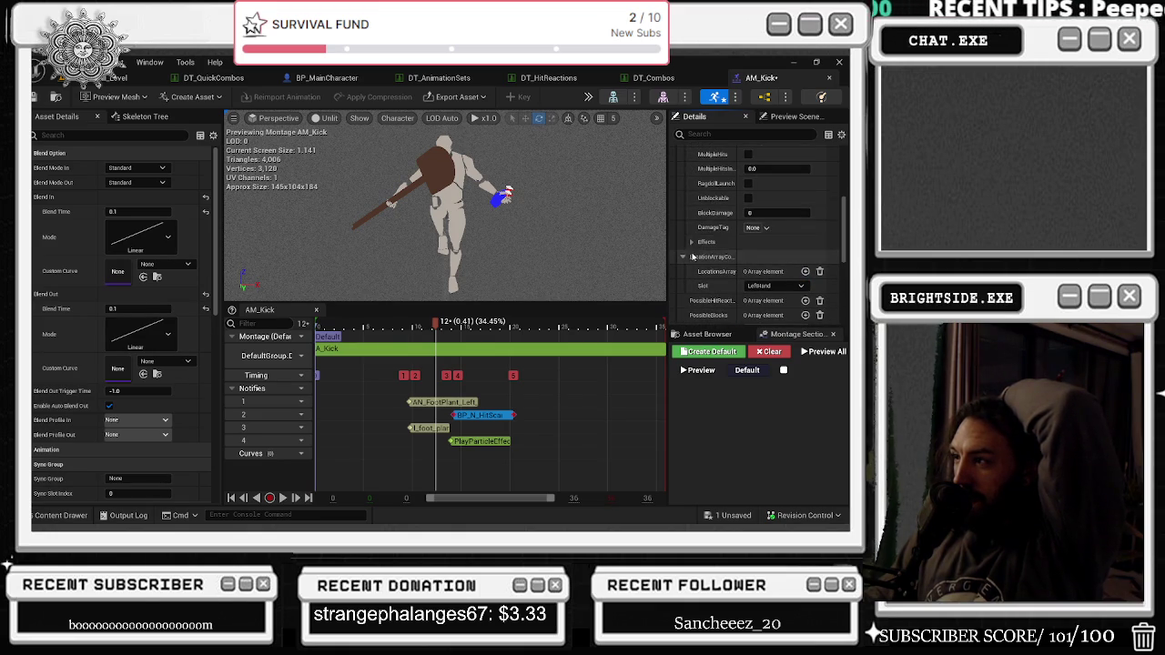
left_click(691, 241)
scroll(735, 229, "down", 1)
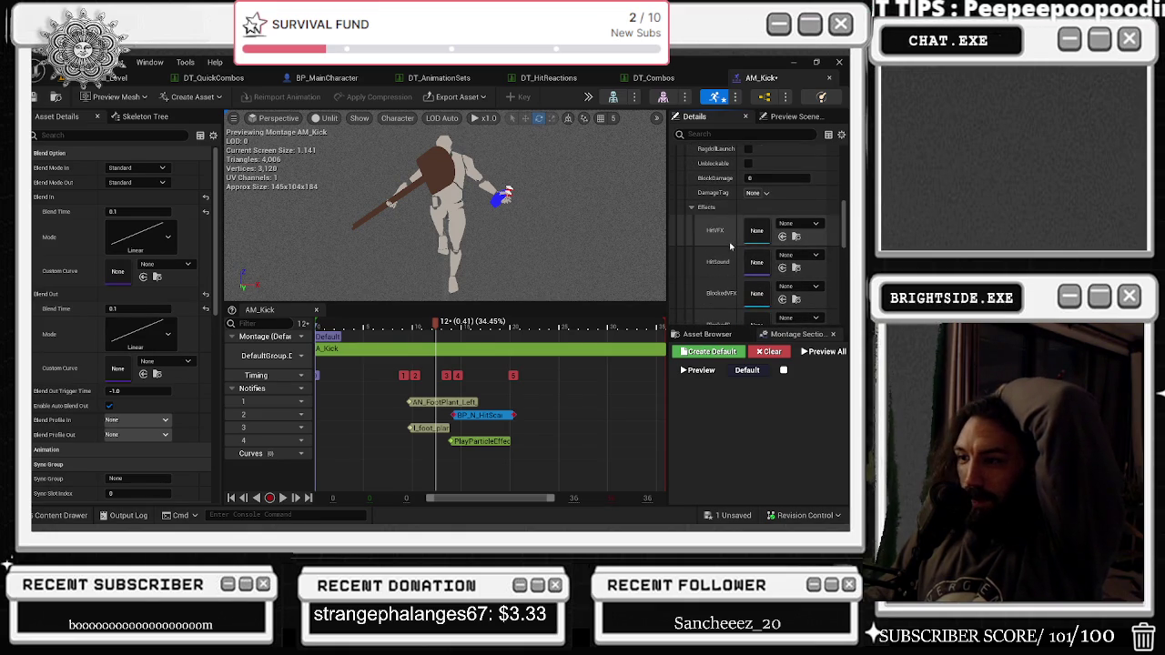
right_click(496, 353)
left_click(505, 383)
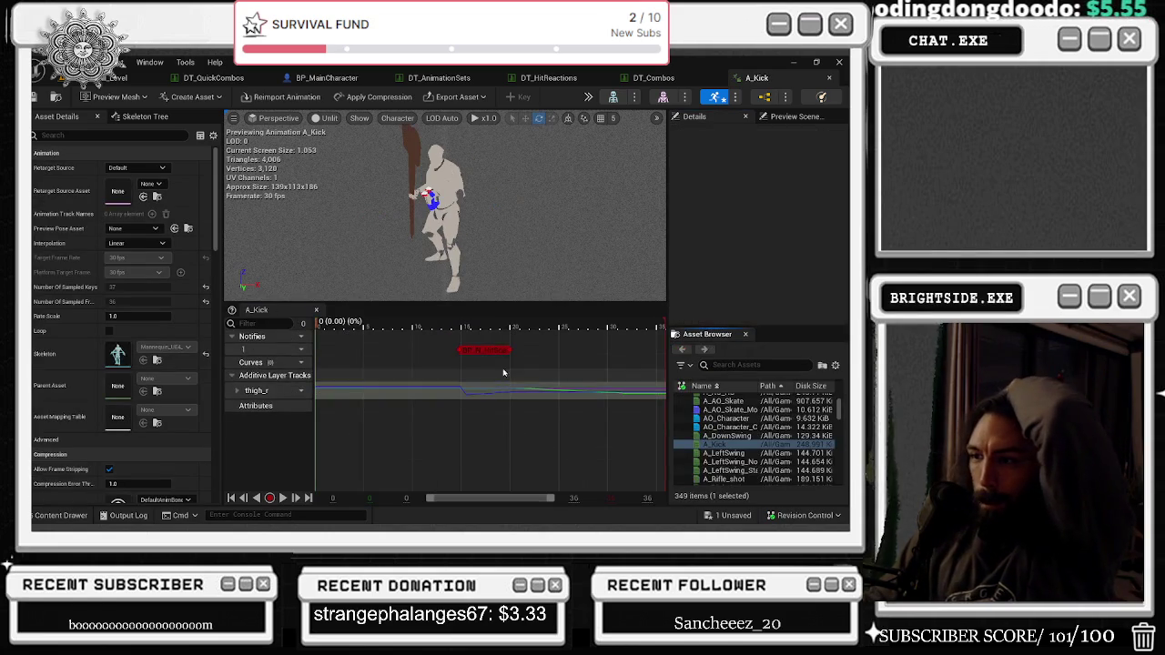
Reset A_Kick's BP_N_HitScan hit and block effects to None and save the animation.
left_click(485, 351)
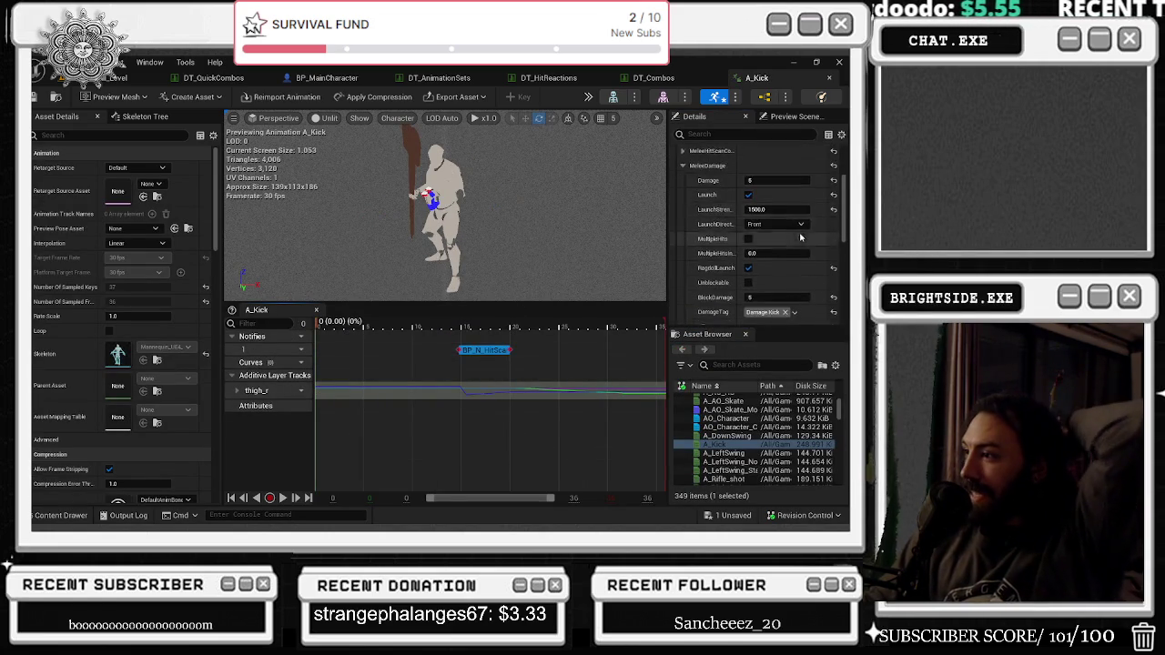
scroll(800, 237, "down", 3)
left_click(833, 228)
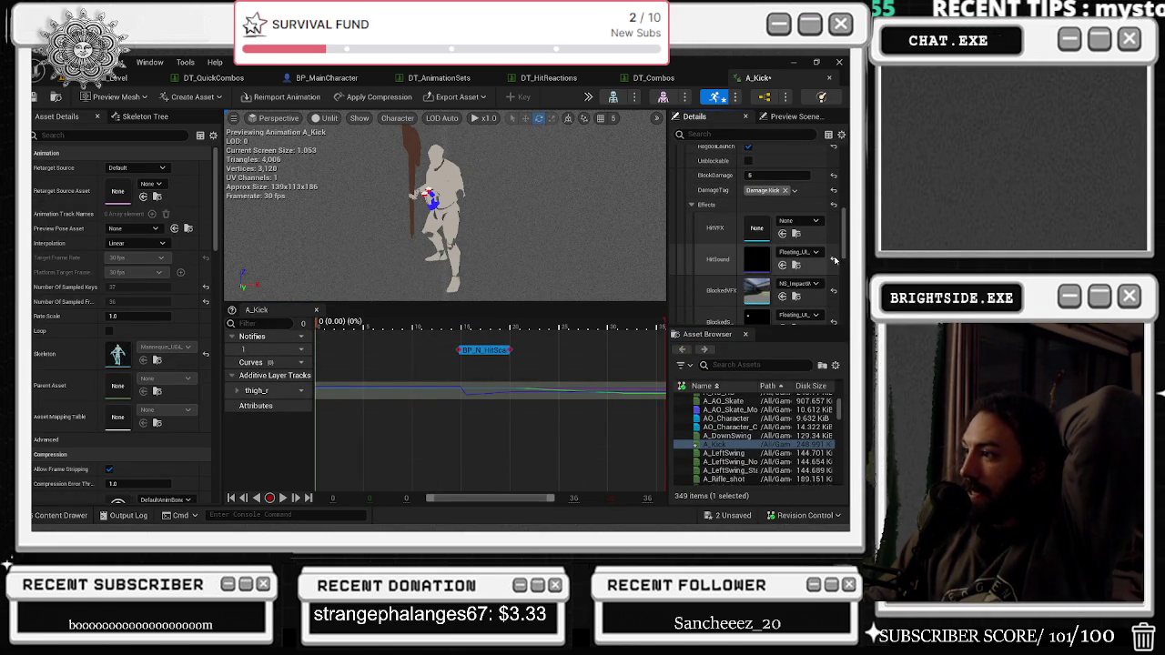
left_click(832, 260)
left_click(832, 290)
left_click(832, 321)
scroll(829, 319, "down", 3)
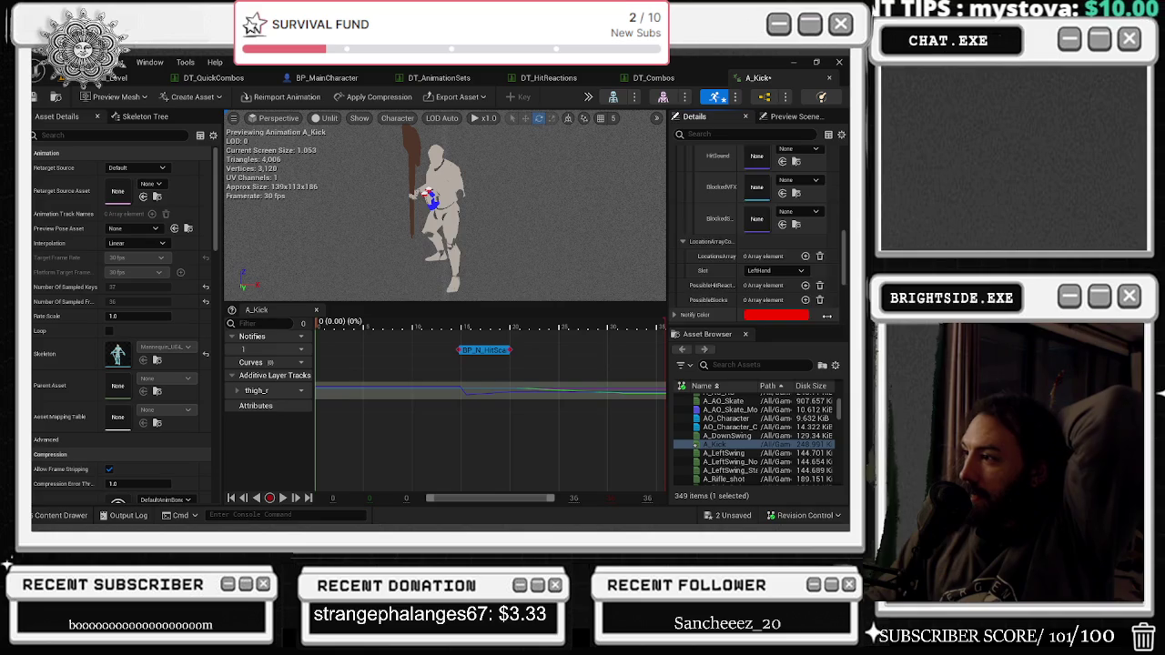
scroll(828, 320, "down", 3)
scroll(823, 316, "up", 2)
scroll(821, 315, "up", 3)
scroll(819, 313, "up", 3)
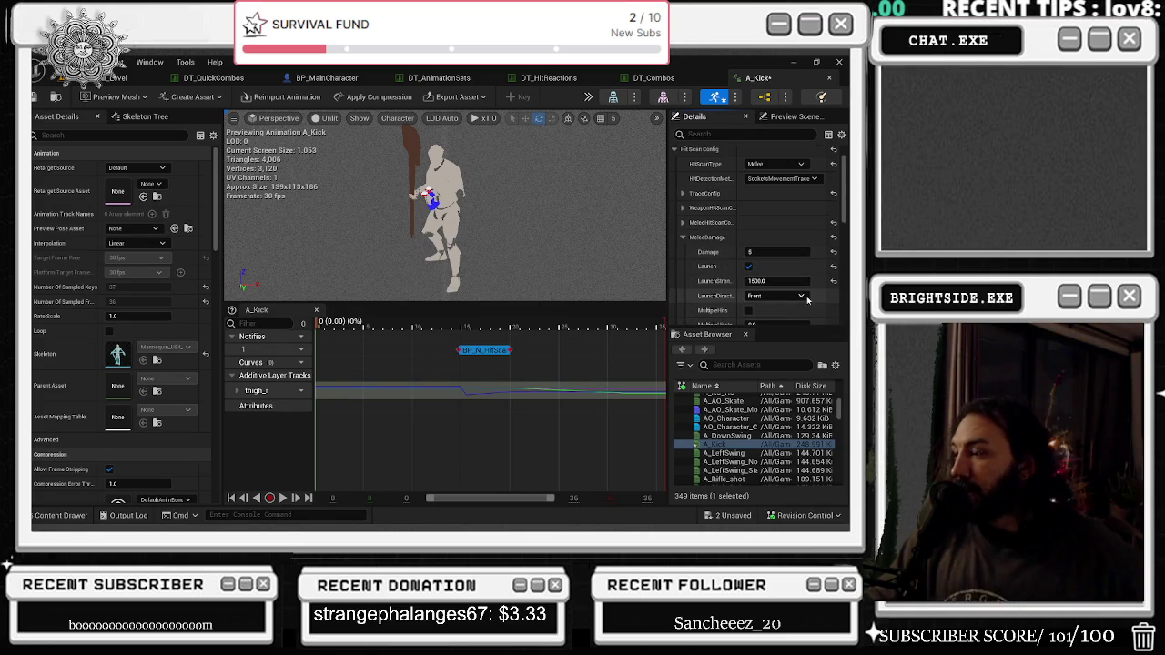
scroll(789, 250, "up", 1)
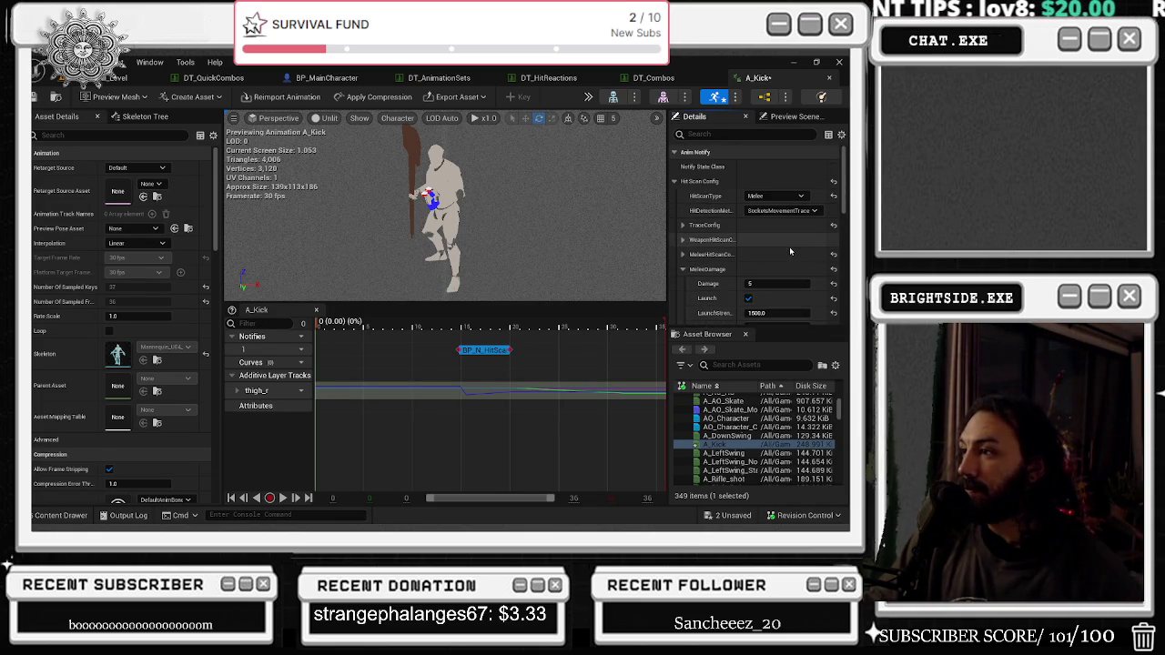
key("ctrl+s")
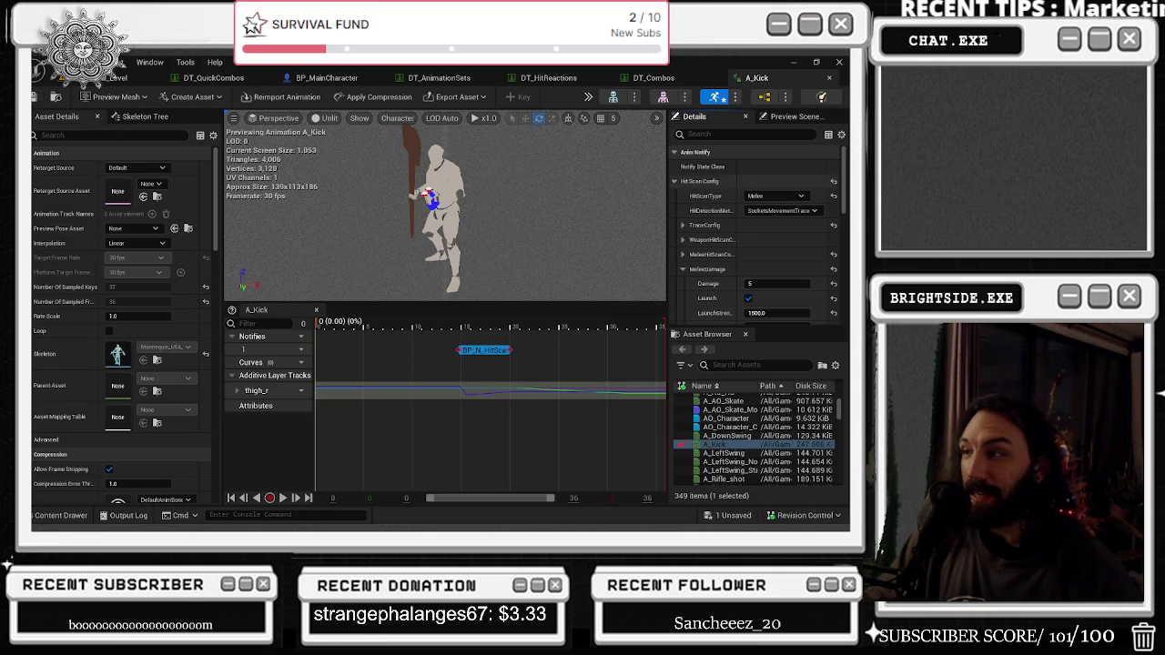
Close A_Kick, save and close AM_Kick, then open the Kick row's NJA_Kick_High_v1_IPC_Montage.
left_click(828, 78)
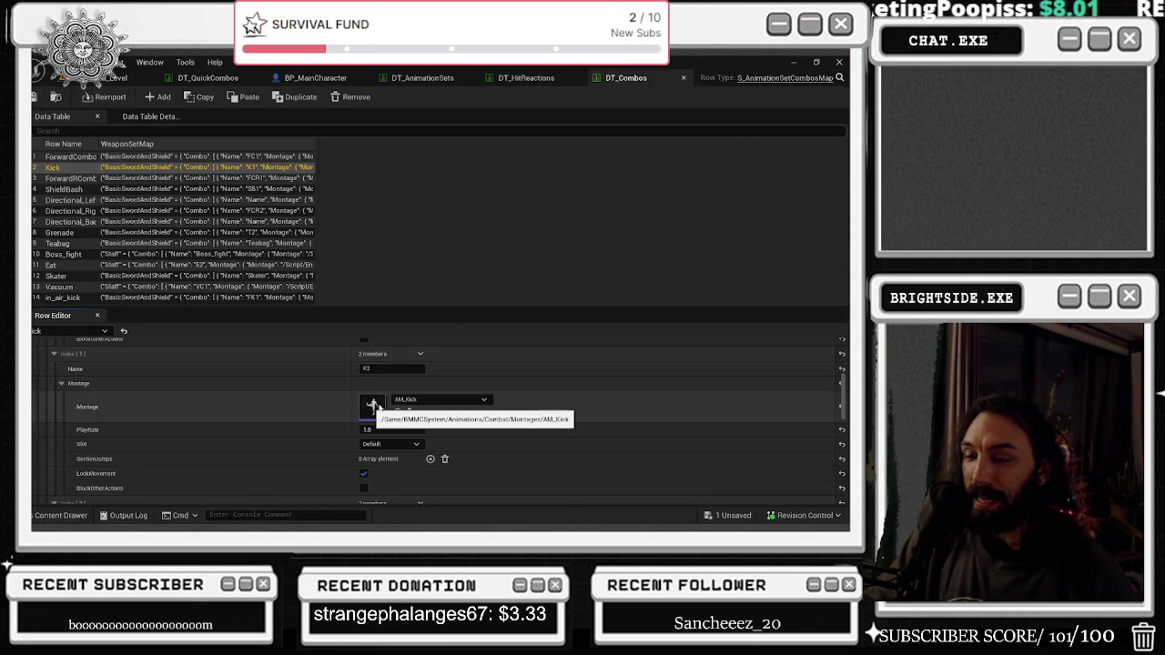
double_click(372, 405)
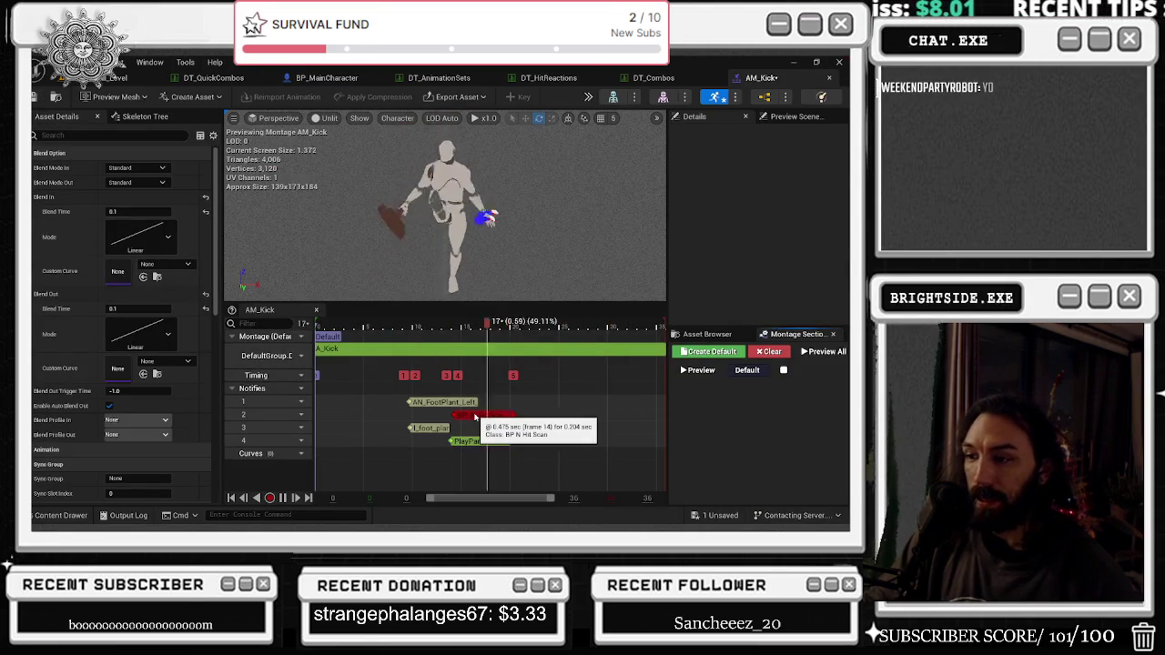
key("ctrl+s")
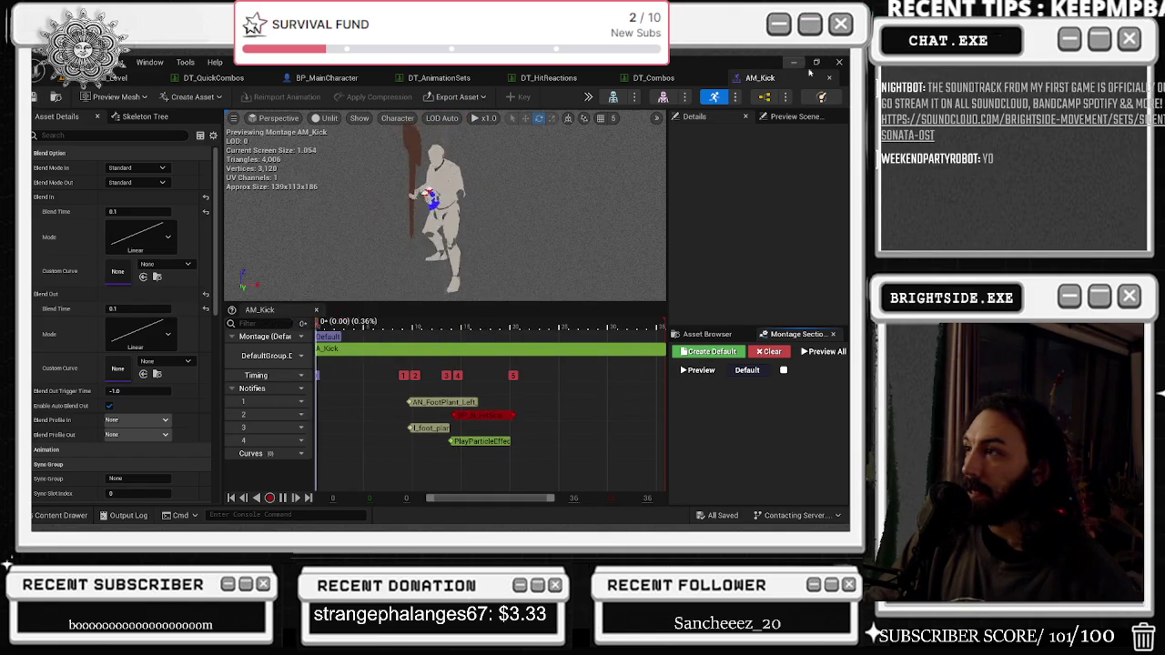
left_click(829, 77)
scroll(369, 377, "up", 3)
double_click(369, 376)
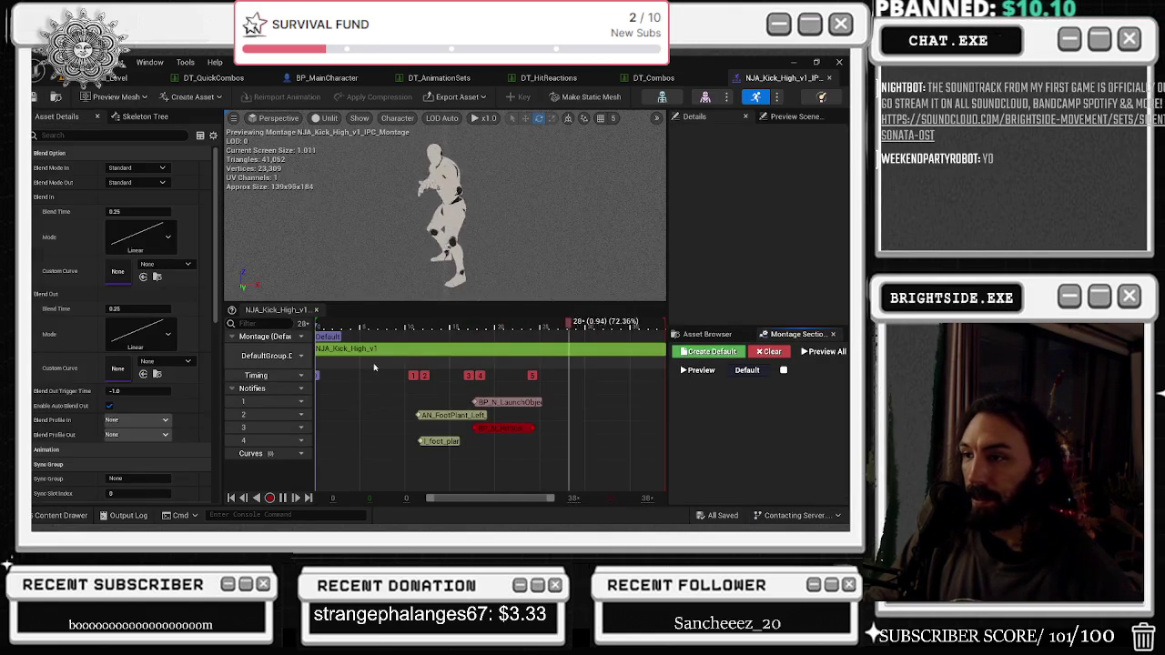
Inspect the BP_N_HitScan notify's settings on the K1 montage.
left_click(500, 427)
scroll(834, 159, "down", 10)
scroll(764, 227, "down", 4)
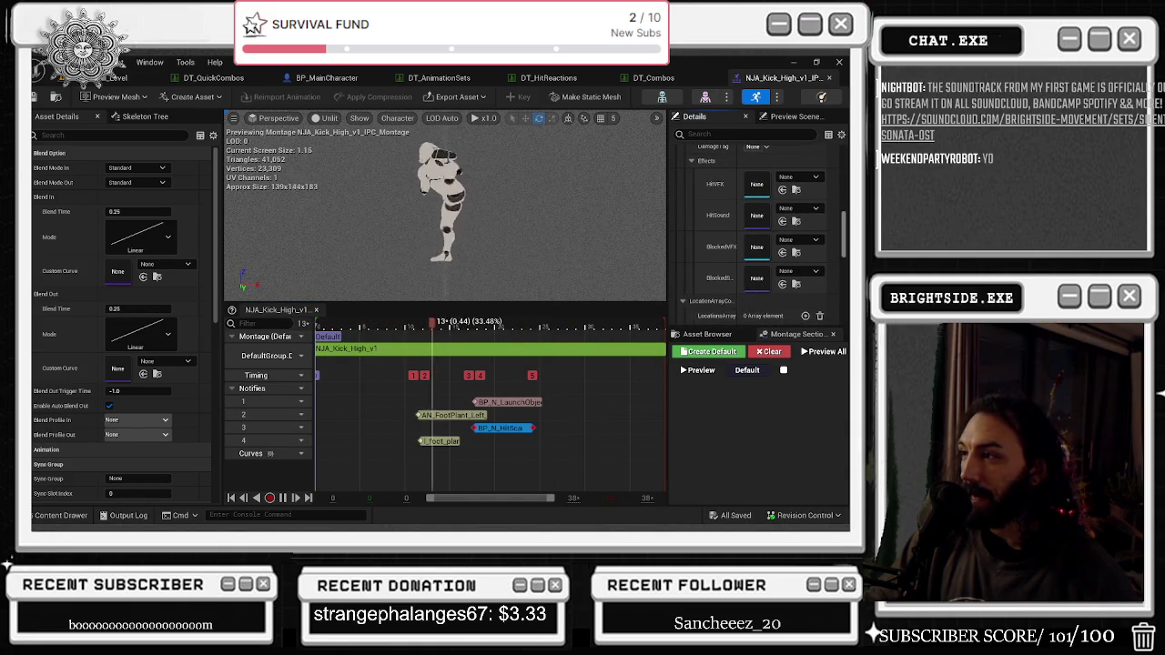
Select the montage segment on its track, leaving the Windows desktop showing.
right_click(539, 349)
right_click(539, 349)
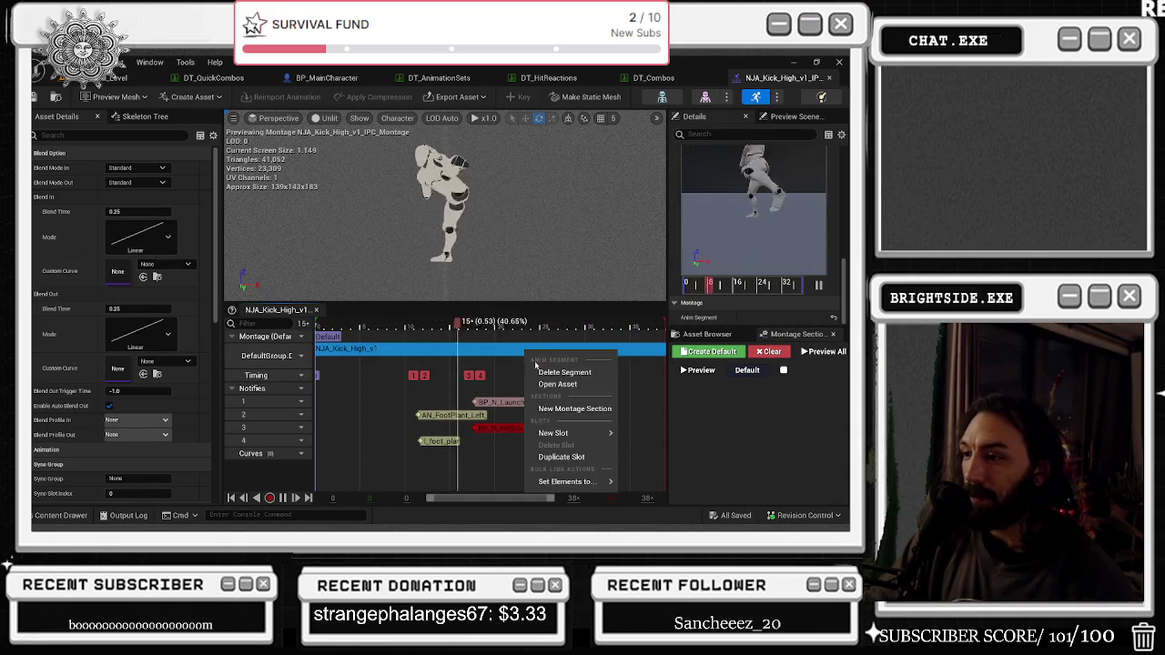
key("super+d")
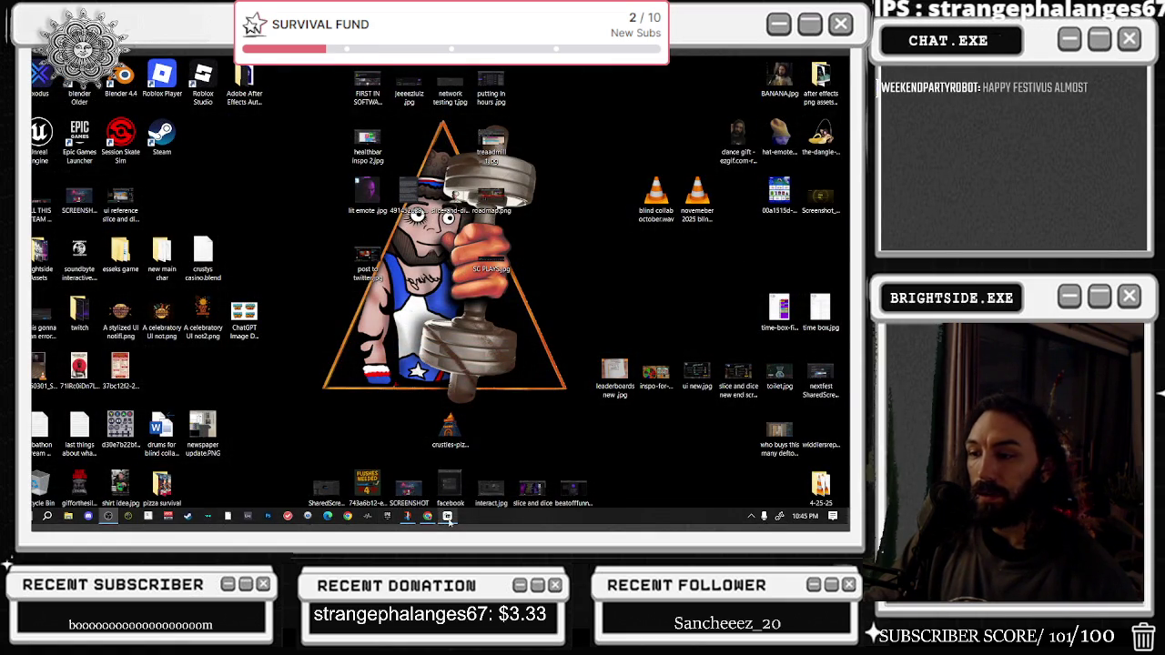
Close the crash report without sending, relaunch Badaboom_Pizza_sim, and bring up the Twitch stream.
left_click(474, 460)
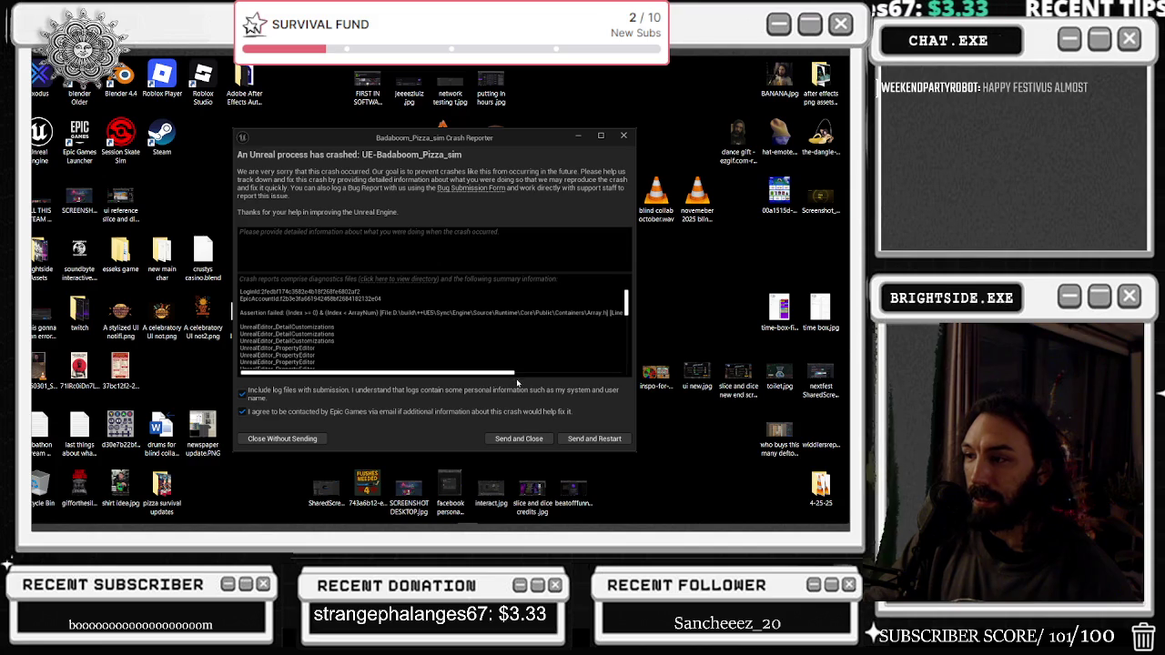
left_click(593, 439)
mouse_move(458, 518)
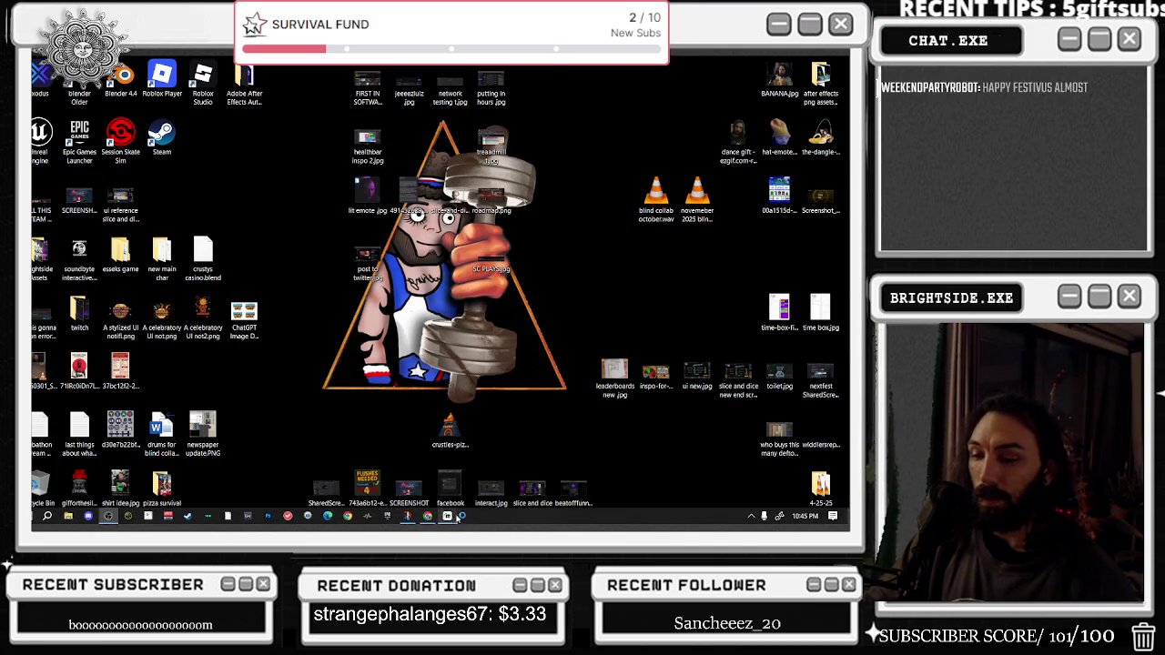
left_click(497, 437)
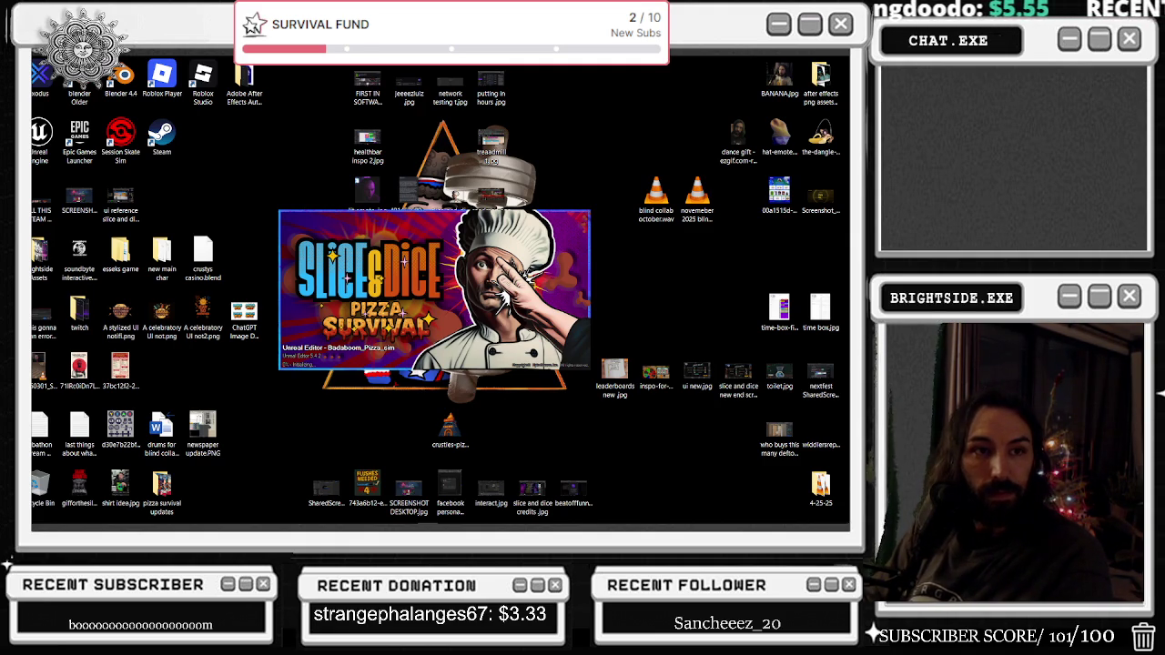
left_click(182, 526)
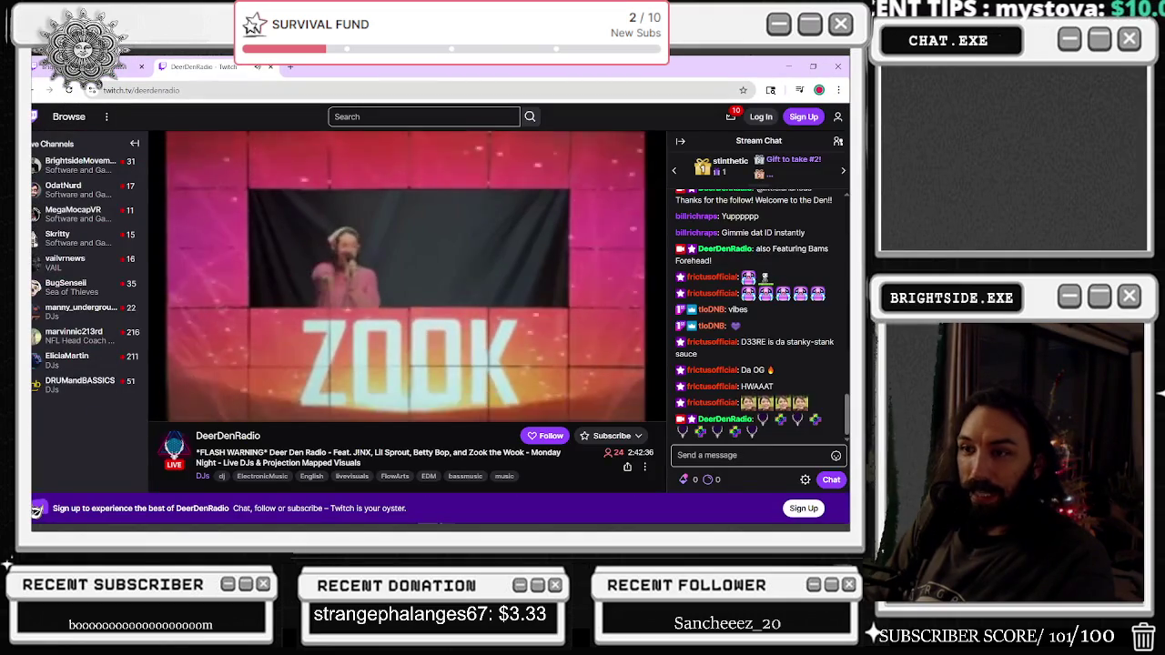
Set the Twitch DJ stream's volume to about 9% and minimize the browser.
left_click(195, 410)
left_click(192, 409)
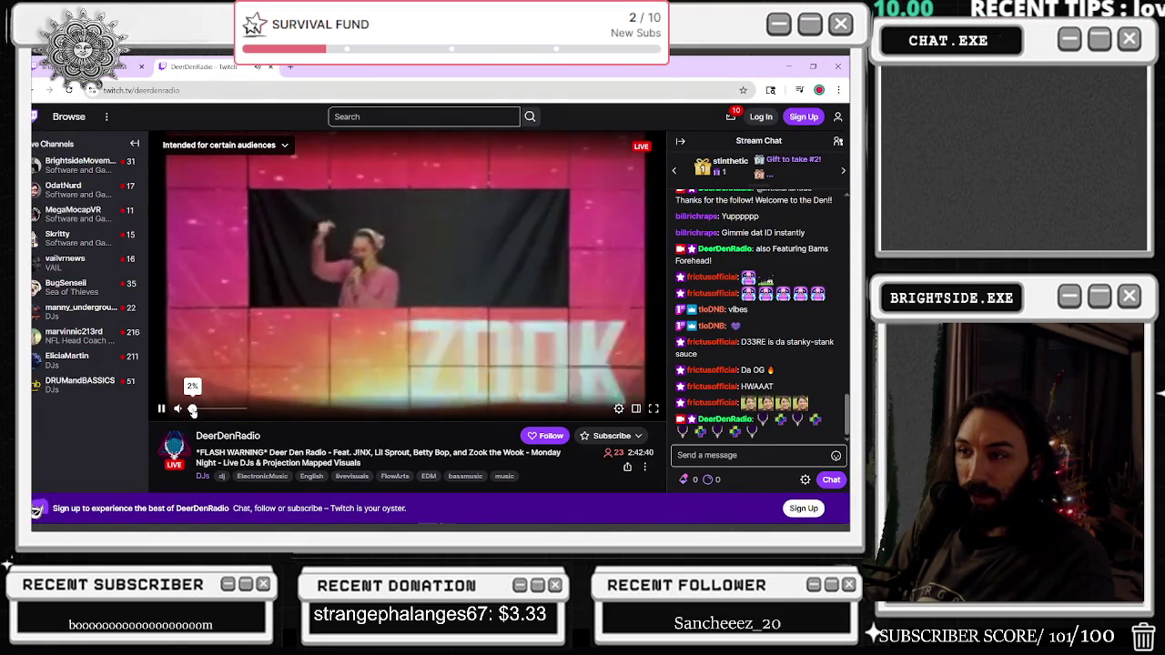
left_click(194, 410)
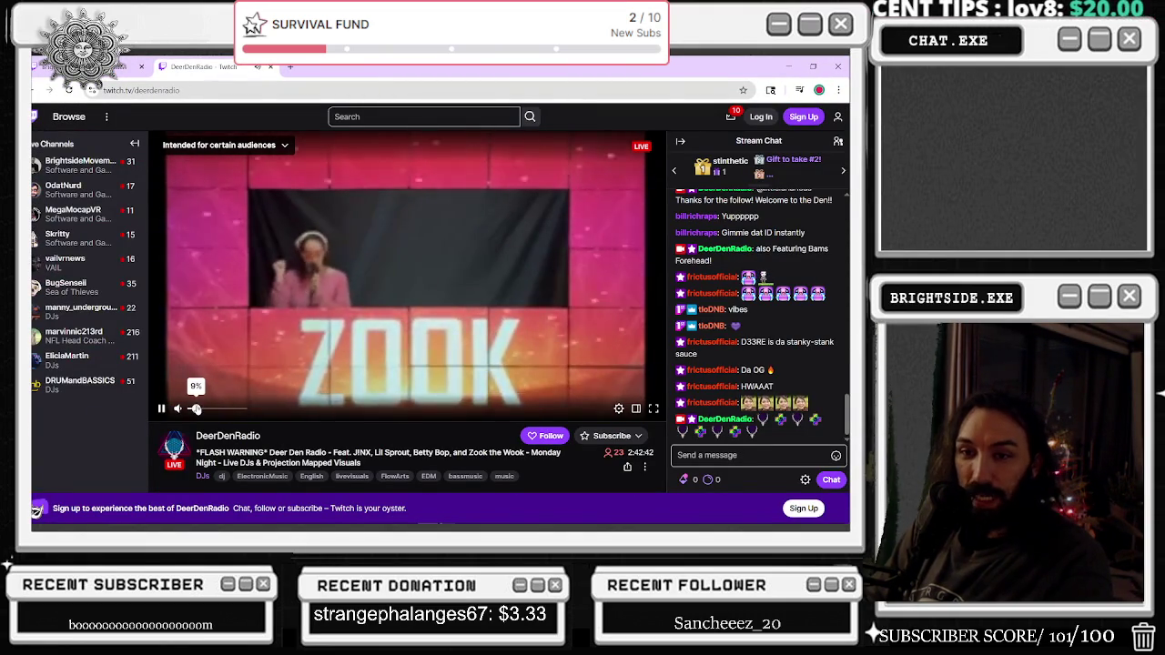
left_click_drag(195, 410, 196, 410)
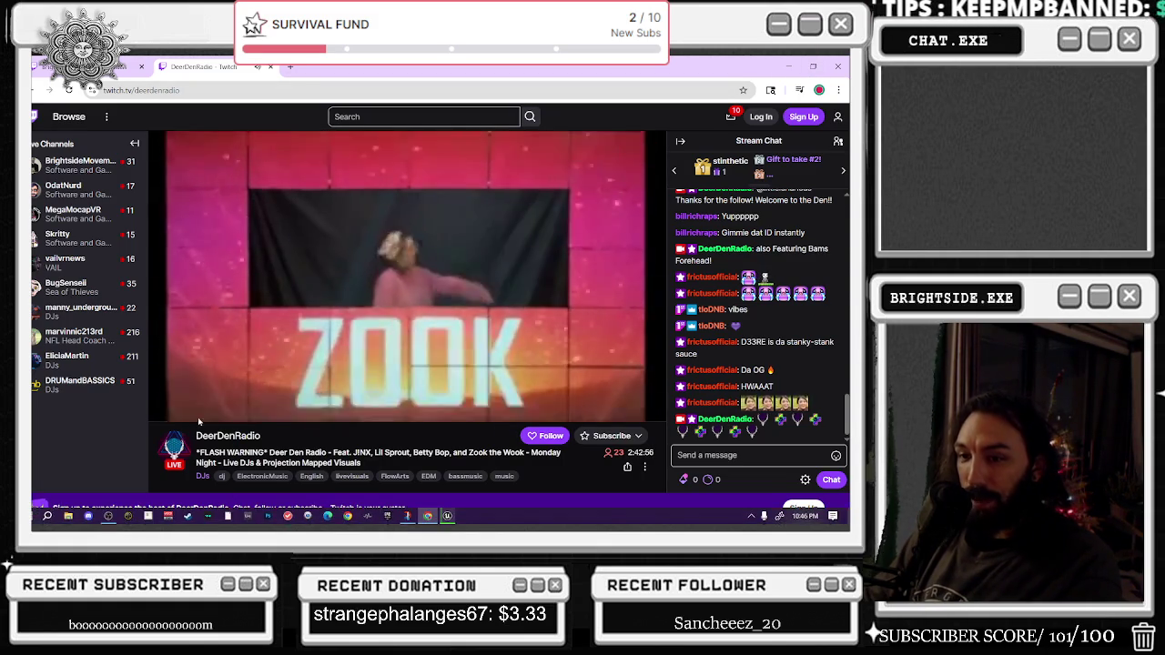
left_click(782, 65)
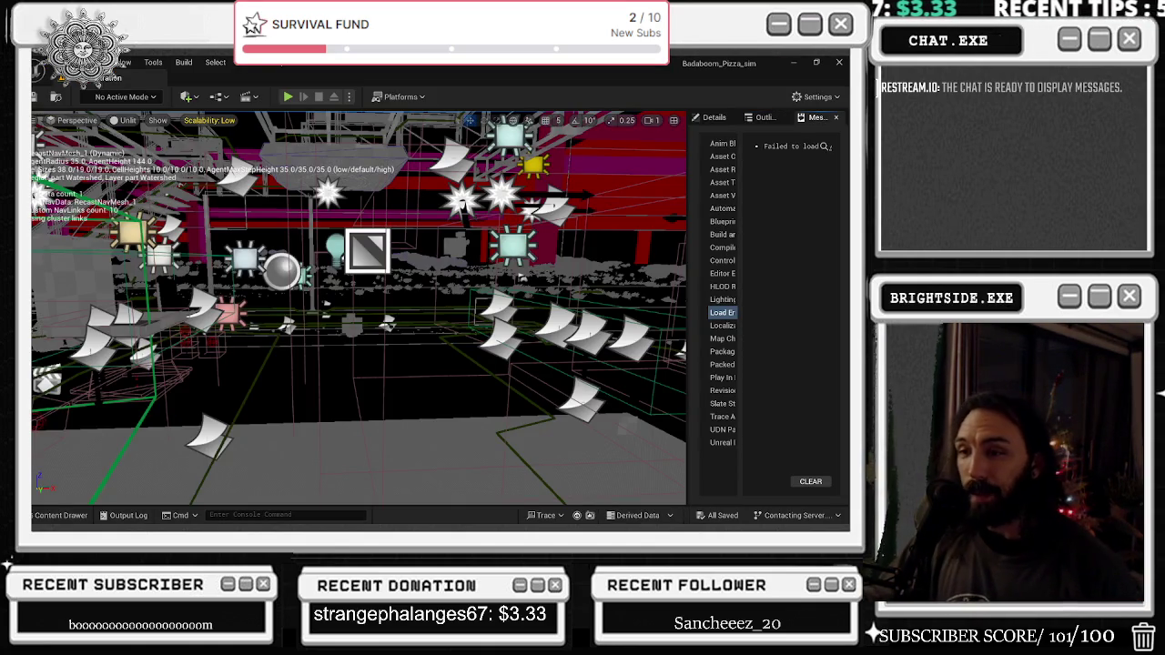
Orbit the viewport across the kitchen interior until the editor crashes.
left_click_drag(242, 234, 154, 239)
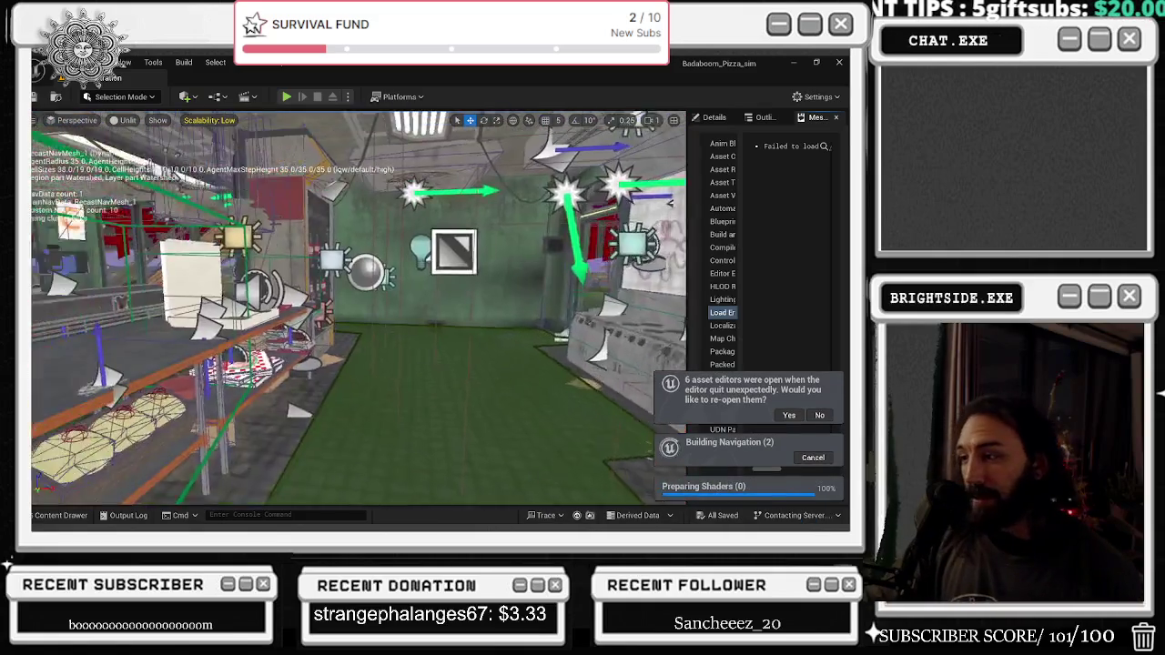
mouse_move(364, 319)
left_mouse_down()
mouse_move(400, 318)
mouse_move(371, 334)
left_mouse_up()
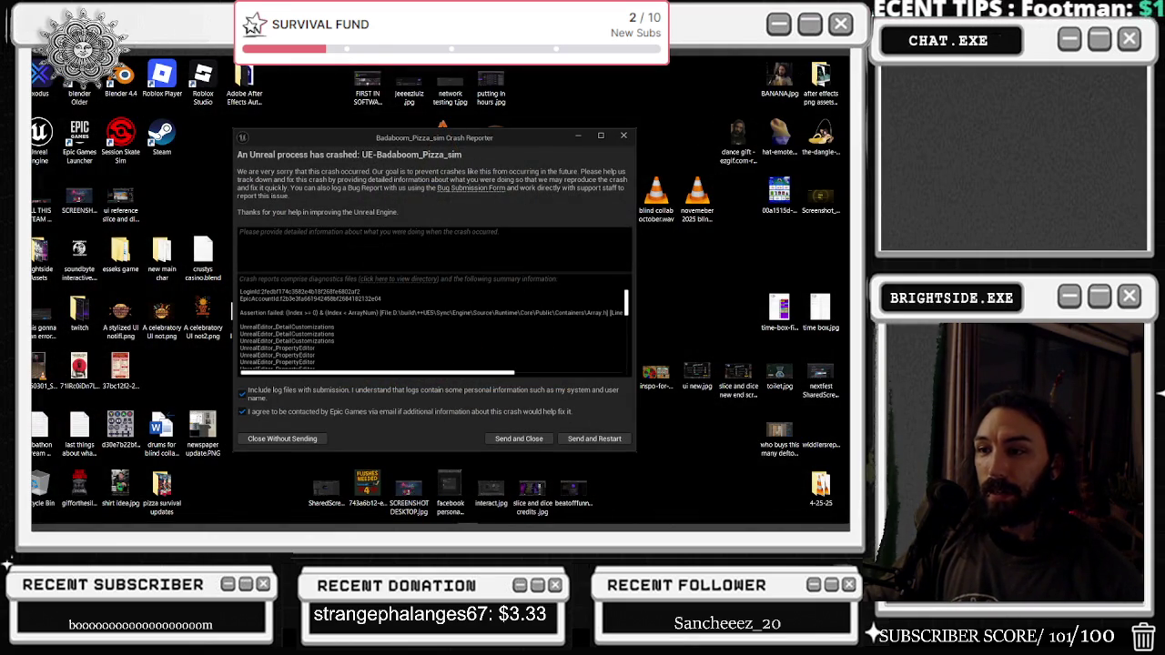
Select the full assertion error line in the crash log.
left_click_drag(337, 312, 624, 312)
left_click(333, 386)
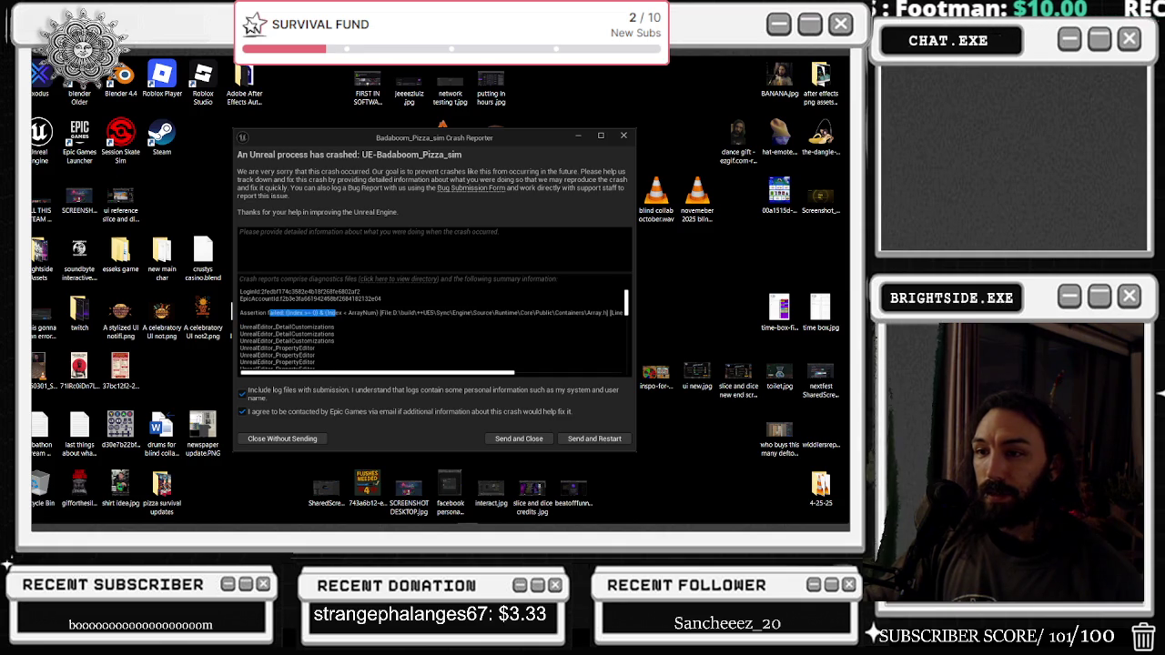
mouse_move(426, 374)
left_mouse_down()
mouse_move(492, 374)
mouse_move(378, 373)
left_mouse_up()
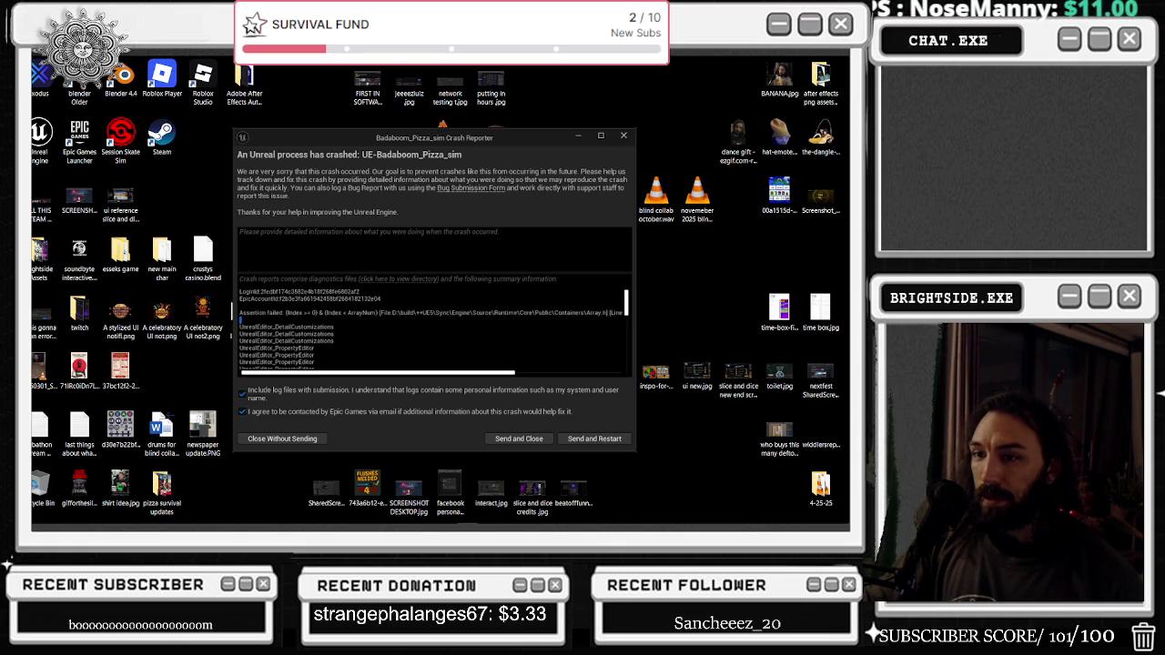
left_click(624, 312)
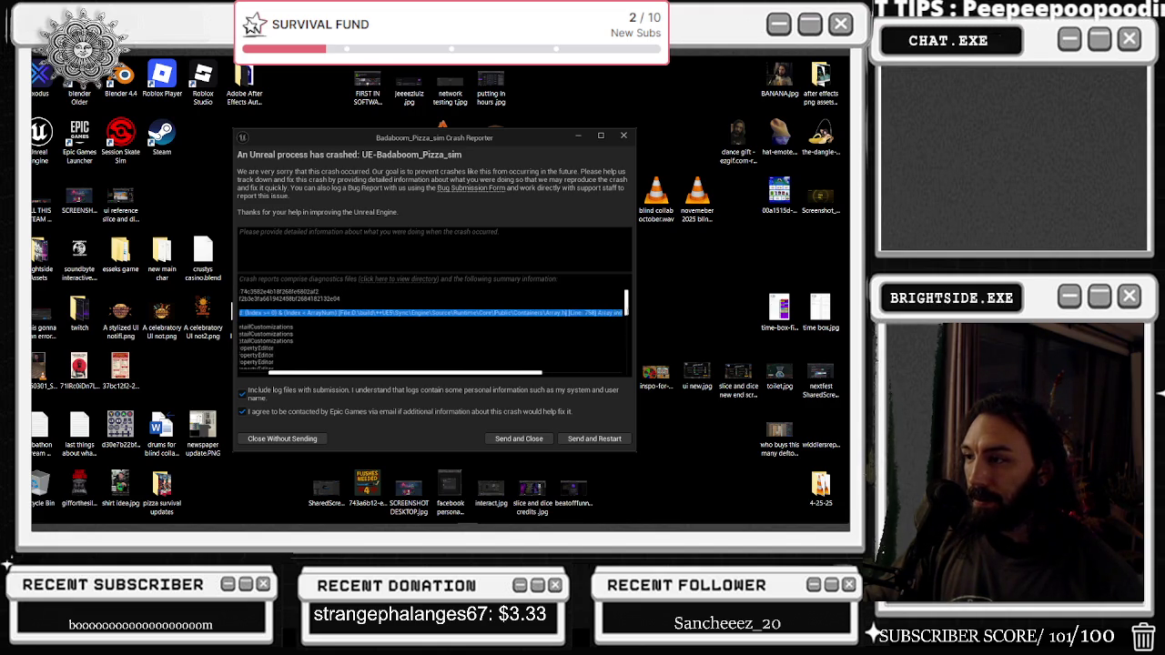
Close the crash report without sending it and bring the browser forward.
scroll(433, 332, "right", 3)
scroll(432, 332, "right", 2)
scroll(432, 332, "right", 2)
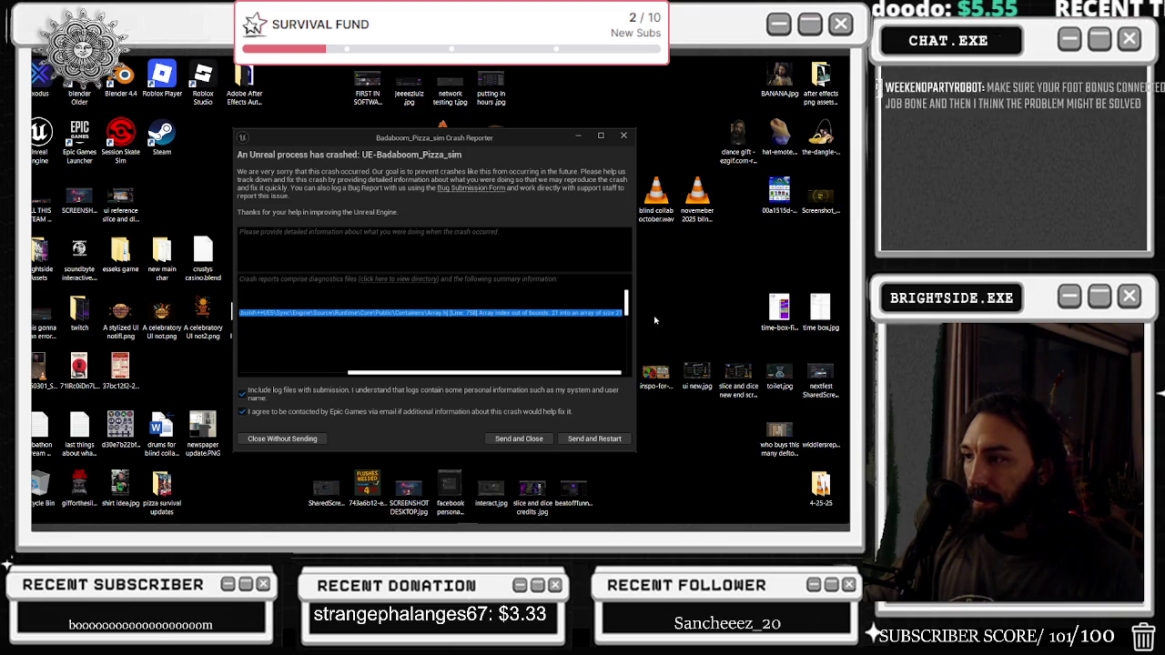
left_click(600, 440)
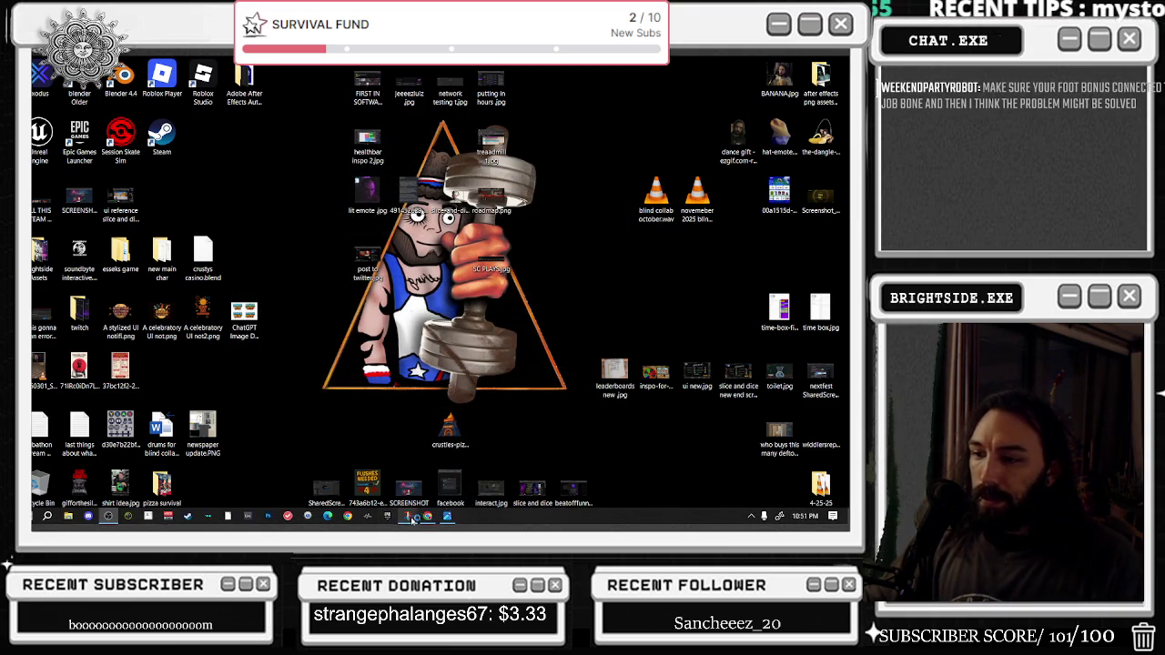
left_click(428, 517)
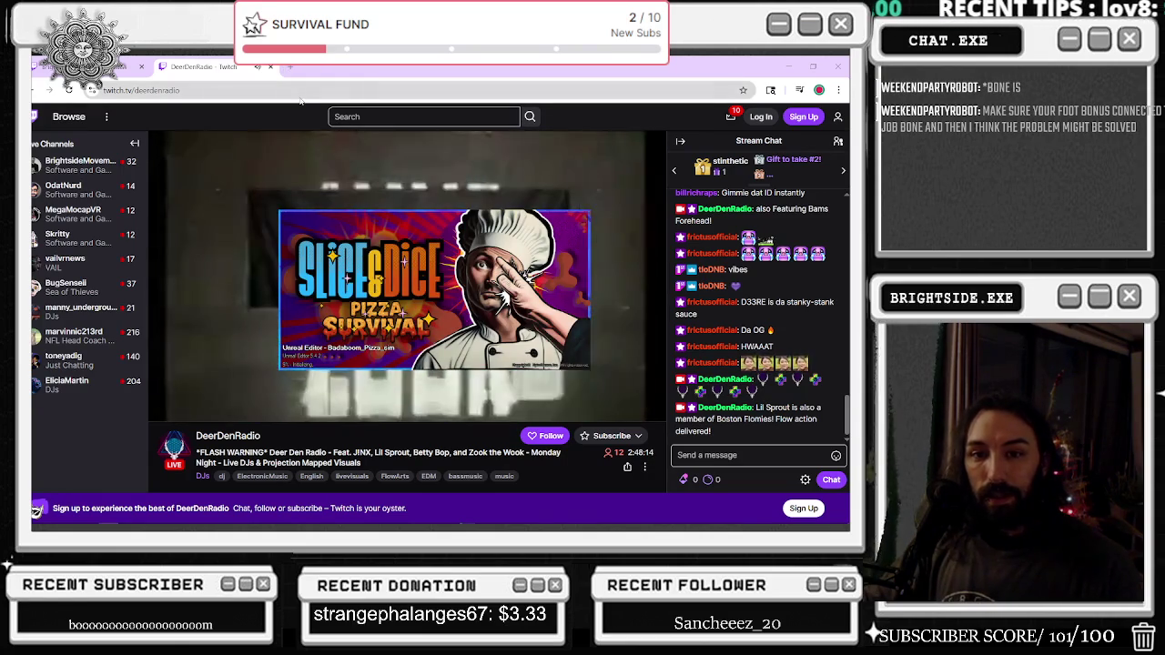
Google the pasted assertion error in a new tab and expand the AI Overview.
key("ctrl+t")
type("Assertion failed: (Index >= 0) & (Index < ArrayNum) [File:D:\\build\\++UE5\\Sync\\Engine\\Source\\Runtime\\Core\\Public\\Containers\\Array.h] [Line: 758] Array index out of bounds: 21 into an array of size 21")
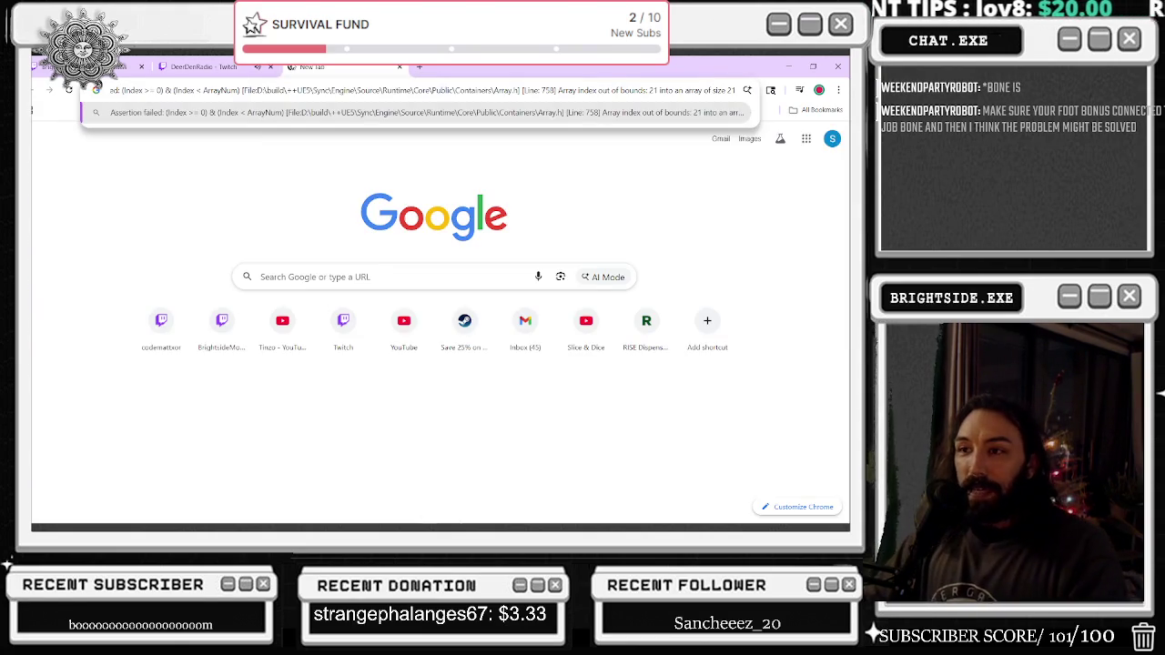
key("Return")
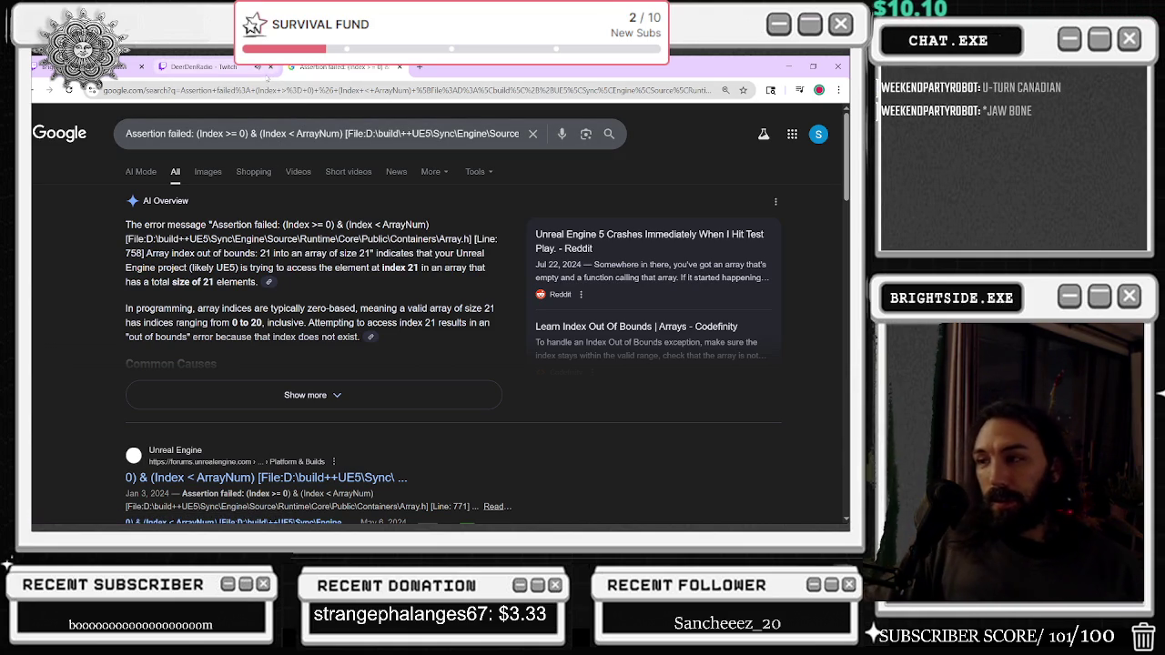
left_click(293, 400)
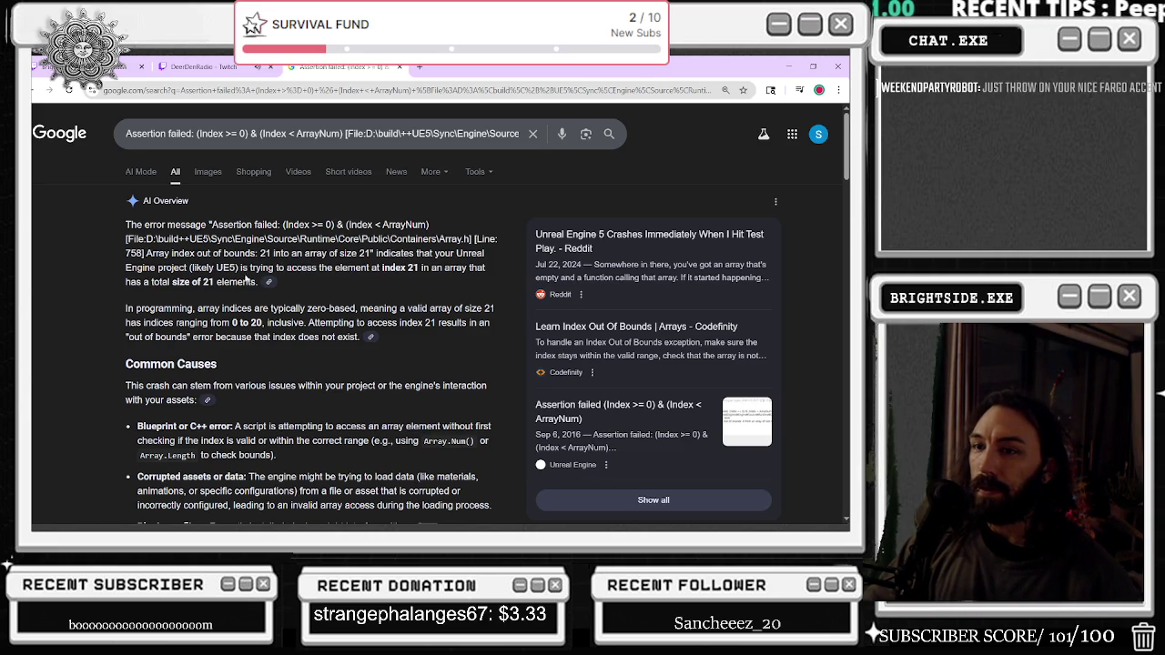
Highlight the AI Overview's notes on index 21 and zero-based array indices.
left_click_drag(338, 267, 411, 265)
left_click(411, 265)
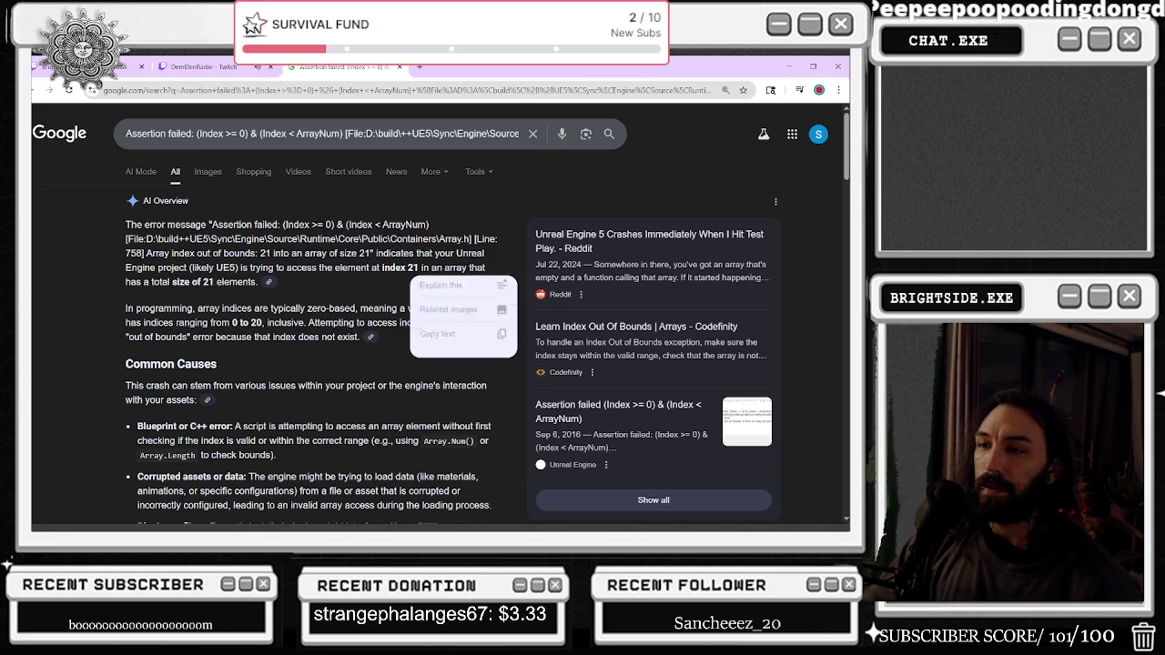
left_click_drag(257, 308, 435, 309)
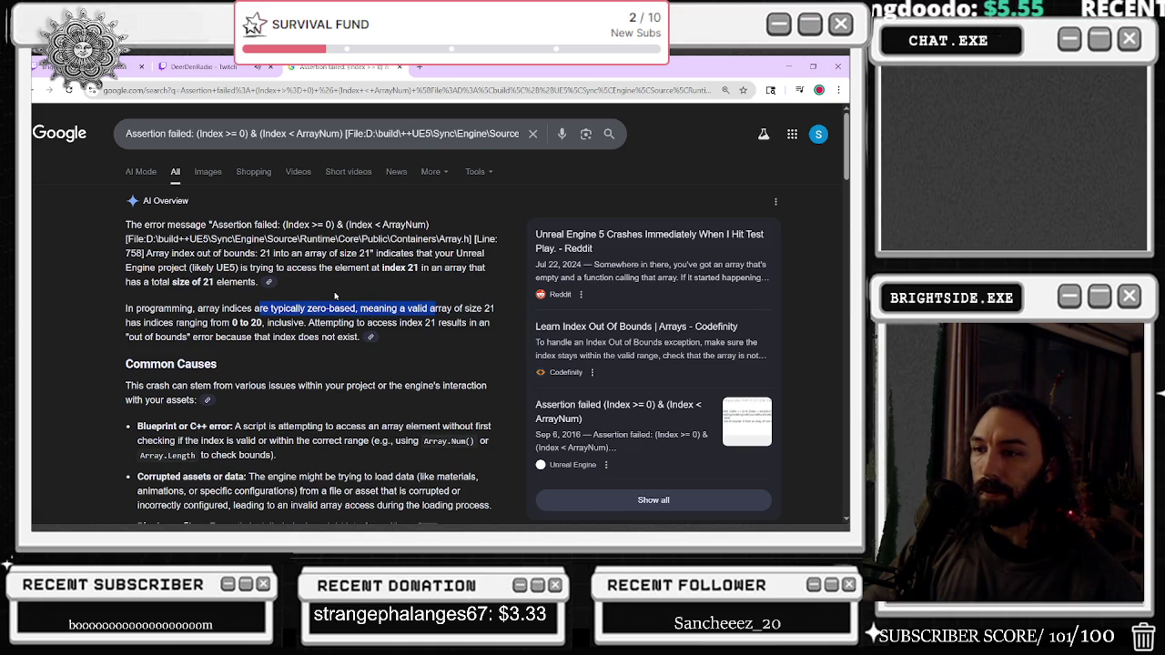
Expand the full search query, then switch back to the Unreal Editor.
left_click_drag(400, 134, 576, 140)
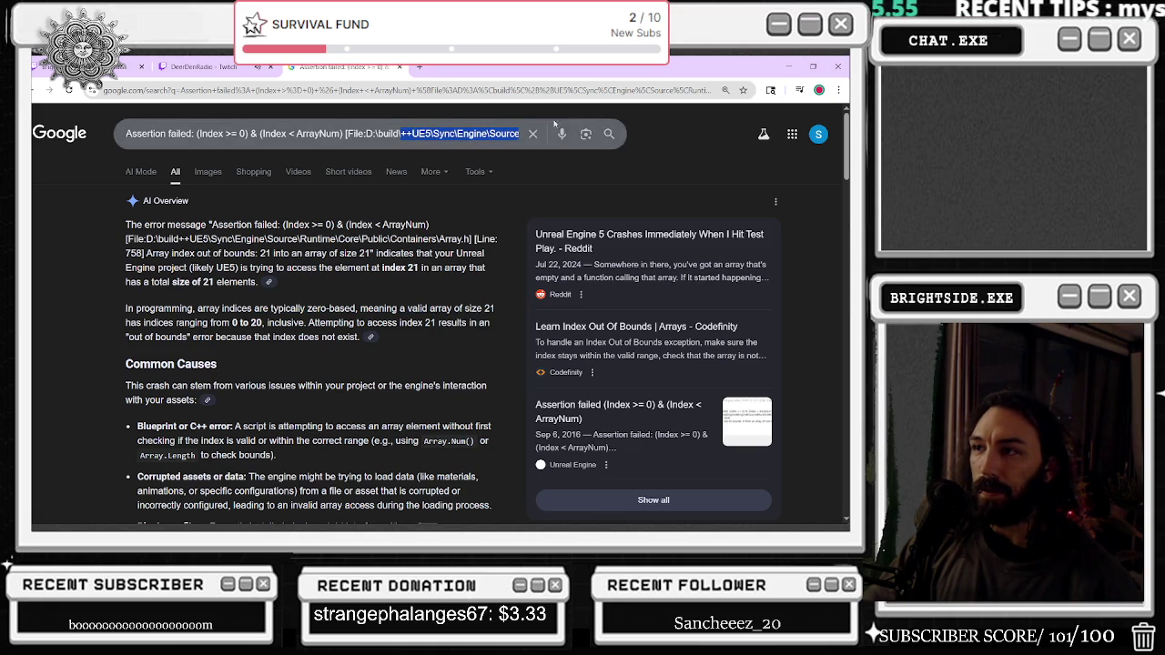
left_click(499, 134)
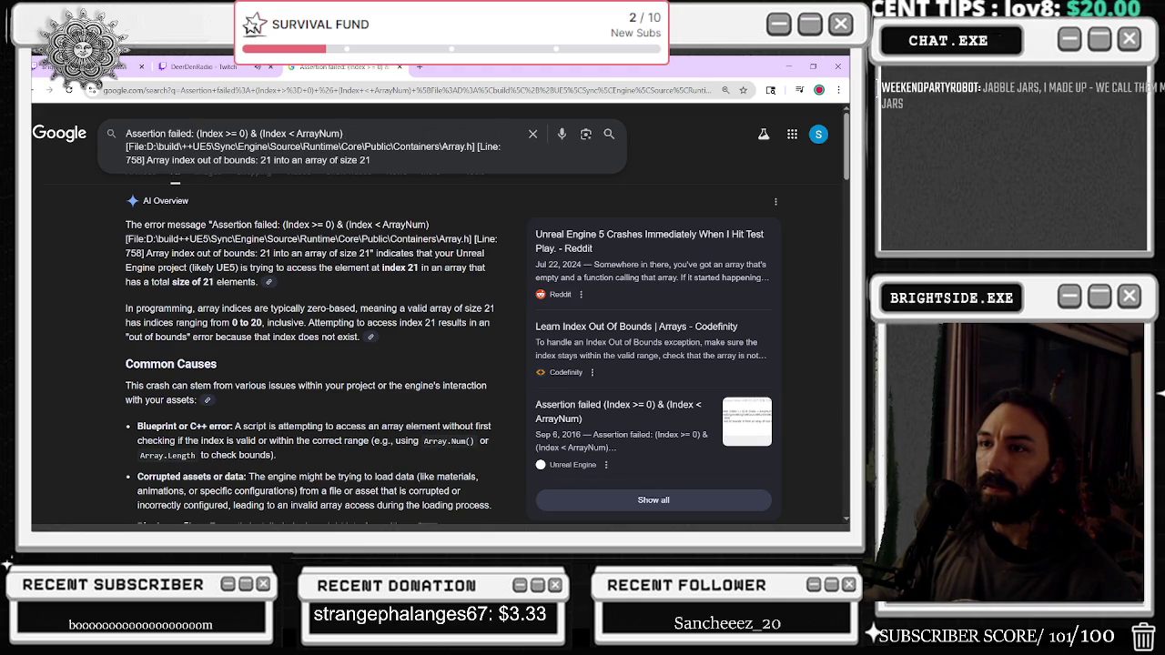
key("alt+Tab")
key("p")
key("Down")
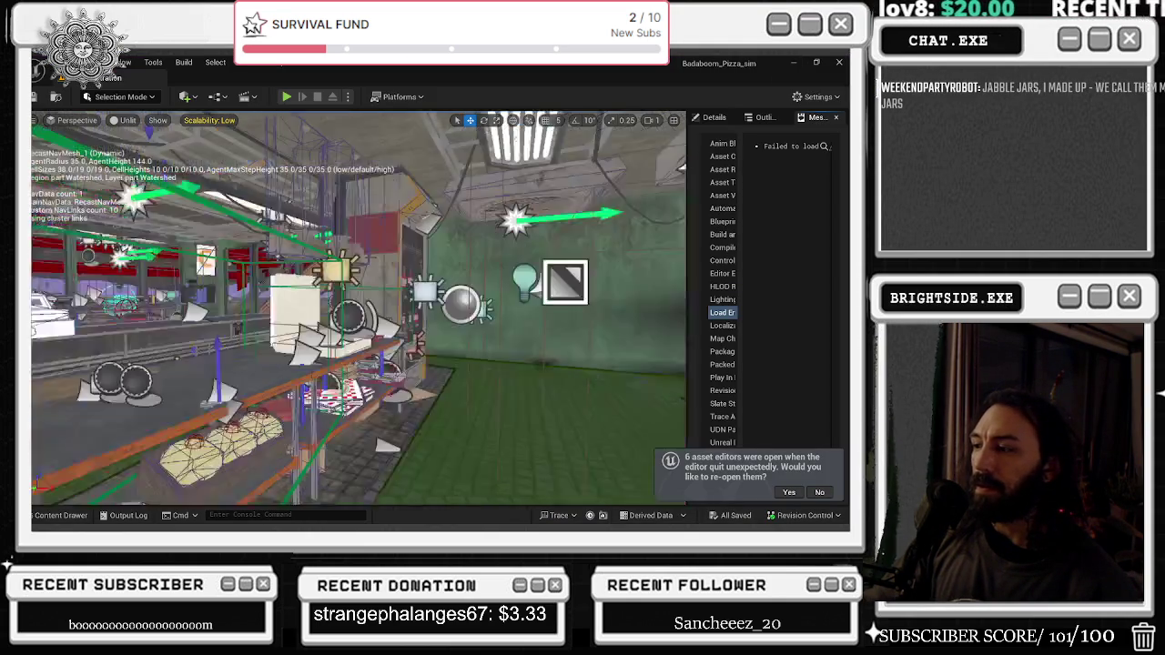
Search all content for DT_WEA and decline reopening the previous asset editors.
left_click(64, 515)
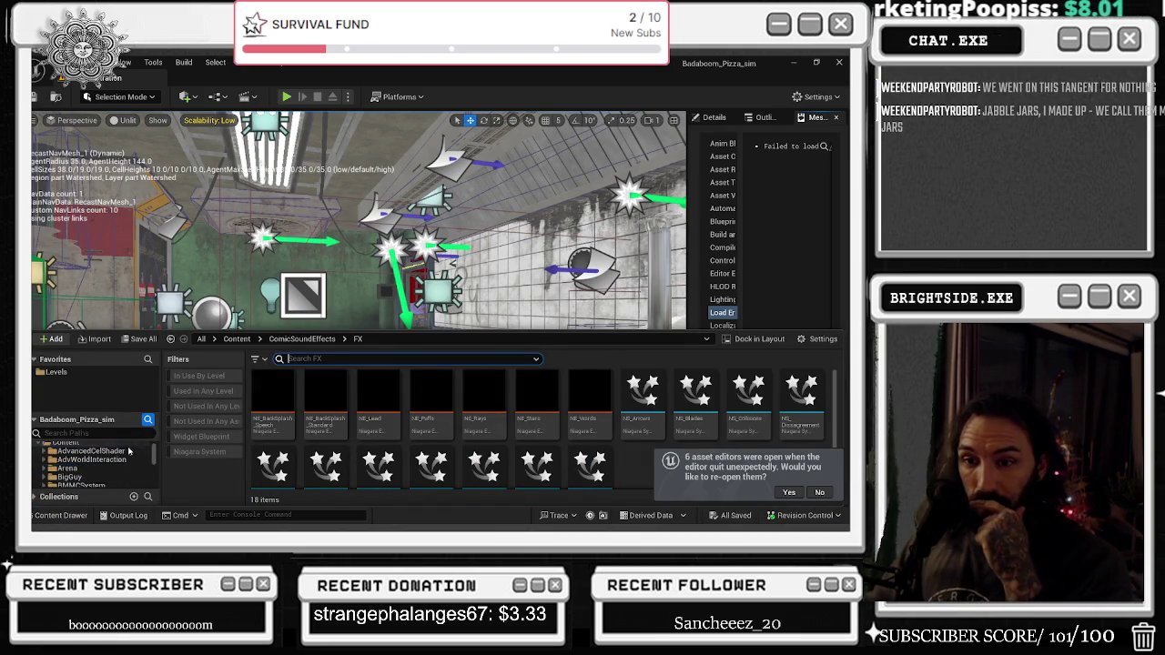
scroll(91, 469, "up", 5)
left_click(51, 448)
left_click(300, 358)
type("DT")
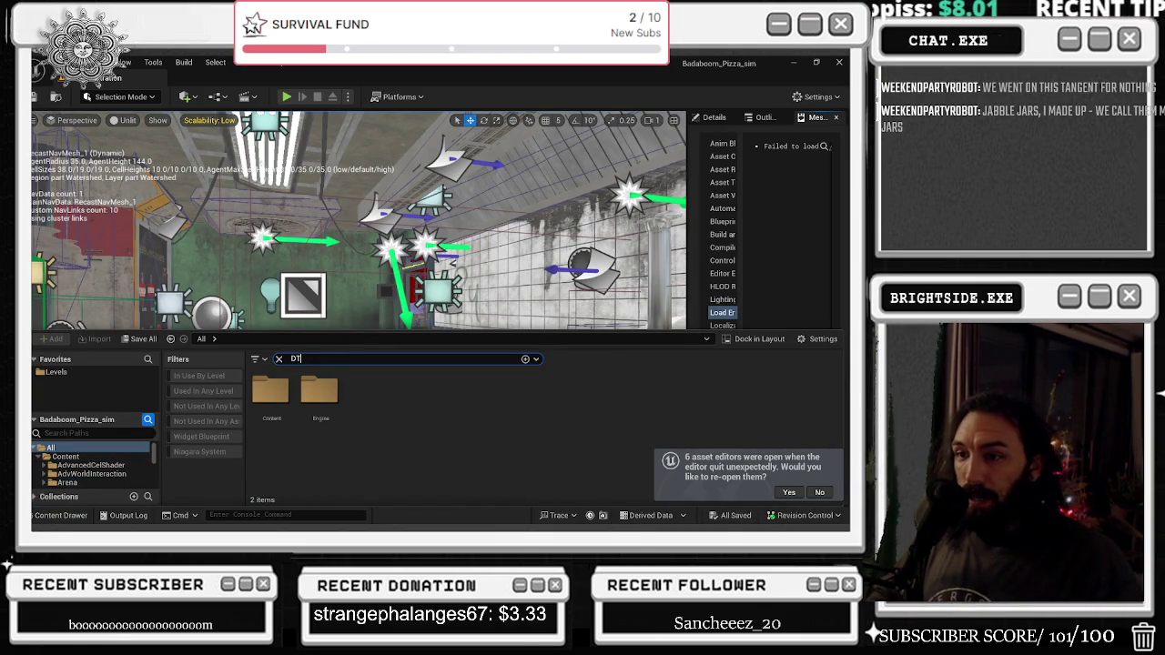
type("_WEAPON")
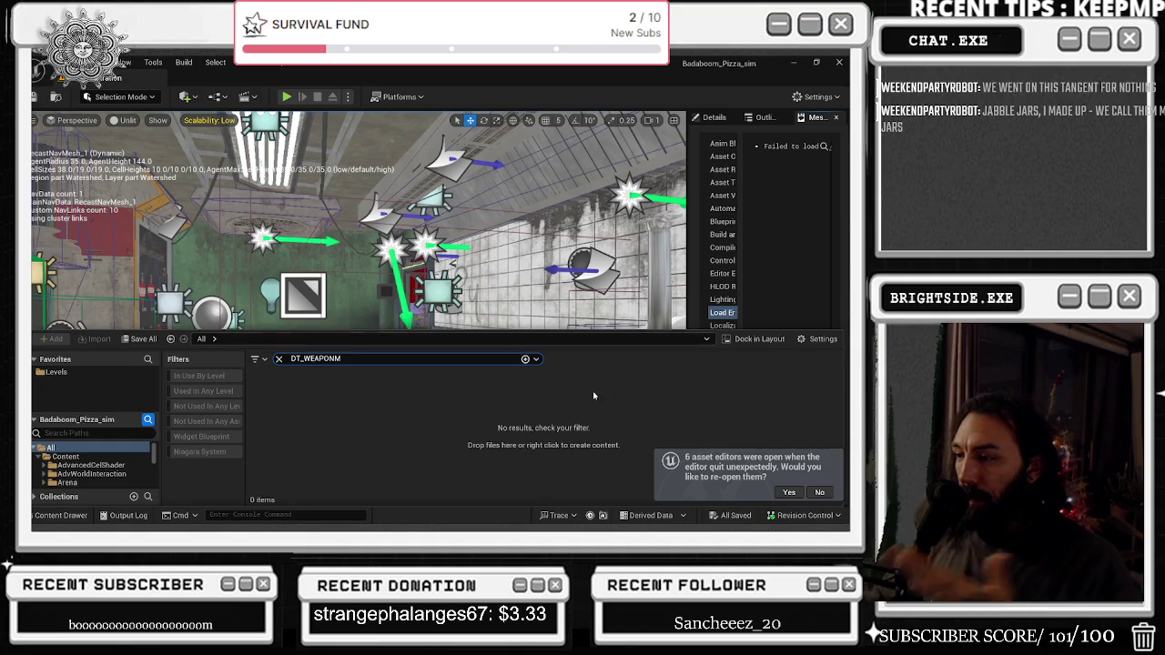
left_click(820, 492)
left_click(820, 493)
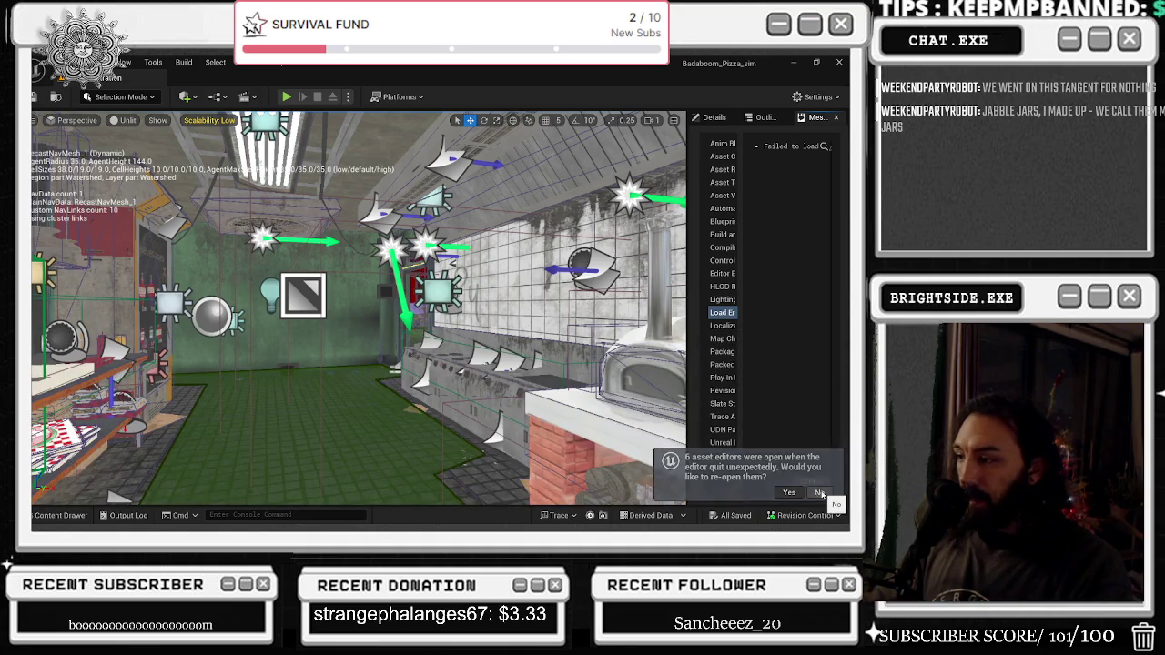
Trim the content search to DT_ and open the DT_Combos data table.
left_click(57, 516)
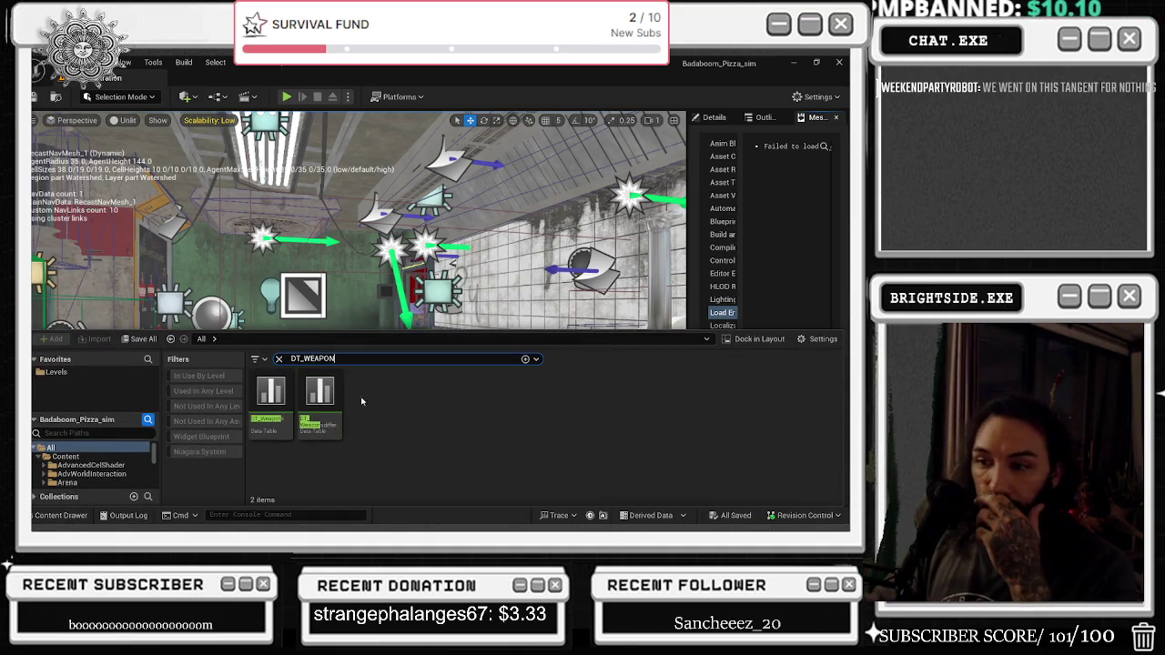
double_click(355, 363)
key("BackSpace")
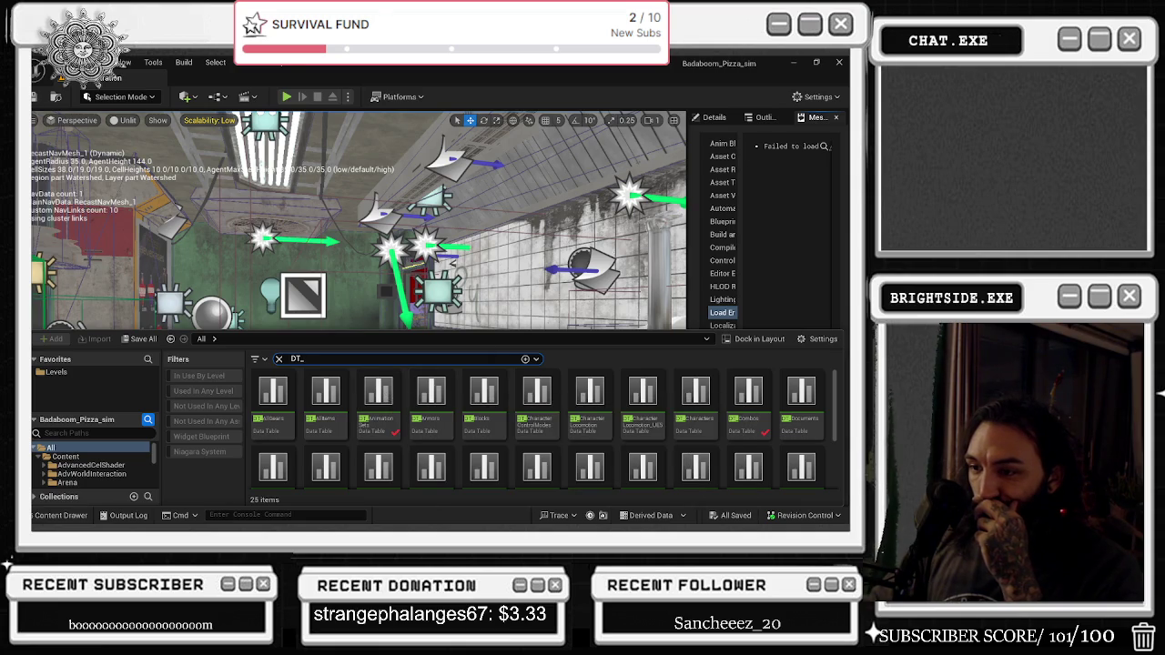
scroll(592, 428, "down", 1)
left_click(735, 401)
double_click(735, 401)
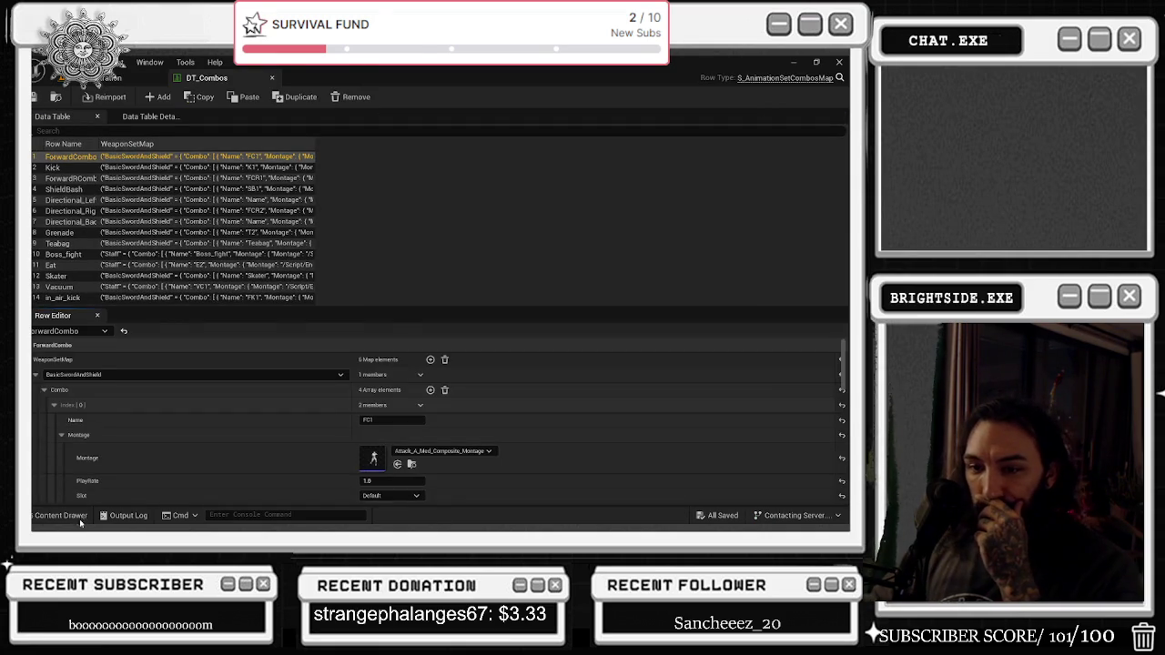
Open the DT_QuickCombos, DT_HitReactions and DT_AnimationSets data tables.
left_click(61, 515)
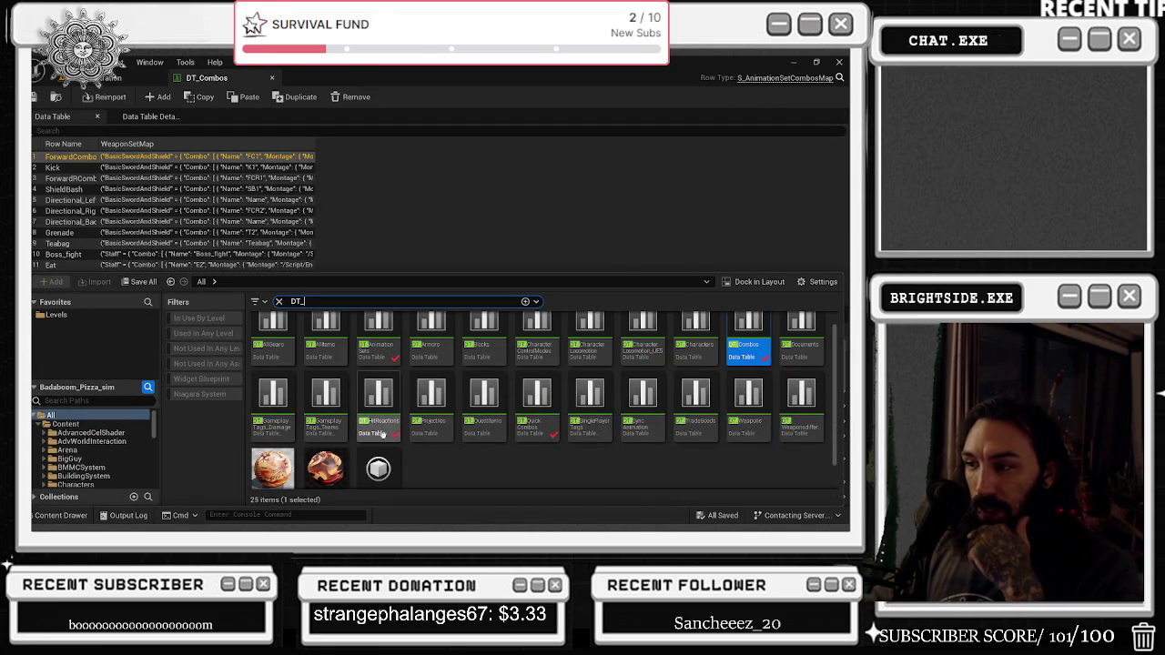
double_click(537, 404)
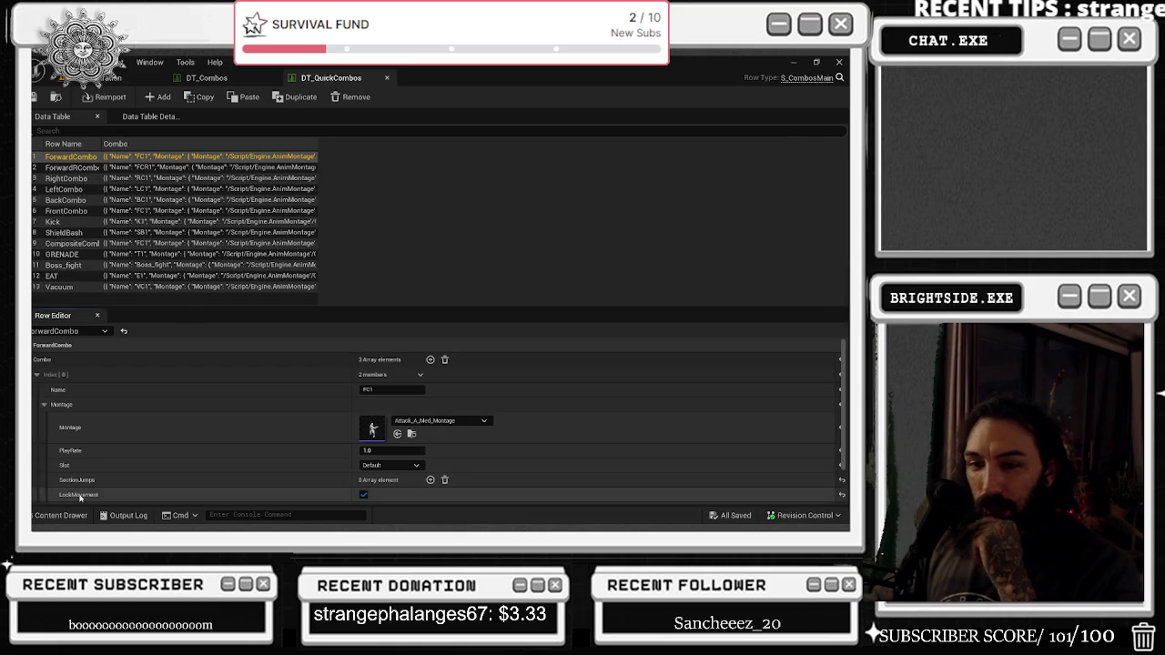
left_click(61, 515)
double_click(379, 424)
left_click(61, 515)
scroll(376, 428, "down", 1)
double_click(382, 357)
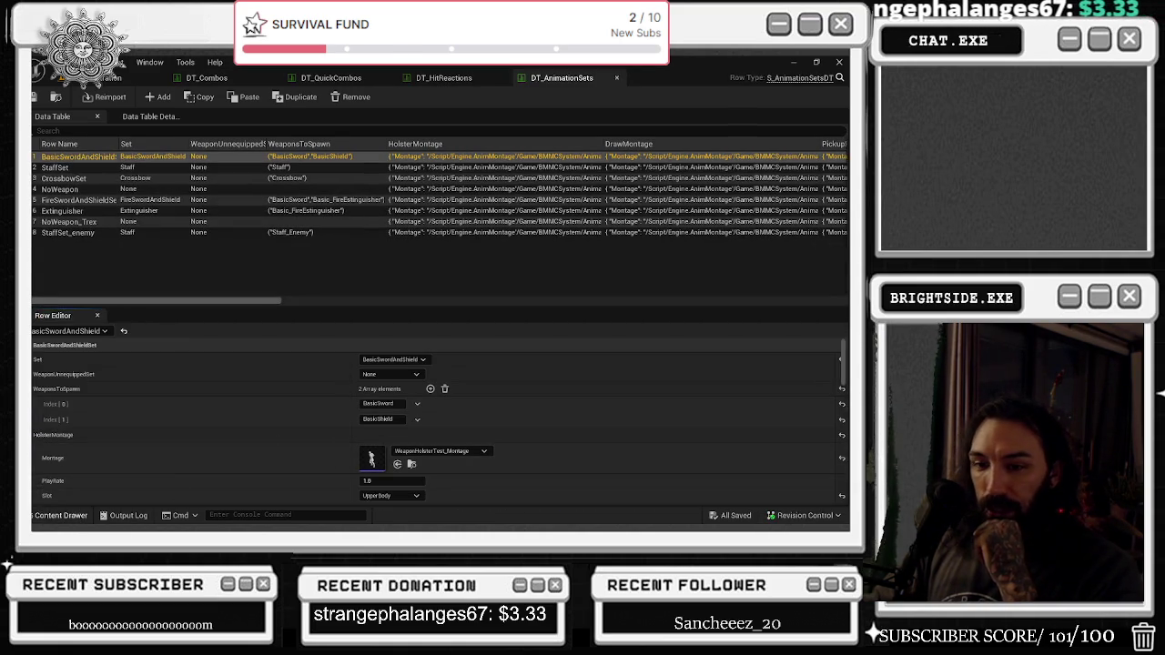
Clear the data table search and cycle through the open tabs back to the level viewport.
left_click(61, 515)
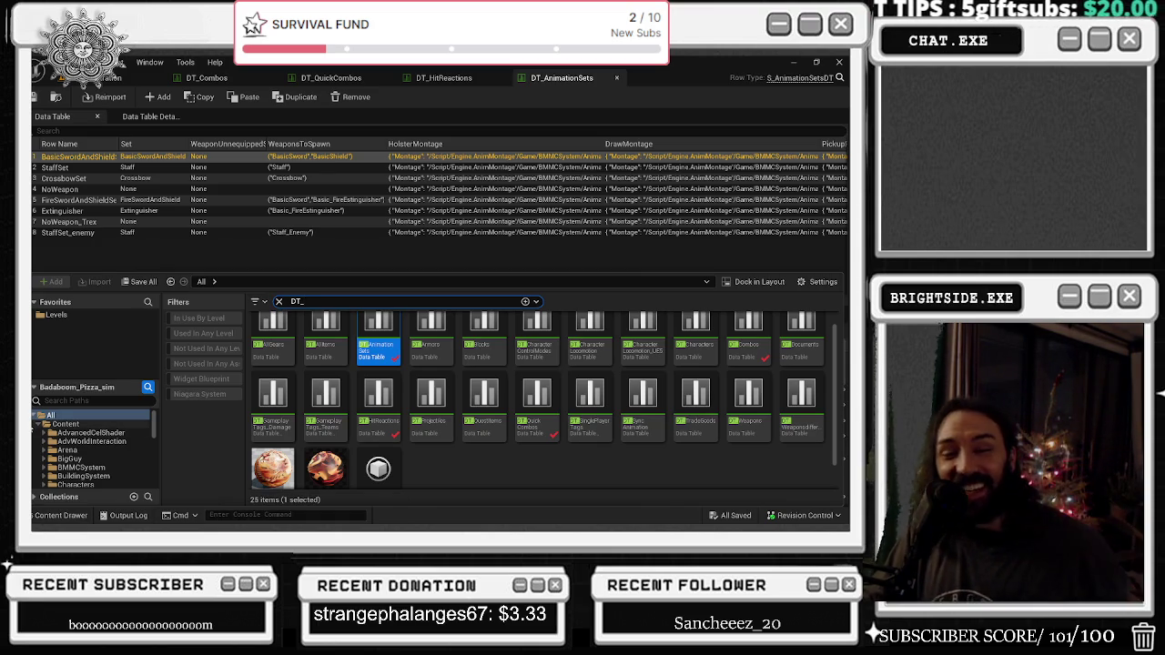
scroll(542, 373, "up", 1)
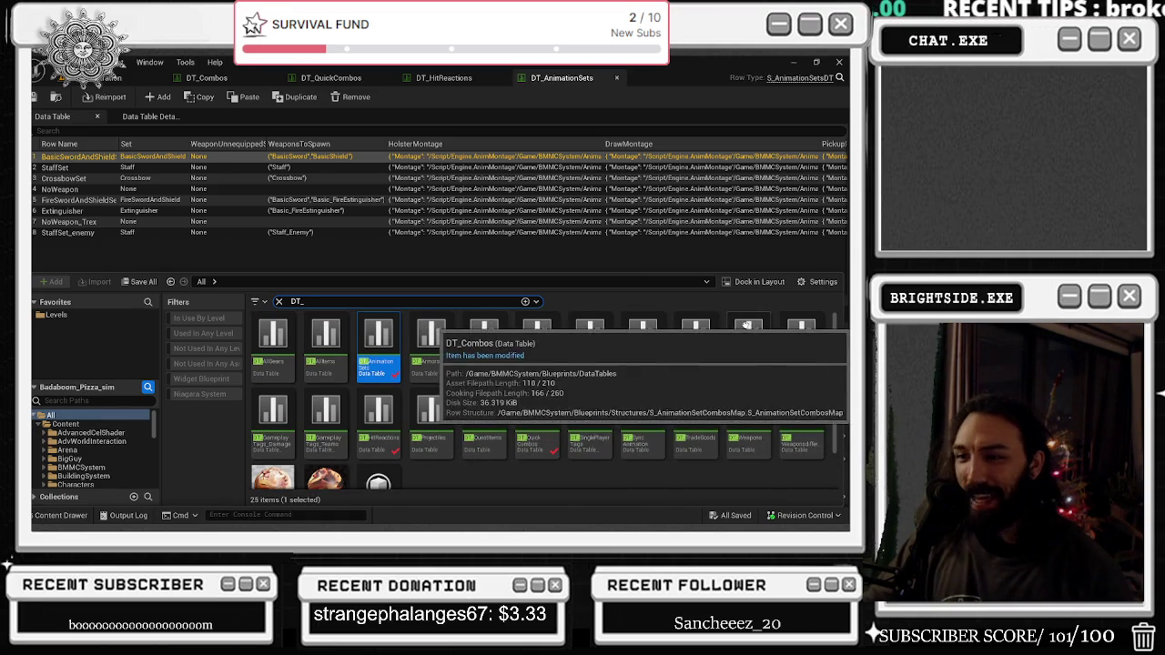
left_click(280, 301)
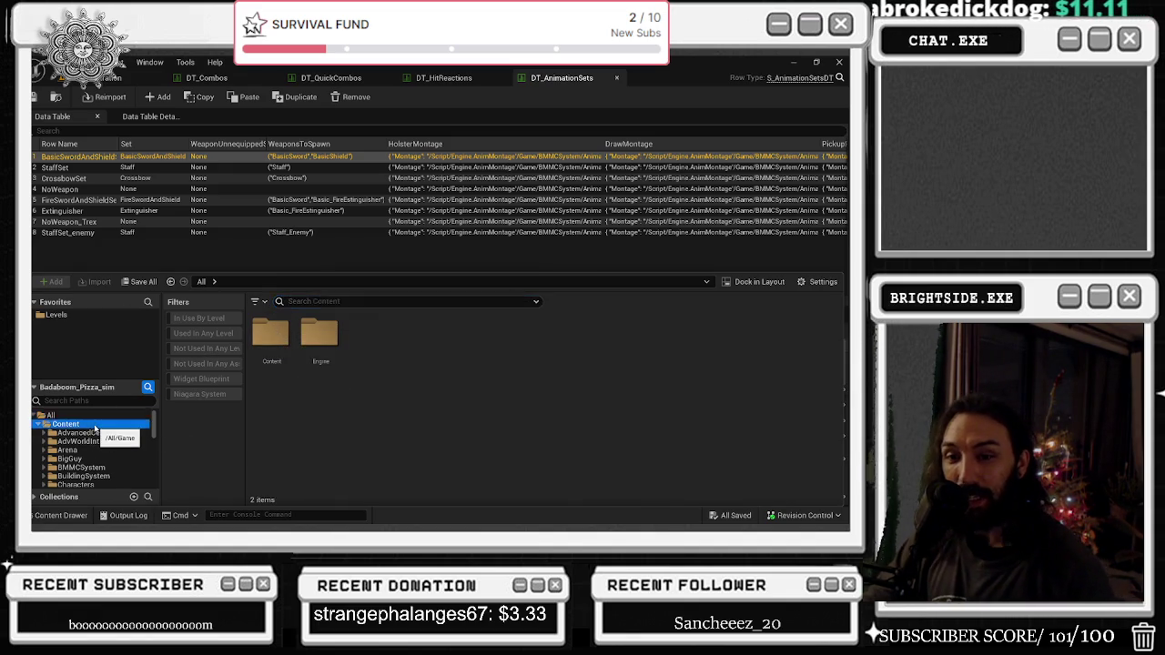
key("ctrl+Tab")
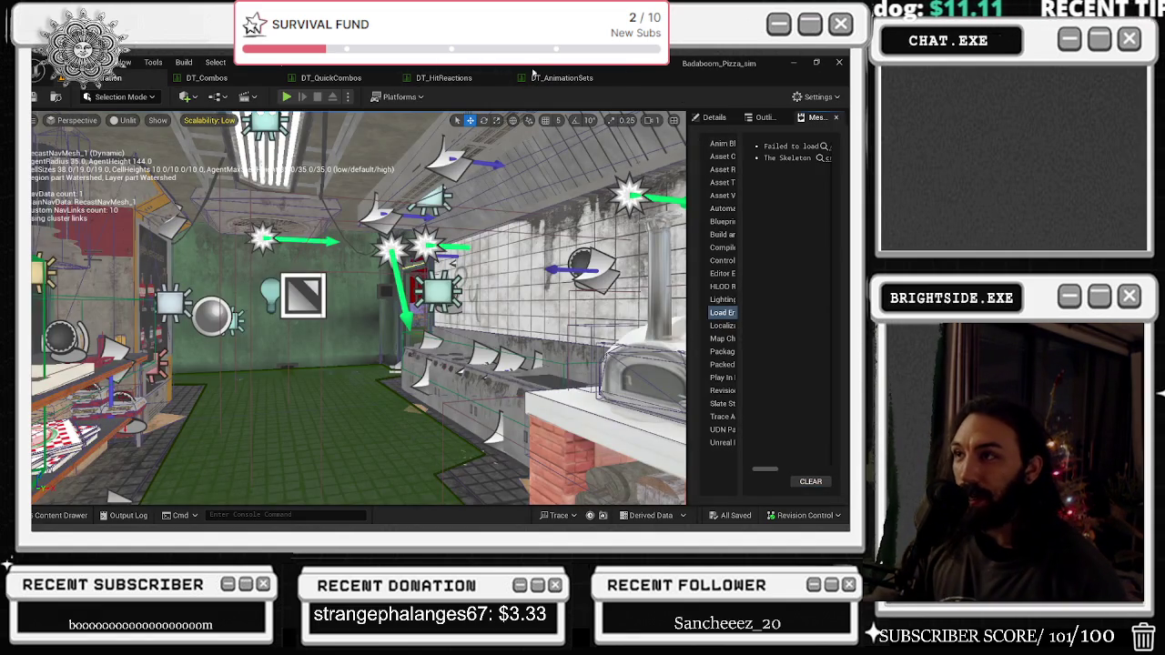
left_click(554, 77)
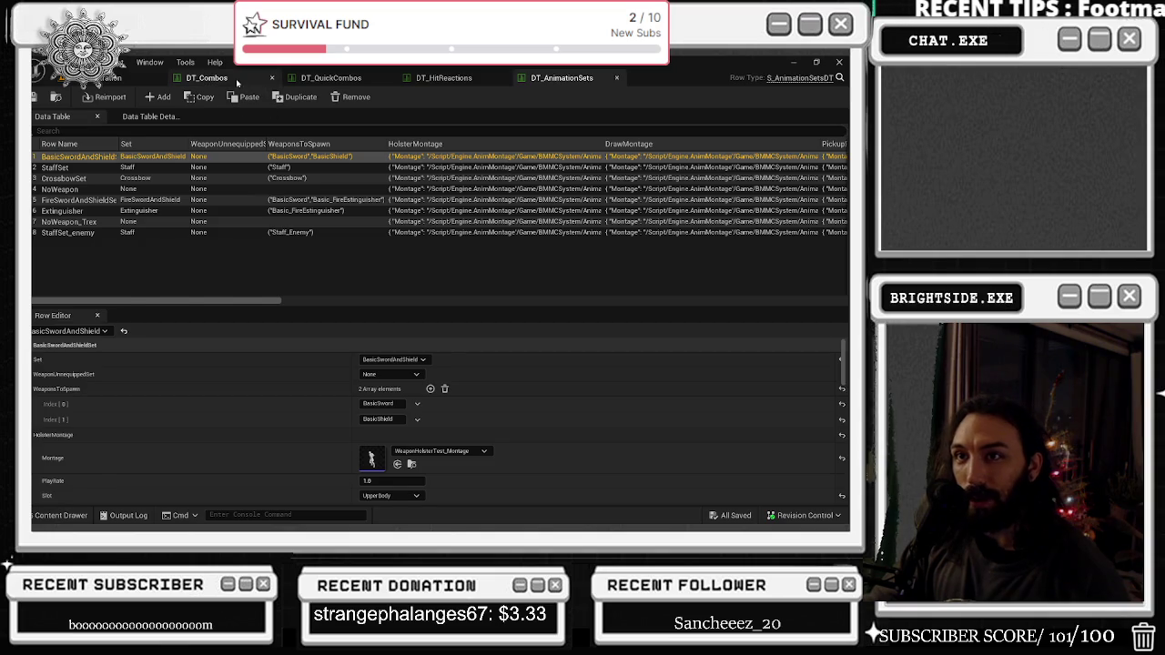
left_click(231, 78)
left_click(105, 79)
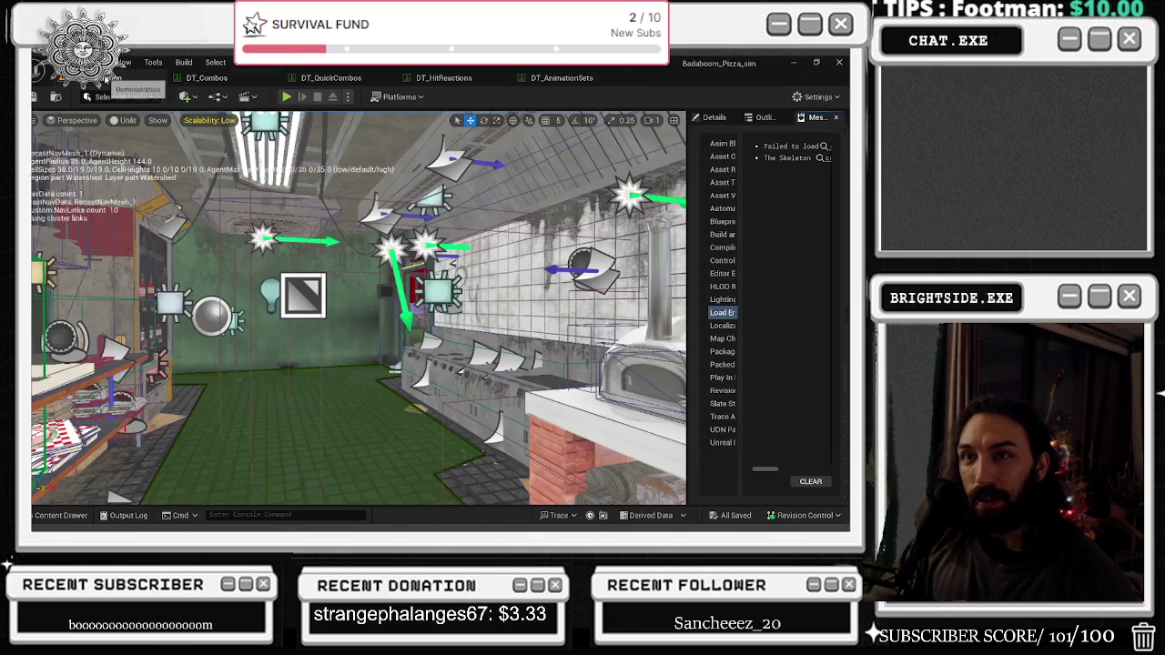
left_click(80, 515)
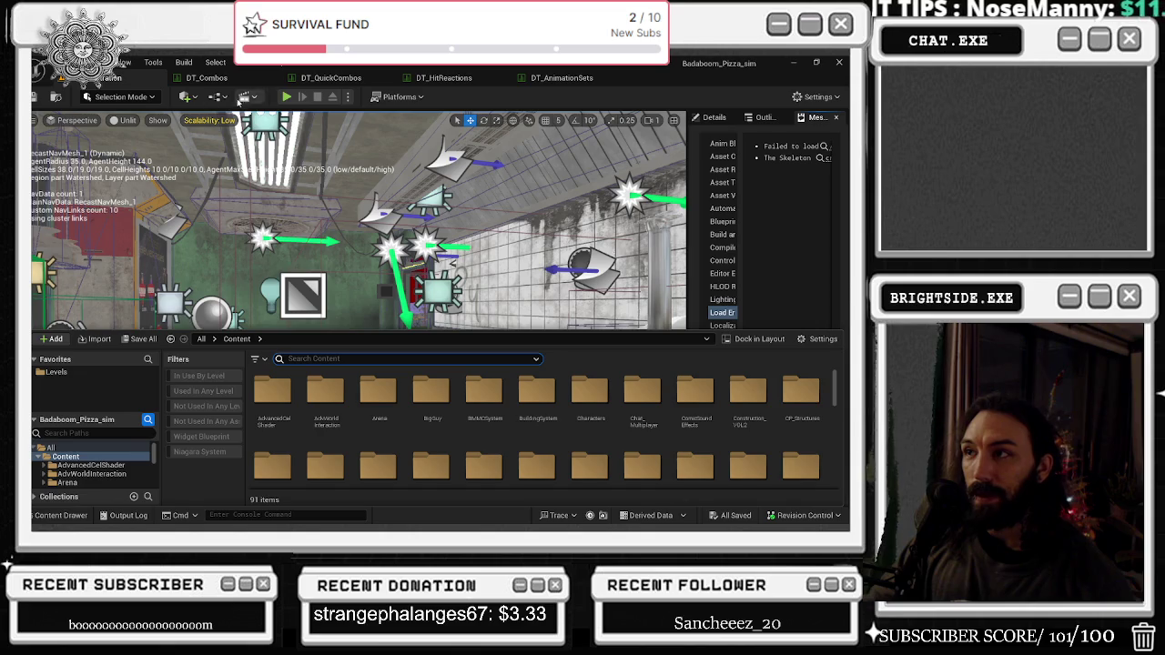
Open BP_MainCharacter via a BPL_MAIN search, then return to the level viewport.
type("BPL")
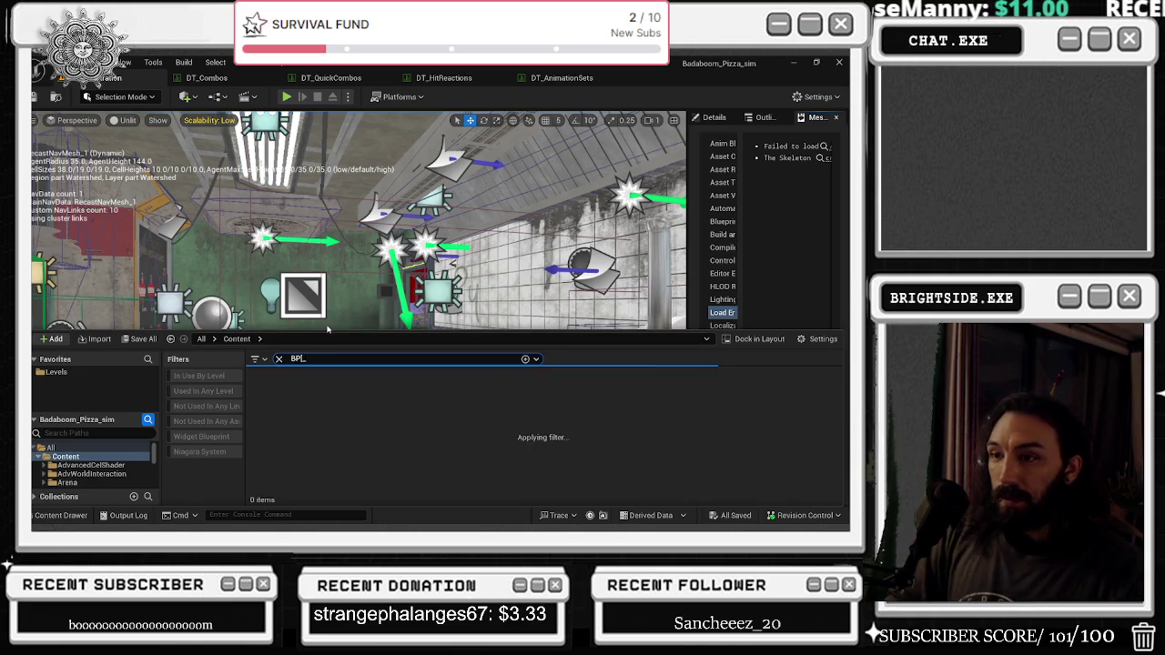
type("_MAIN")
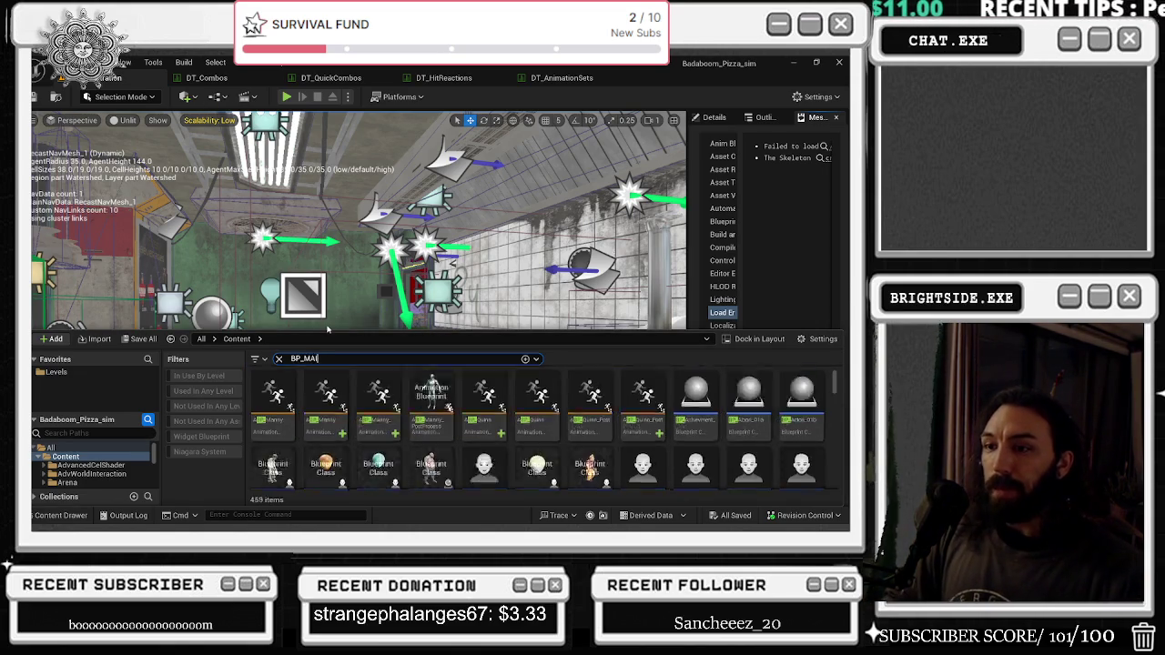
double_click(367, 396)
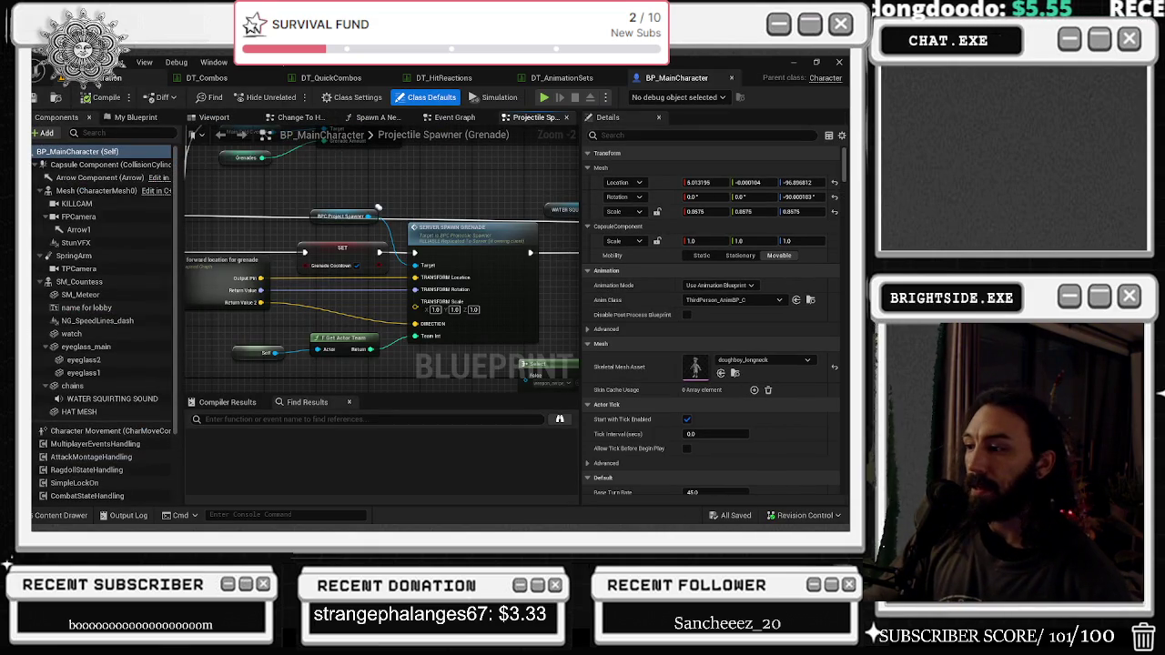
left_click(52, 62)
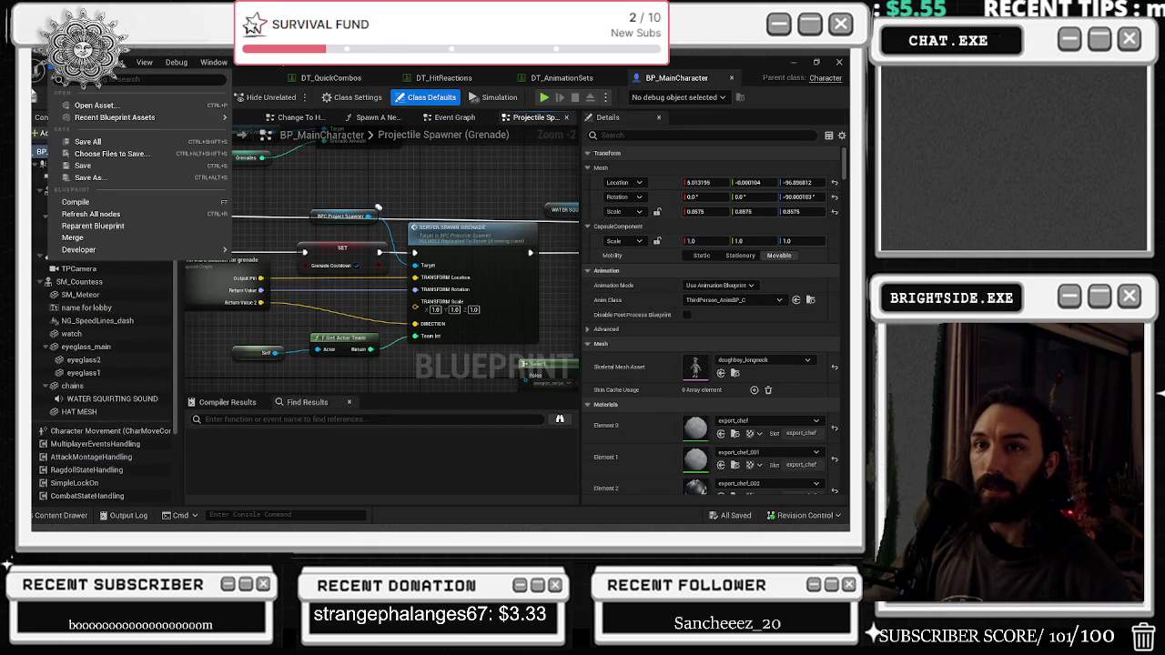
left_click(128, 77)
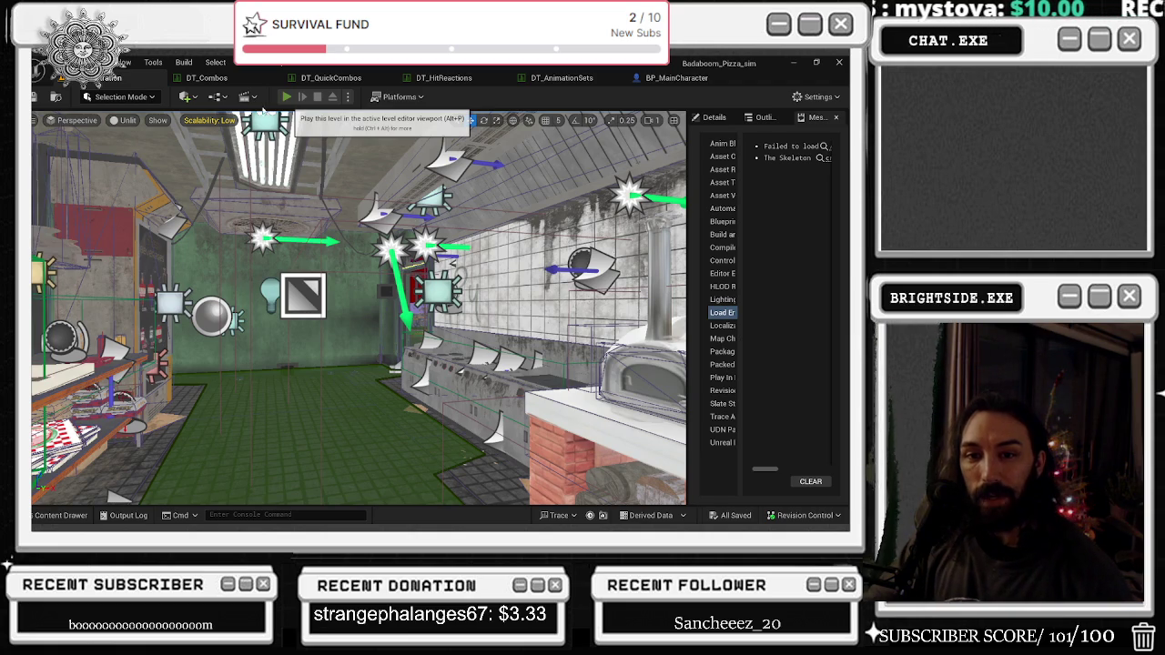
Play in editor, walk the chef outside, switch to third-person and jump-flip.
left_click(286, 96)
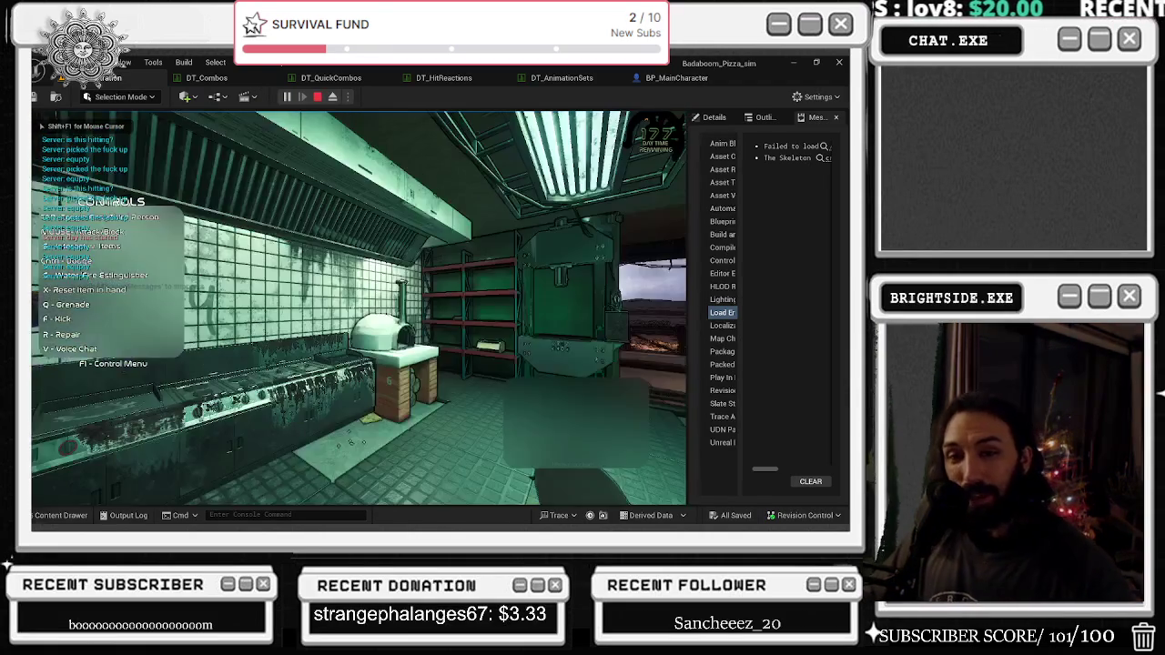
key("w")
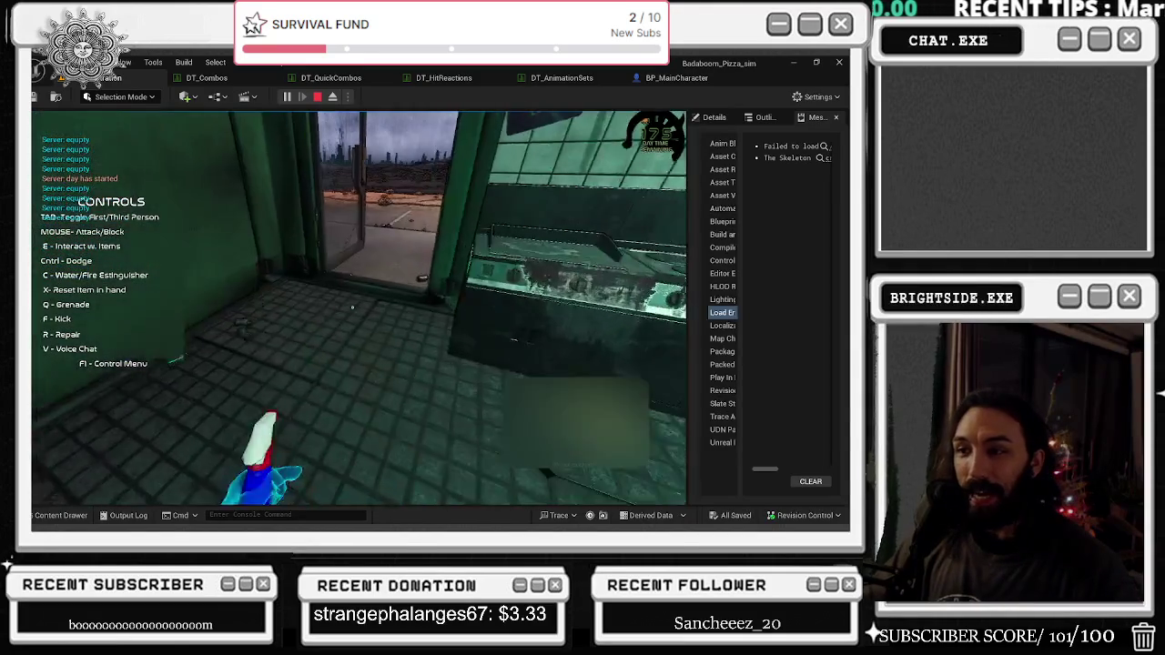
key("w")
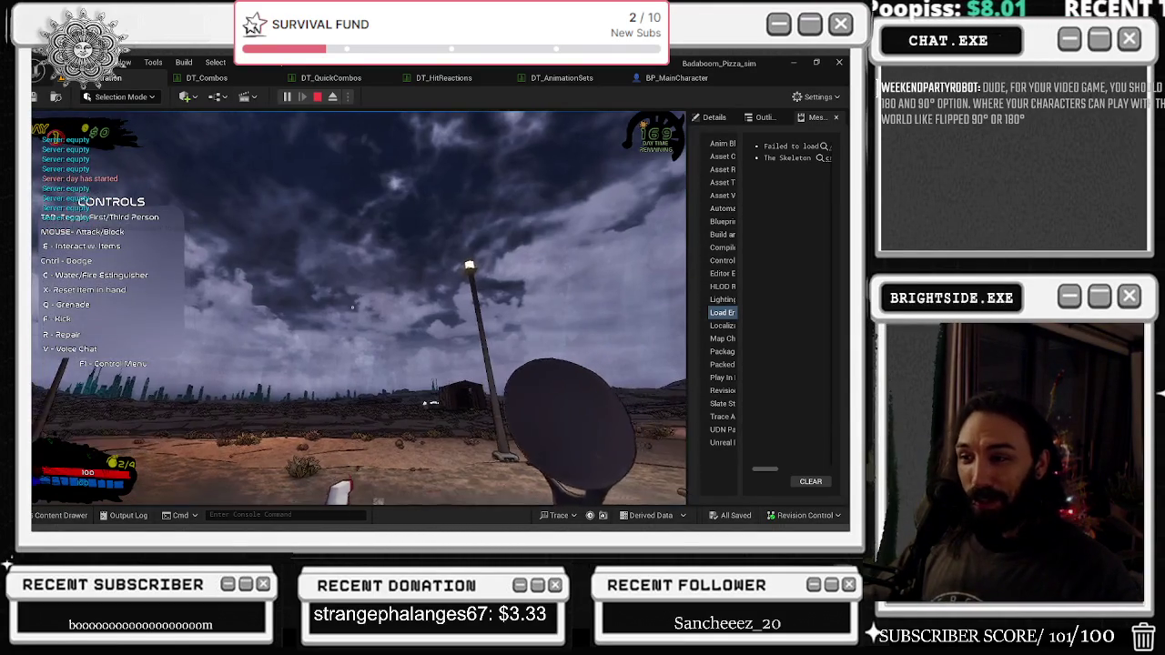
key("Tab")
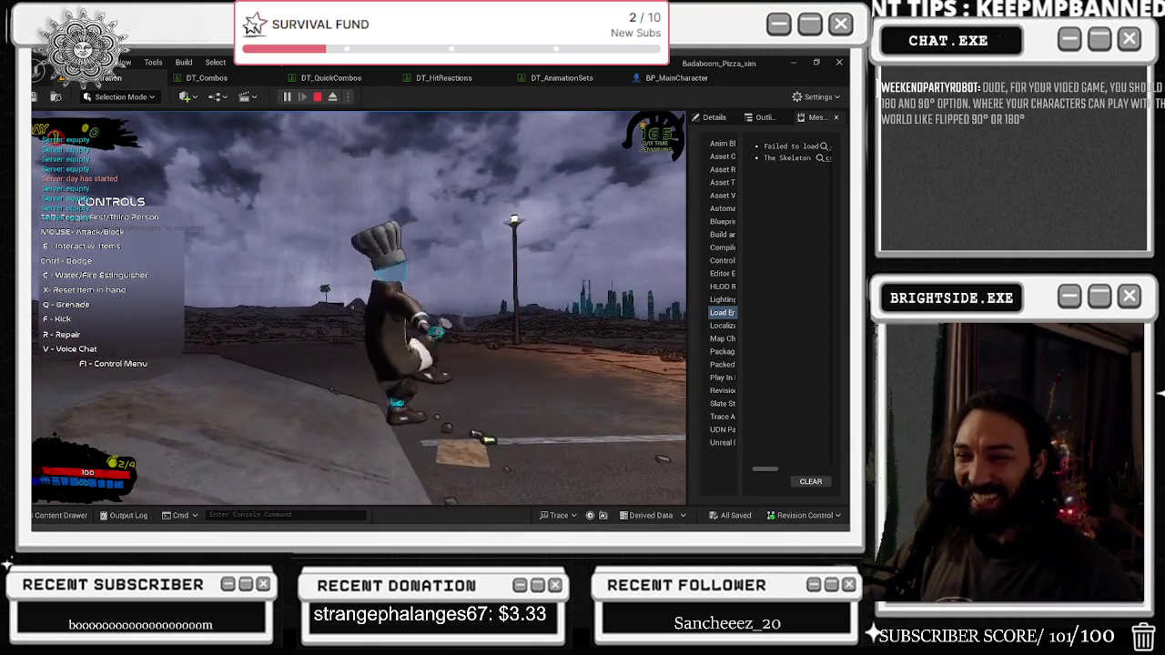
key("space")
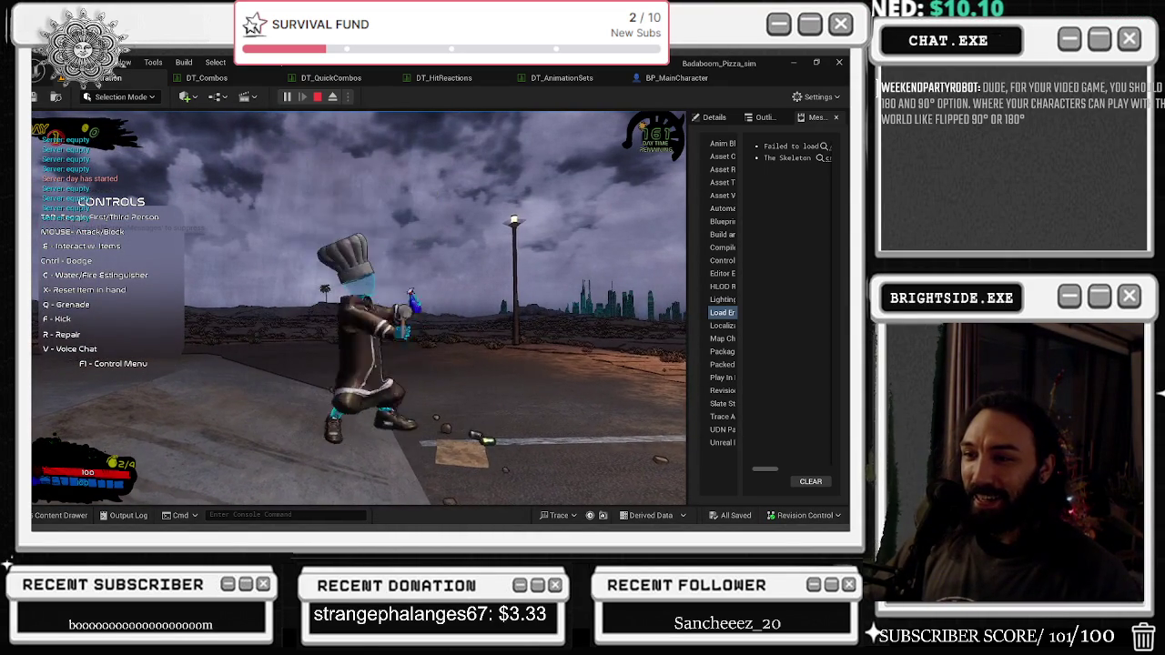
key("F1")
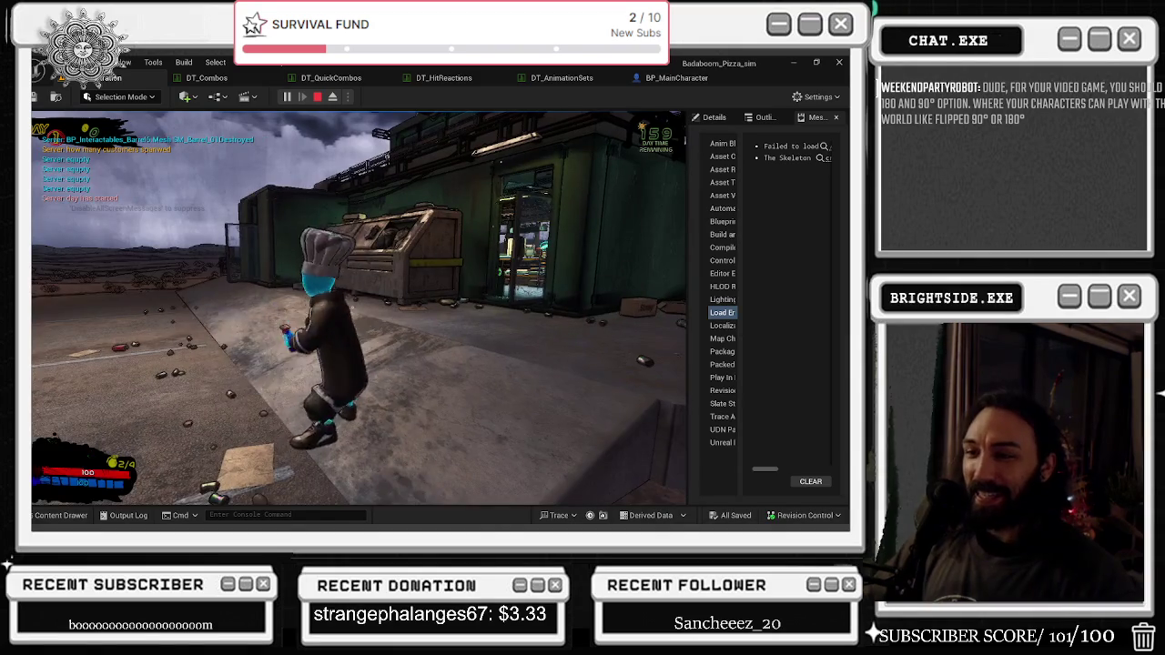
Test the chef's dodge-roll, jump, turning, ground drop and flip back up.
key("shift")
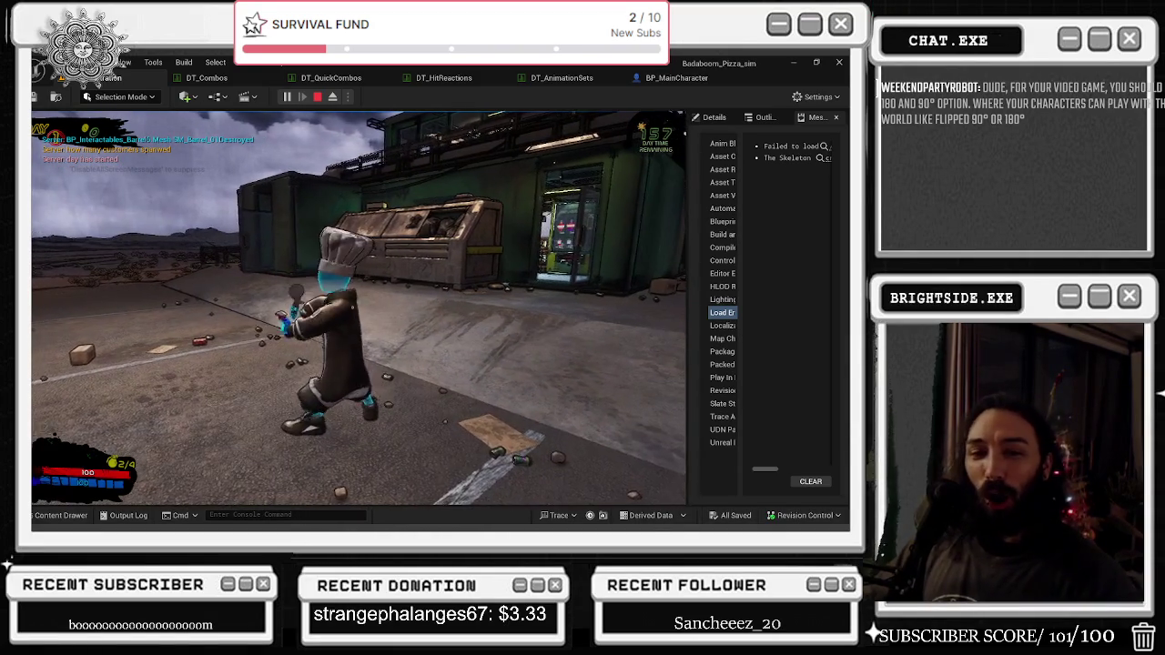
key("space")
key("a")
key("s")
key("ctrl")
key("space")
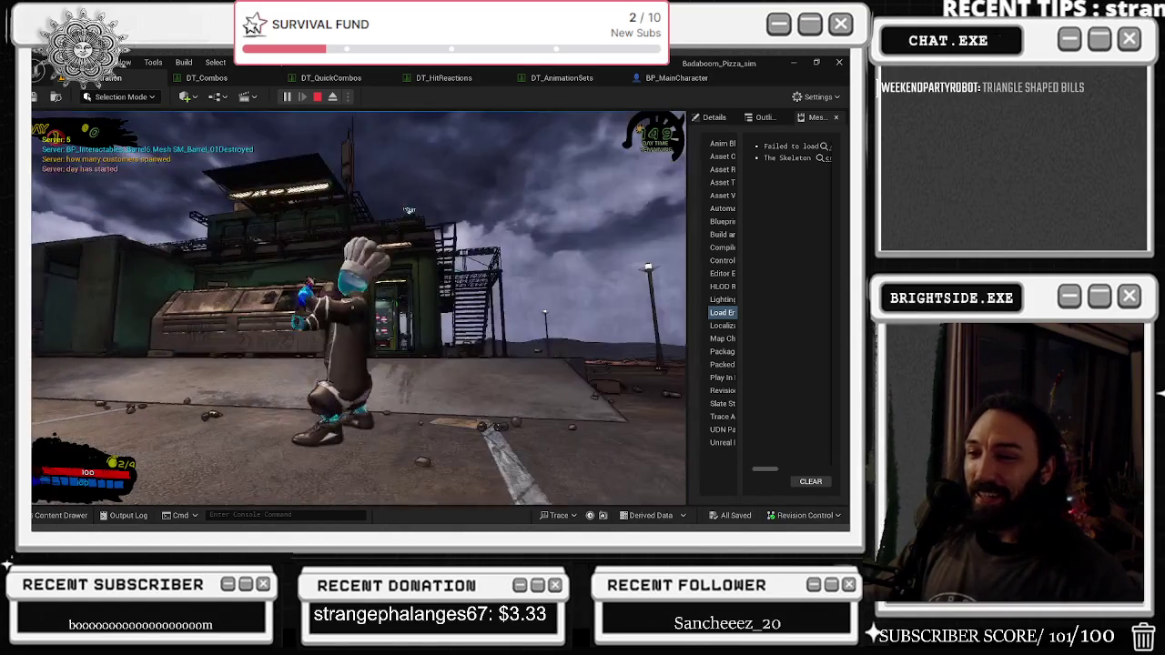
Try forward flip-dives and walking toward the building, then stop the play test.
key("space")
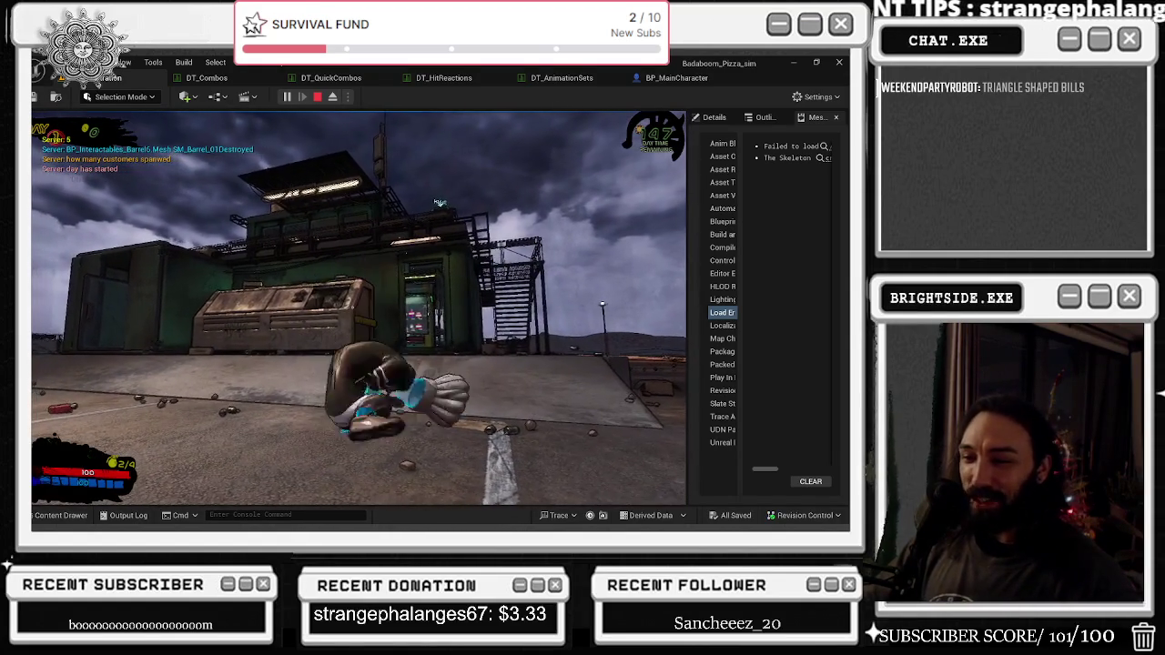
key("ctrl")
key("space")
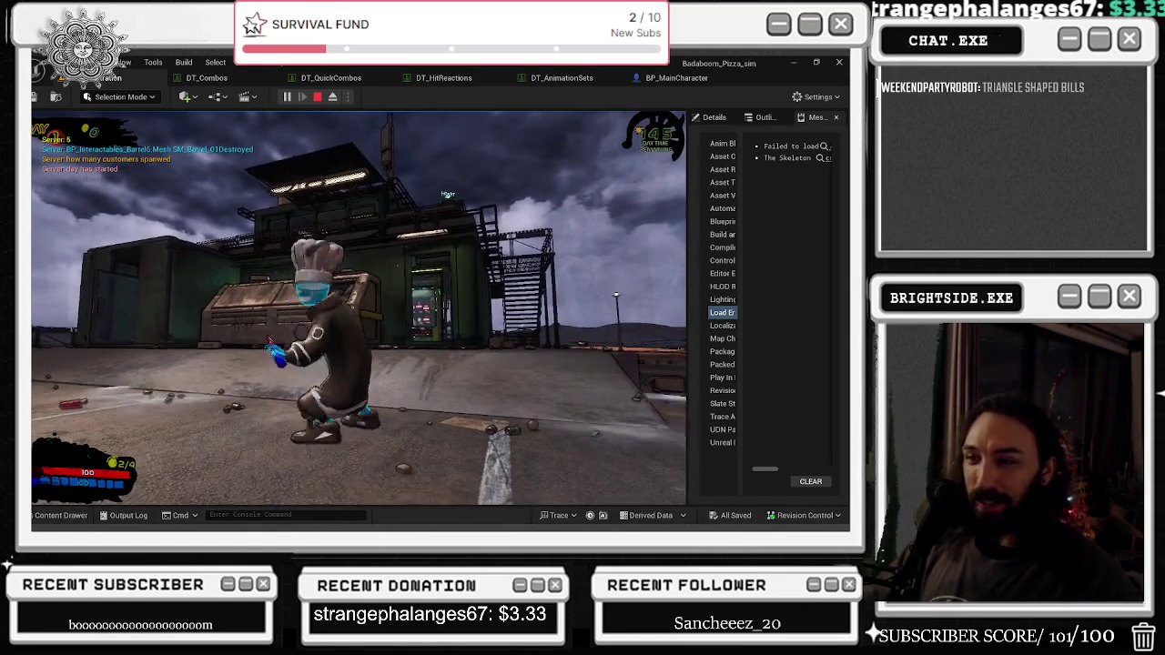
key("w")
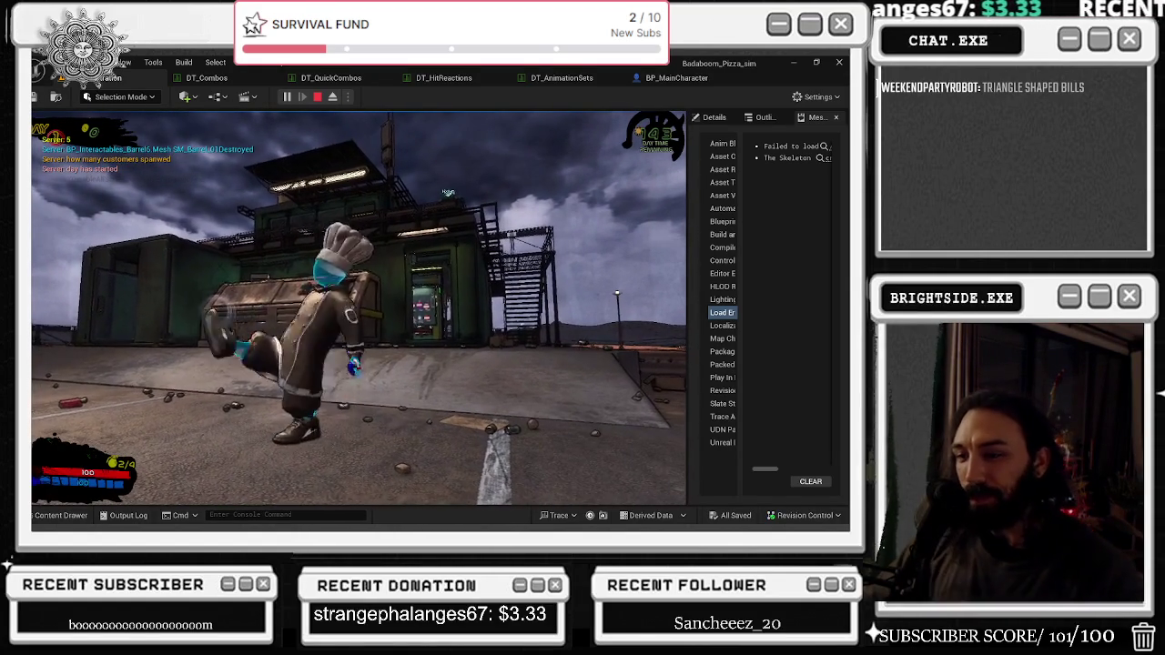
key("ctrl")
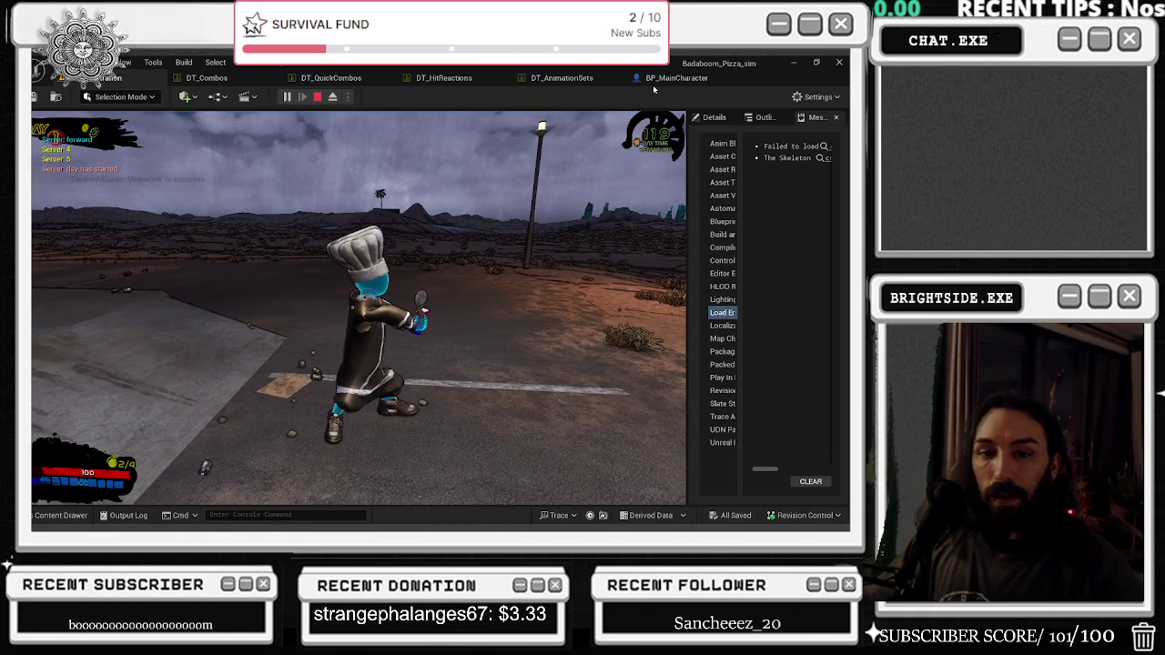
key("Escape")
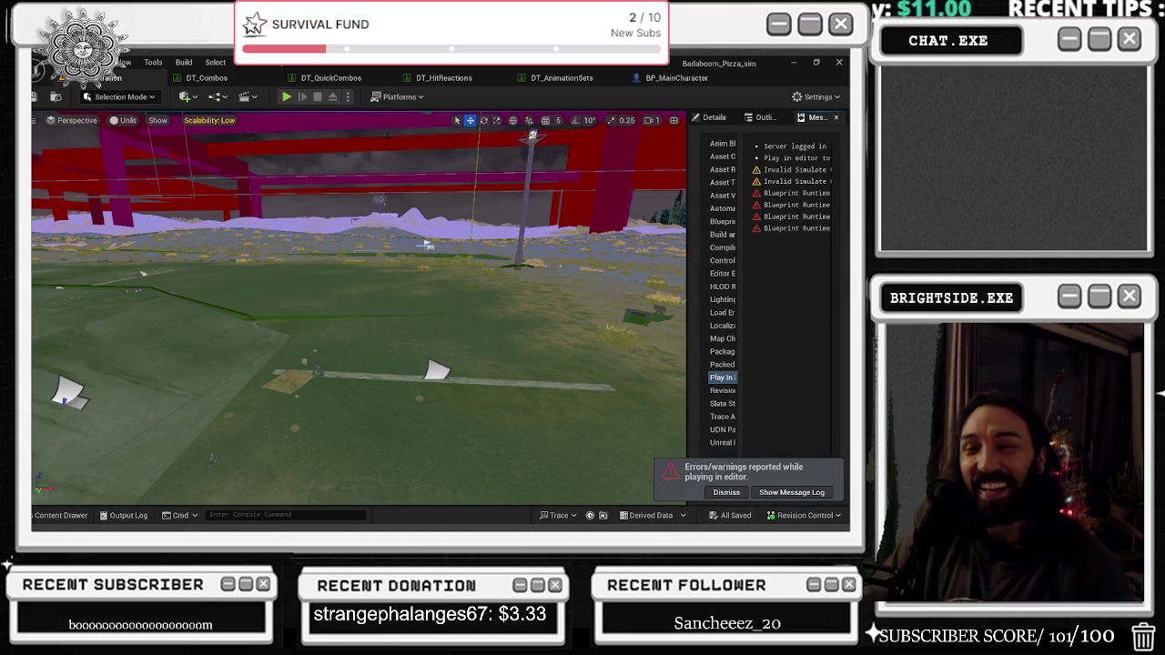
Load Basketball_Level from the Levels folder after clearing the BP_MAIN search, and start a play test.
left_click(398, 97)
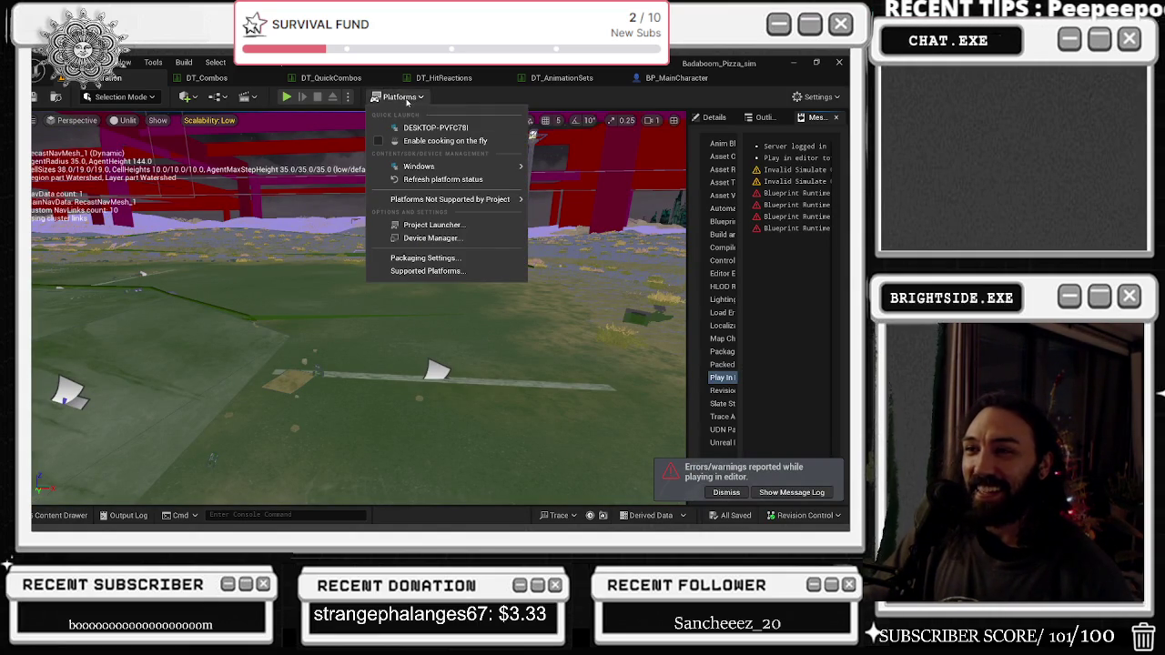
left_click(277, 110)
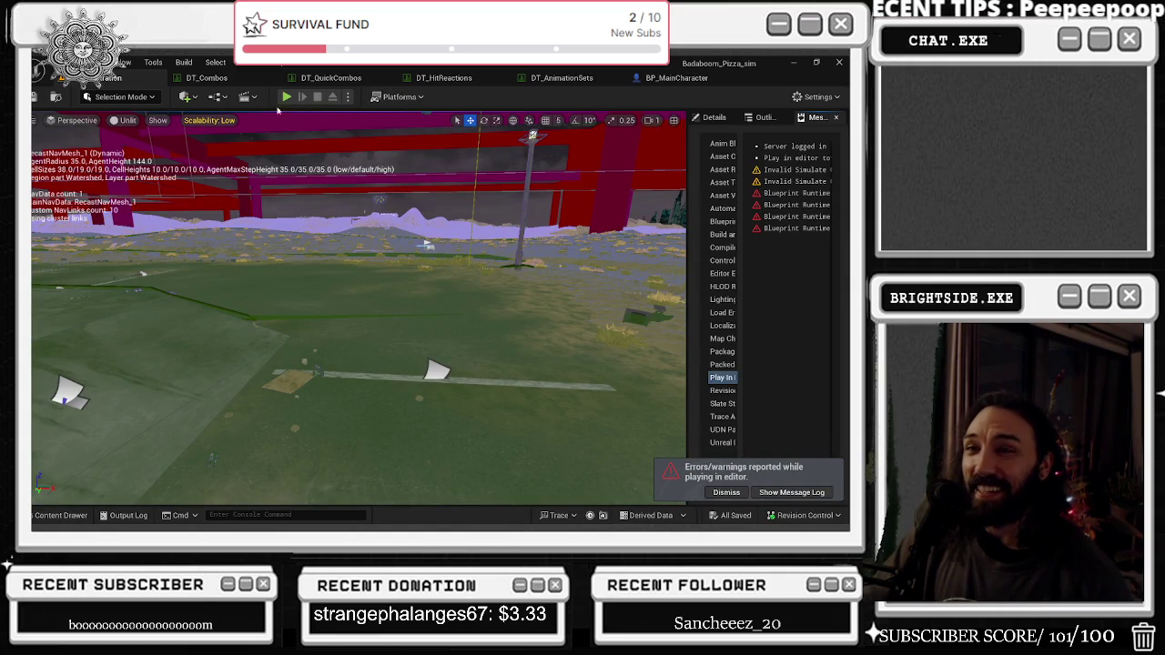
left_click(64, 515)
left_click(69, 372)
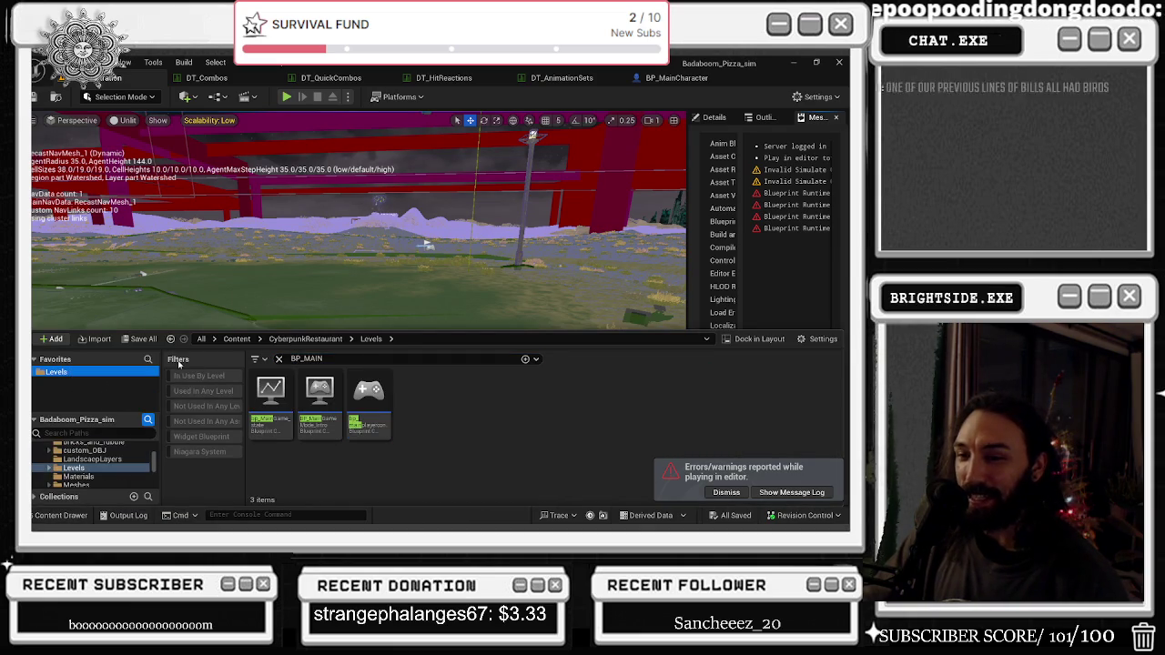
left_click(148, 420)
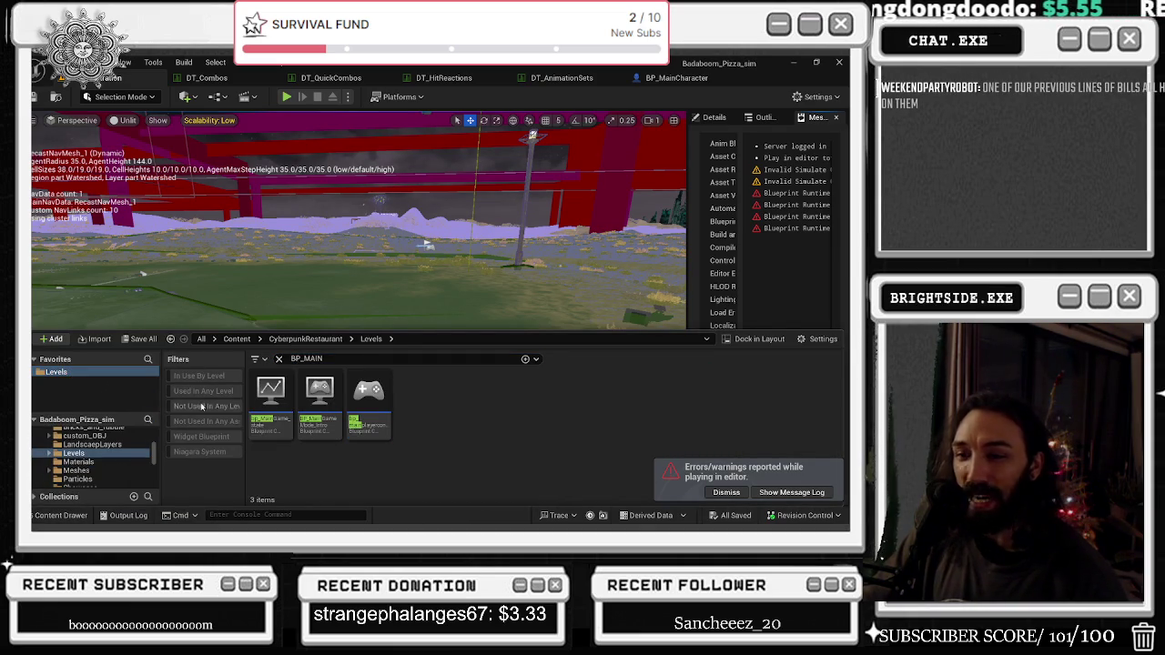
left_click(278, 360)
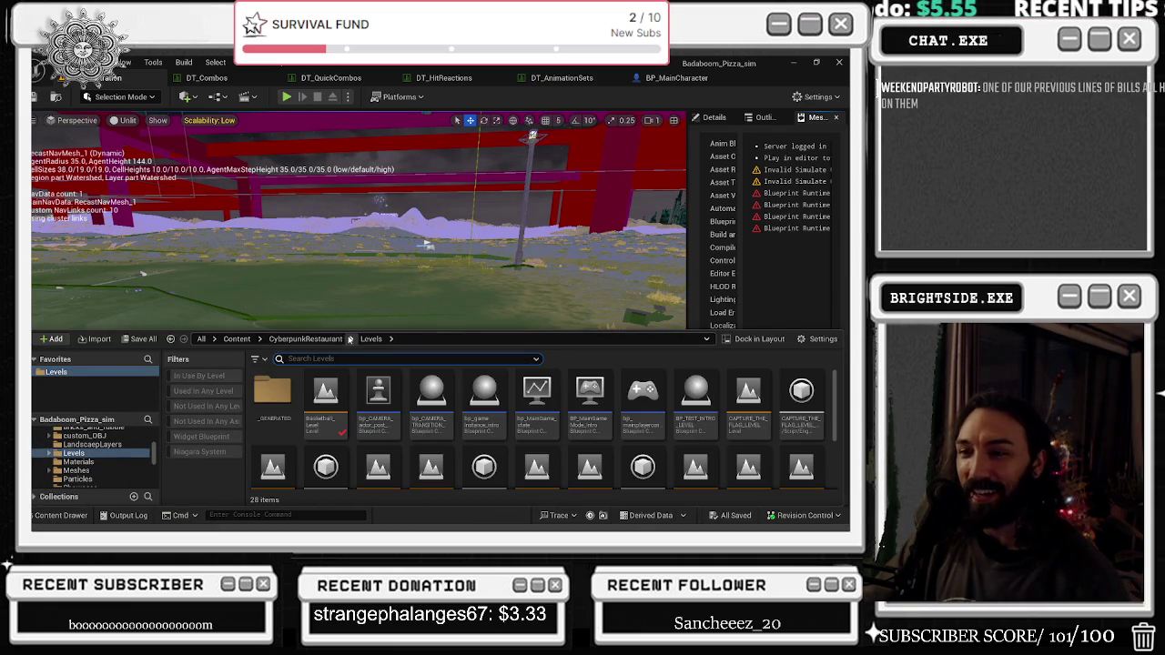
double_click(315, 418)
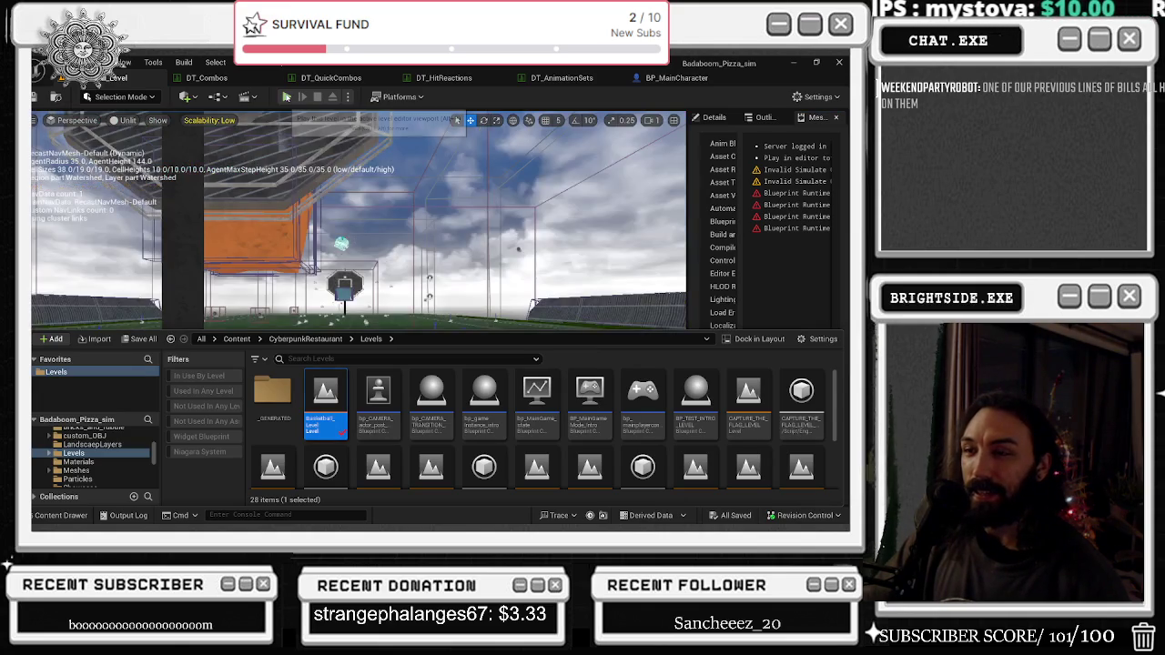
left_click(288, 97)
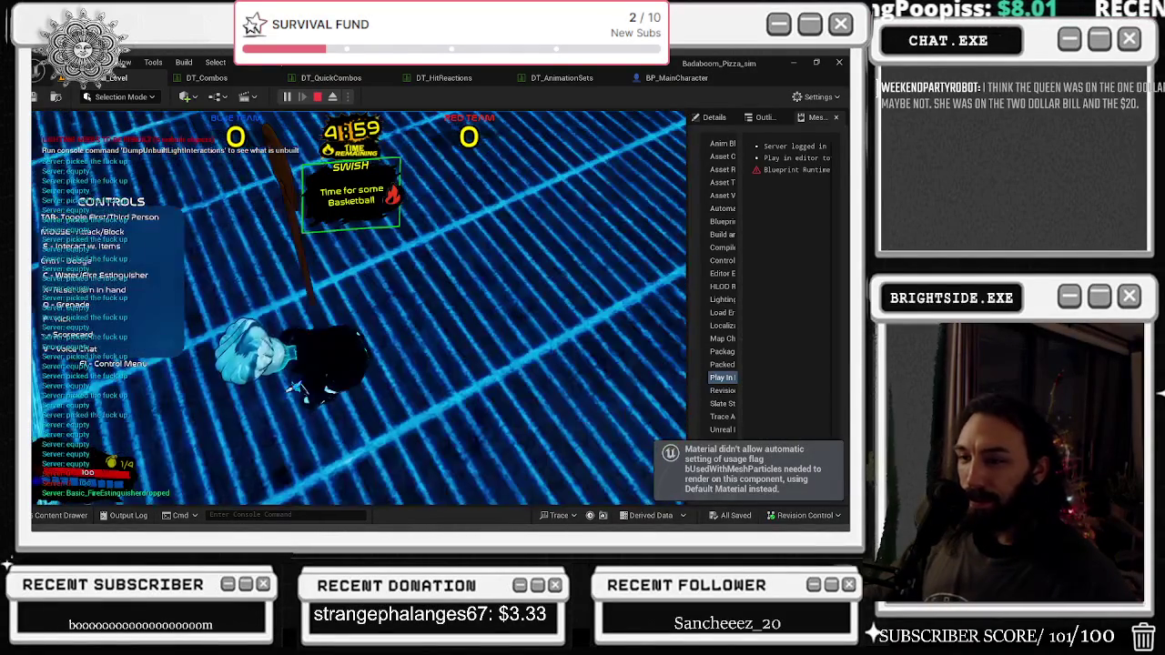
Play the basketball level, then end the session and return to the DT_Combos table.
key("w")
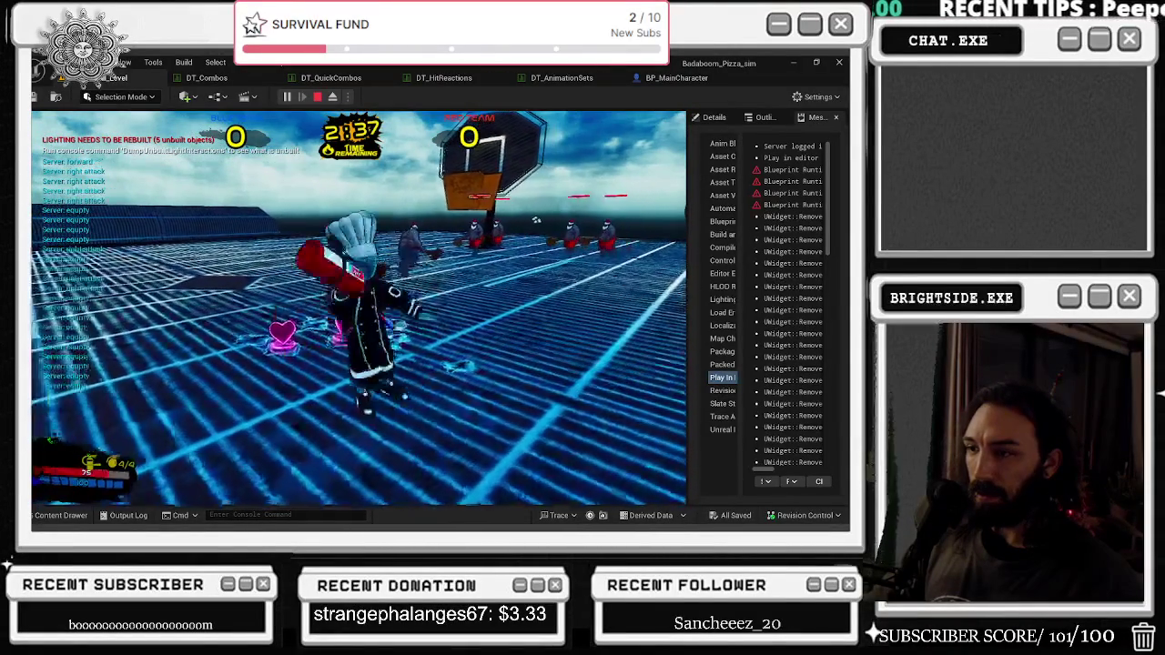
key("Escape")
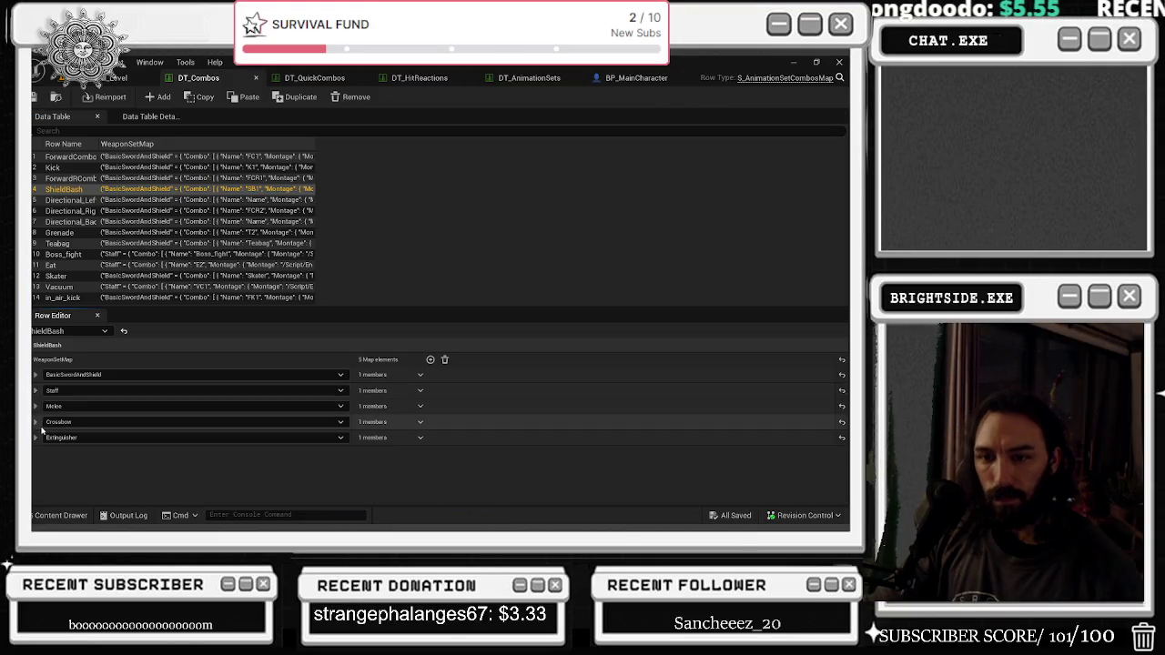
Set the Extinguisher combo's montage to Primary_eXTINGUISHER_Montage.
left_click(36, 438)
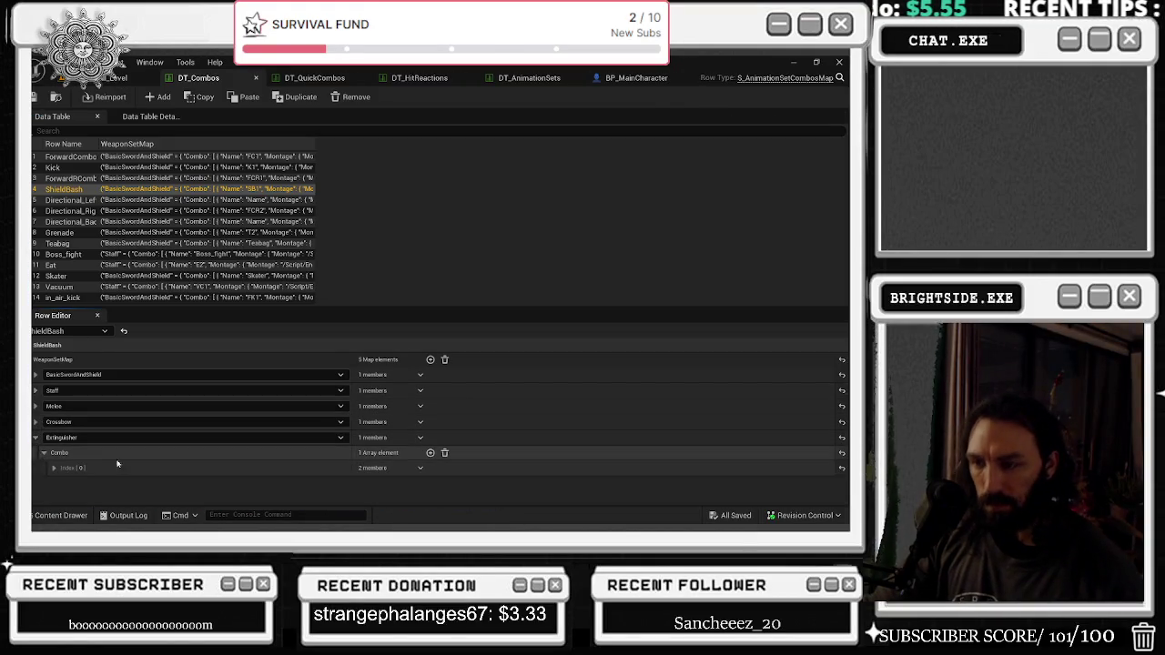
left_click(53, 468)
left_click(61, 497)
scroll(271, 473, "down", 3)
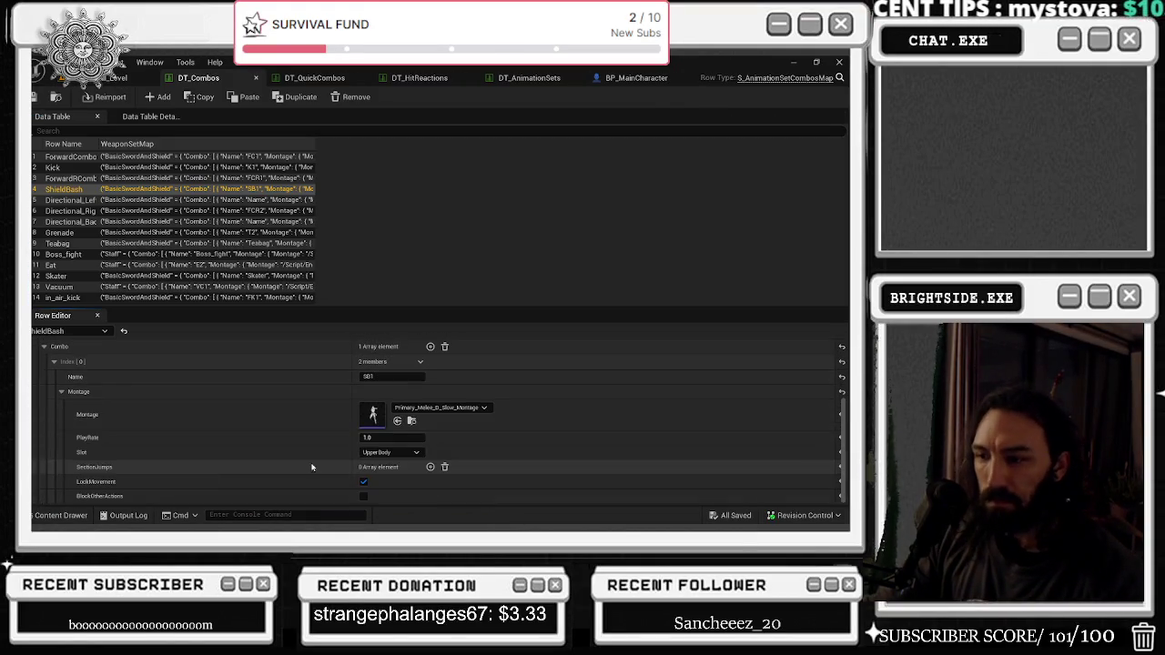
left_click(464, 407)
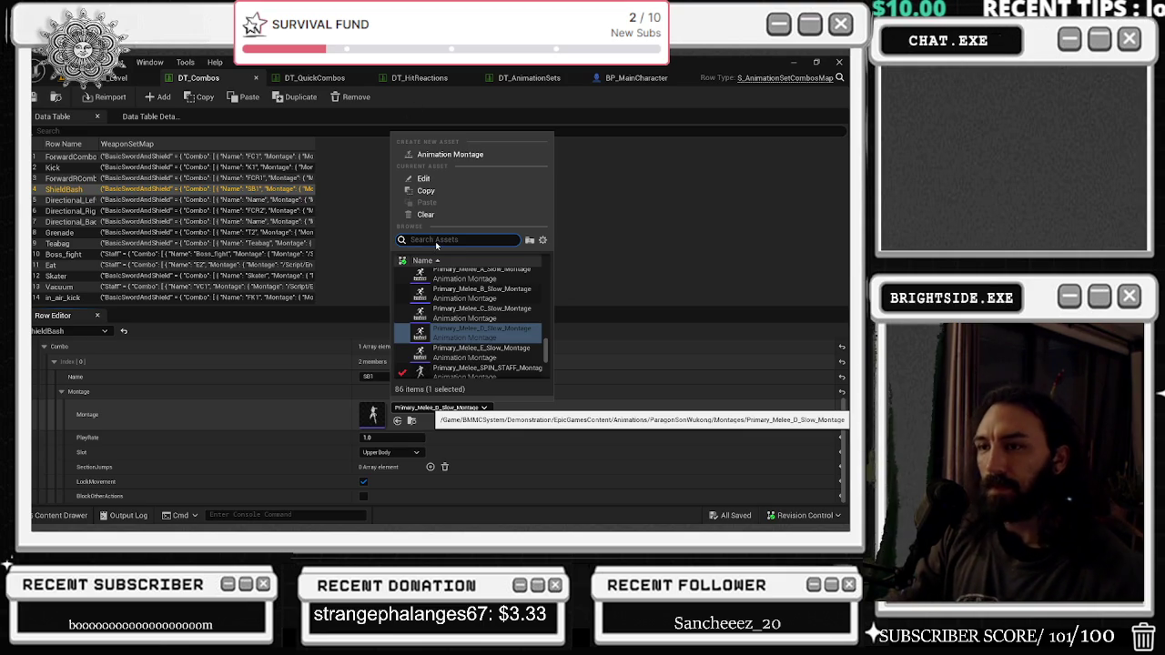
type("ESTIN")
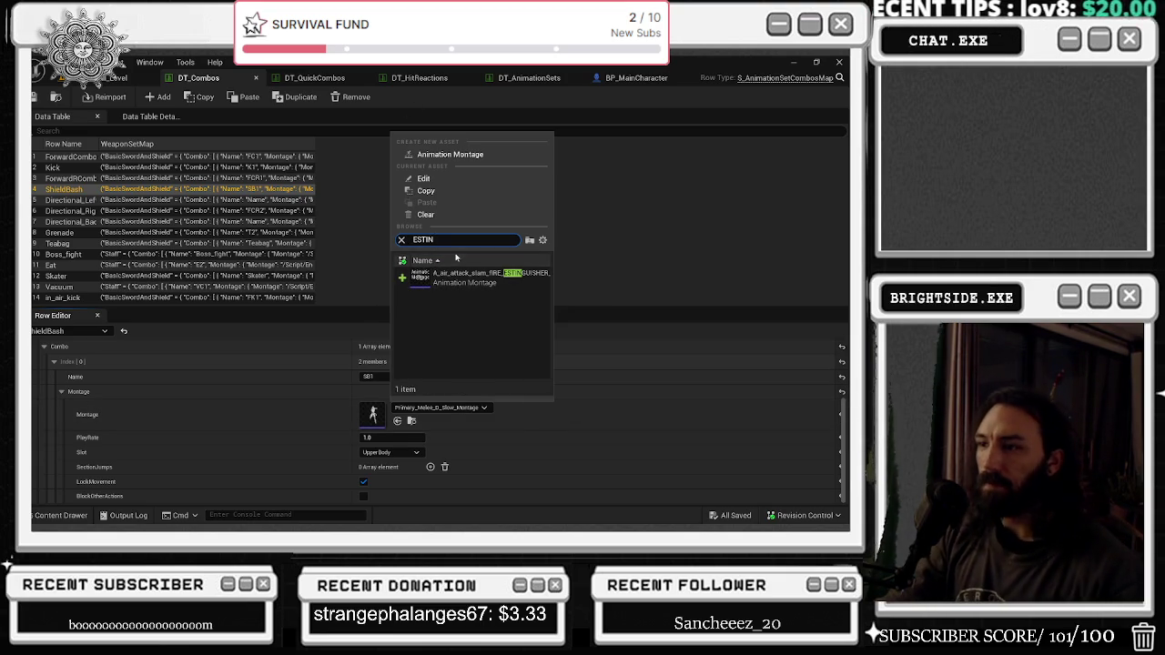
type("PRIMAR")
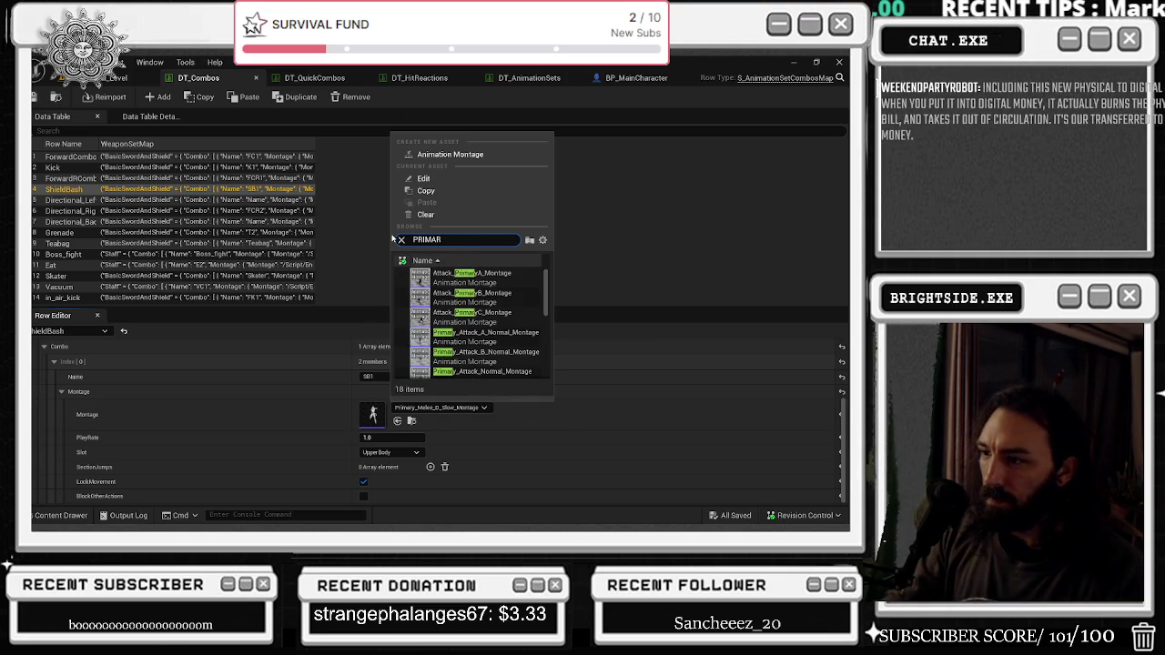
type("Y ESTING")
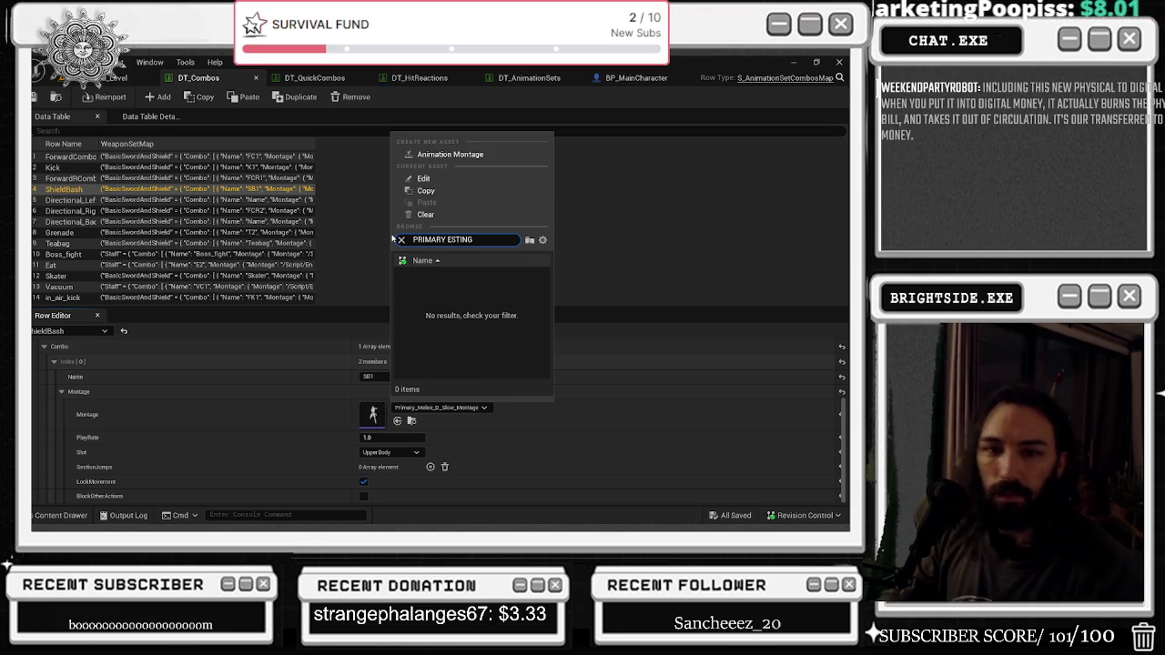
key("BackSpace")
key("BackSpace")
key("BackSpace")
key("BackSpace")
key("BackSpace")
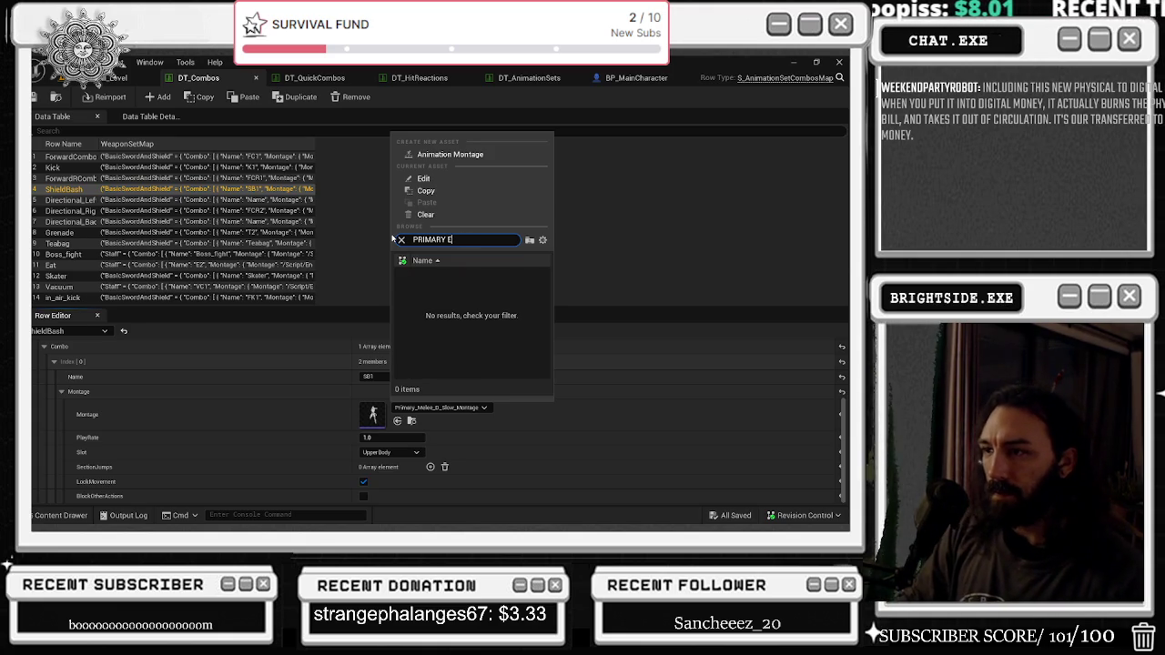
type("X")
type("I")
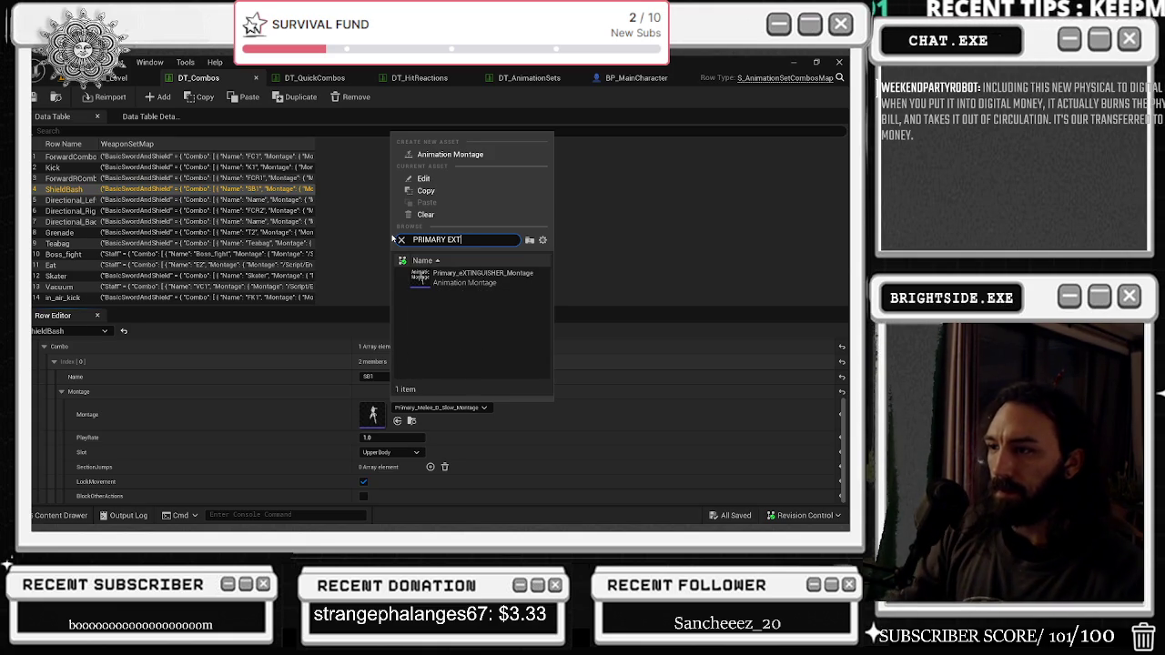
left_click(419, 277)
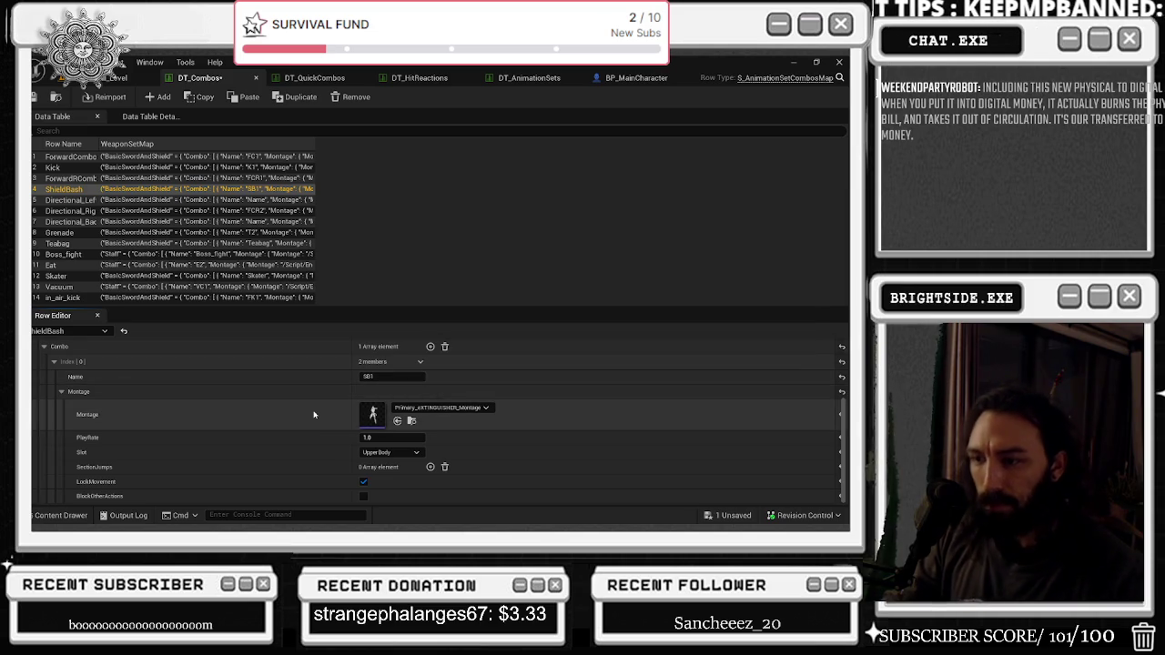
Set that combo's play rate to 1.1.
left_click(415, 438)
type("1.0")
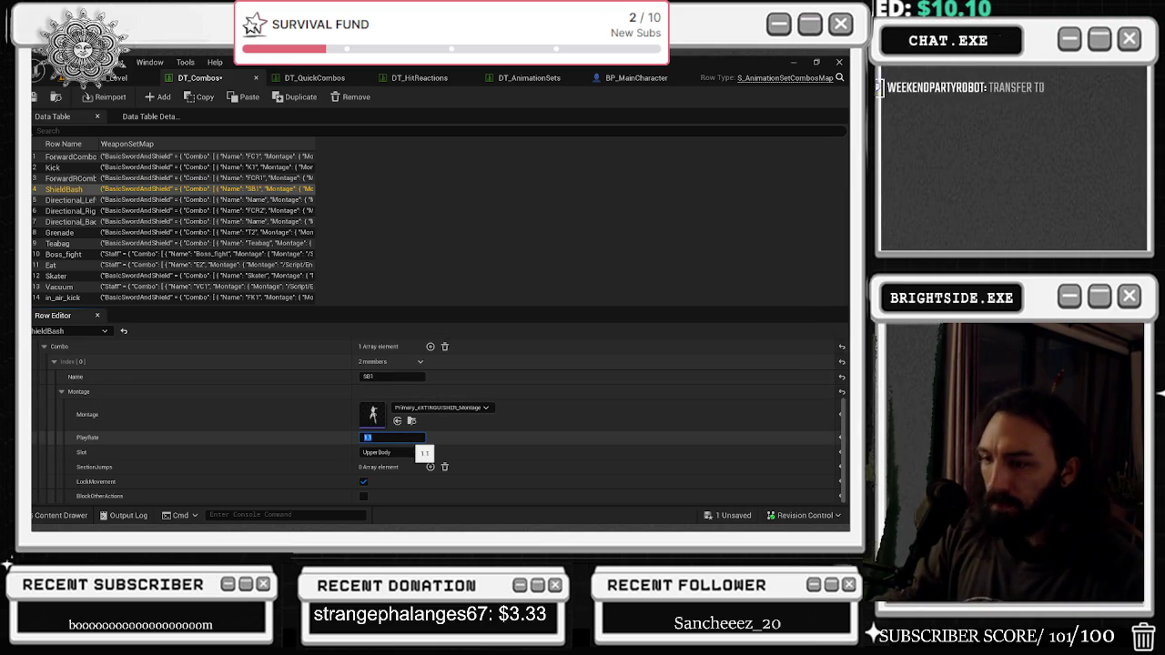
key("Return")
type("1.1")
key("Return")
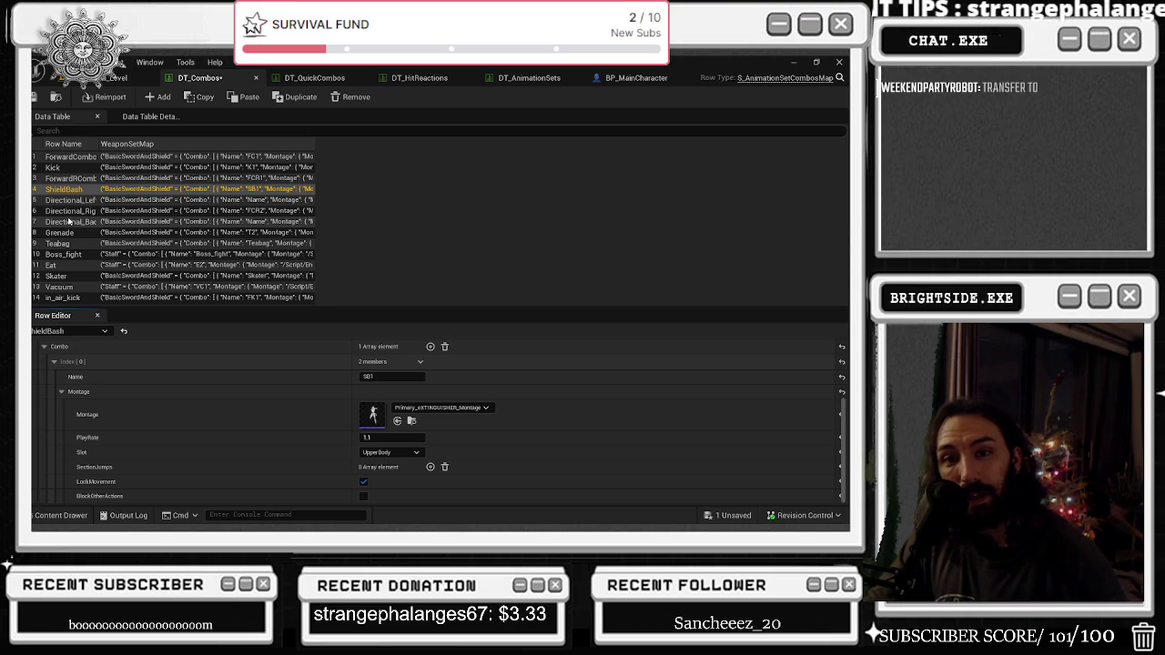
Save DT_Combos and select the ShieldBash row.
left_click(34, 96)
left_click(71, 199)
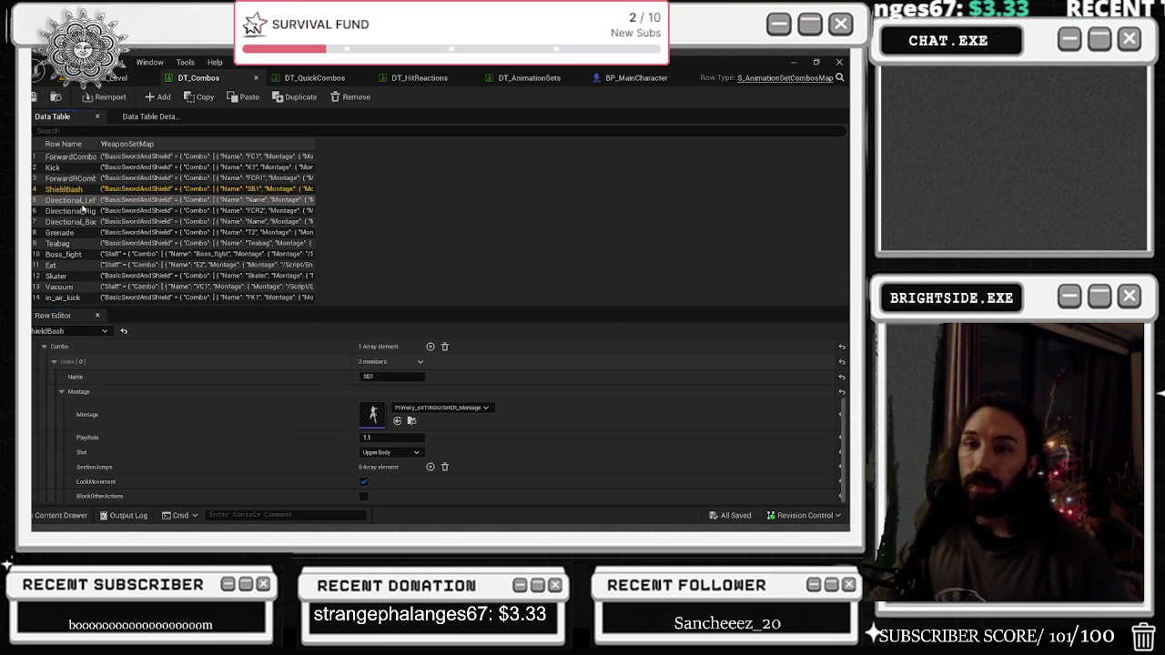
left_click(73, 189)
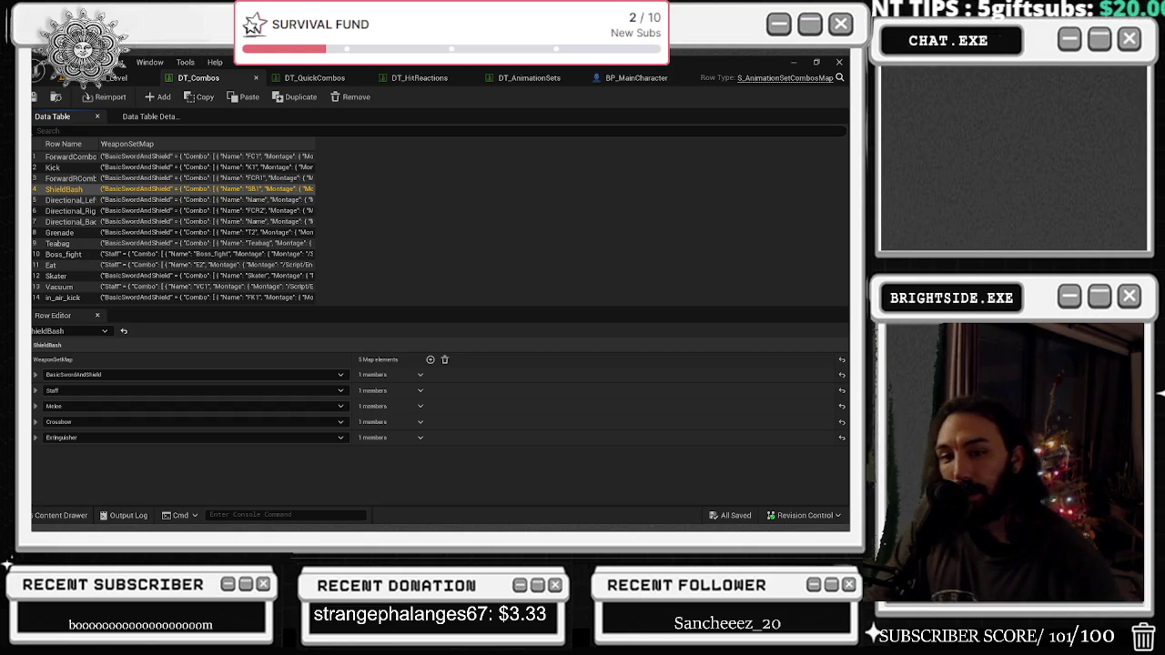
Inspect the montage used by the ShieldBash row's Crossbow combo.
left_click(36, 407)
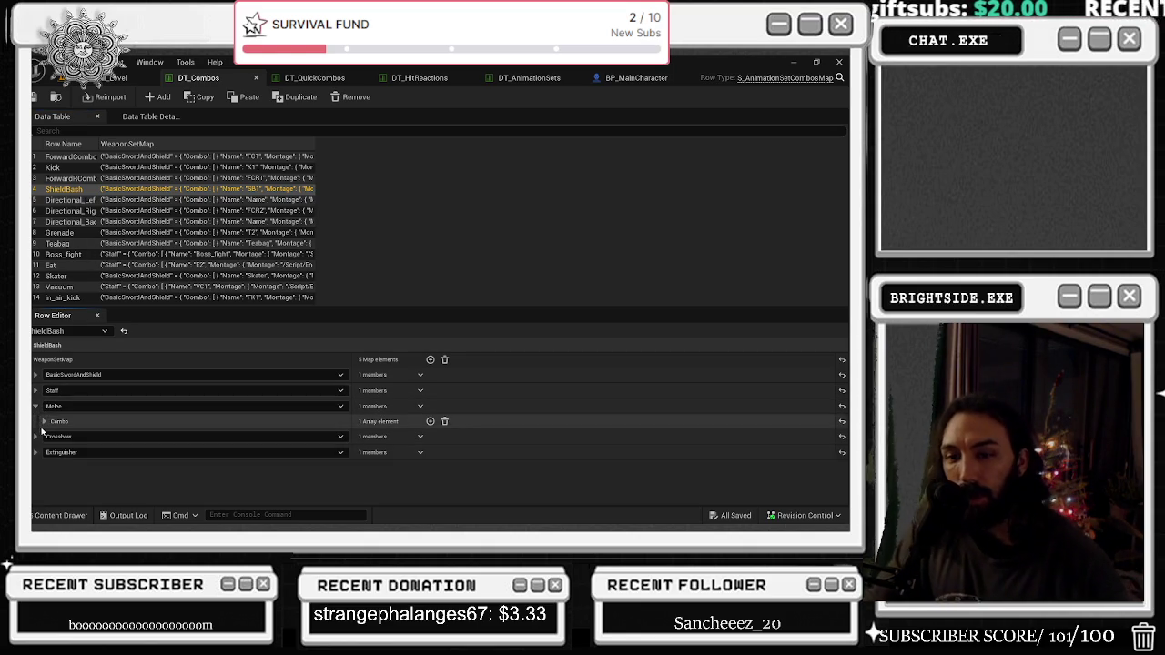
left_click(37, 437)
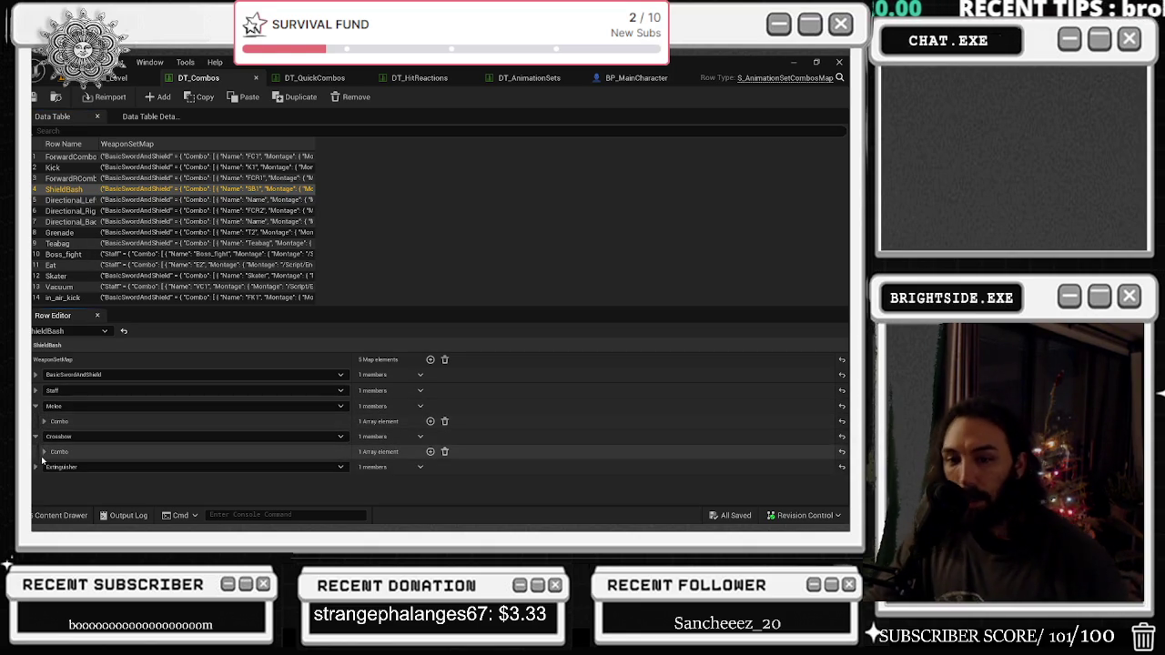
left_click(43, 452)
left_click(53, 467)
left_click(61, 480)
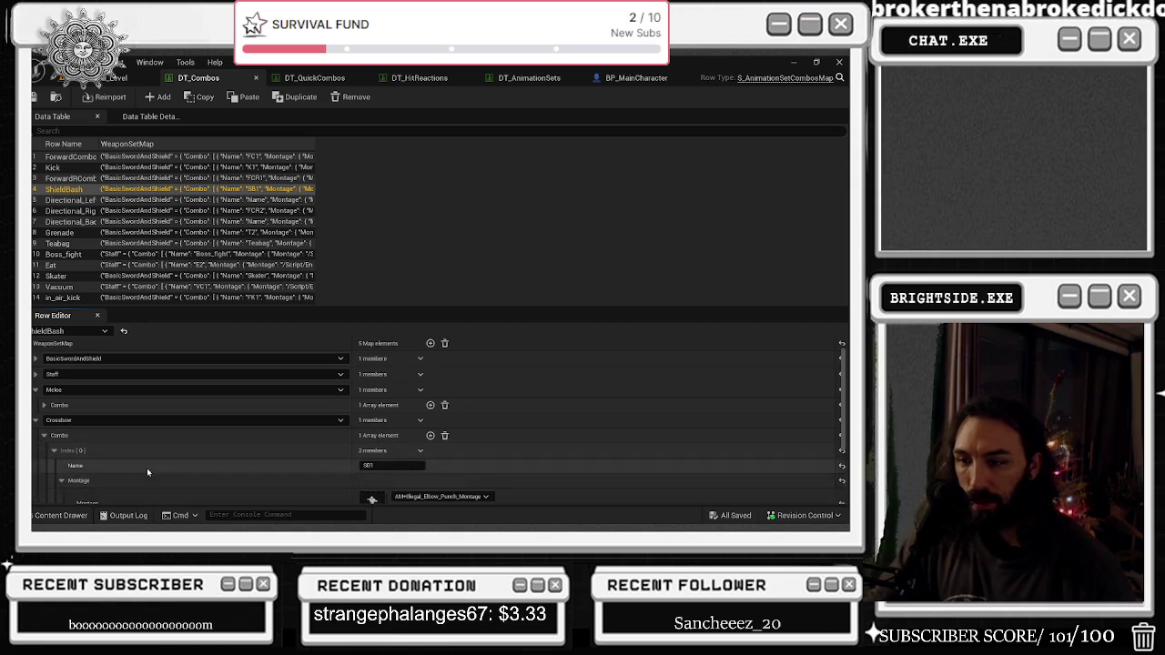
scroll(136, 473, "down", 1)
left_click(35, 385)
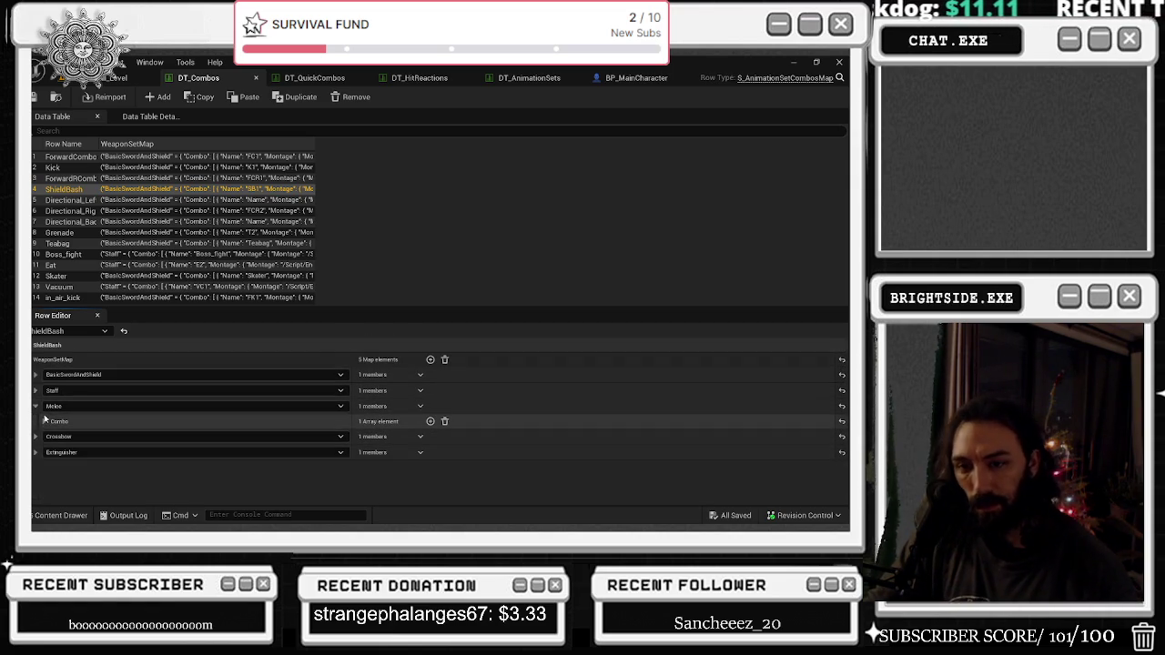
Confirm the Melee combo uses the AM_ShieldBash montage.
left_click(43, 422)
left_click(53, 436)
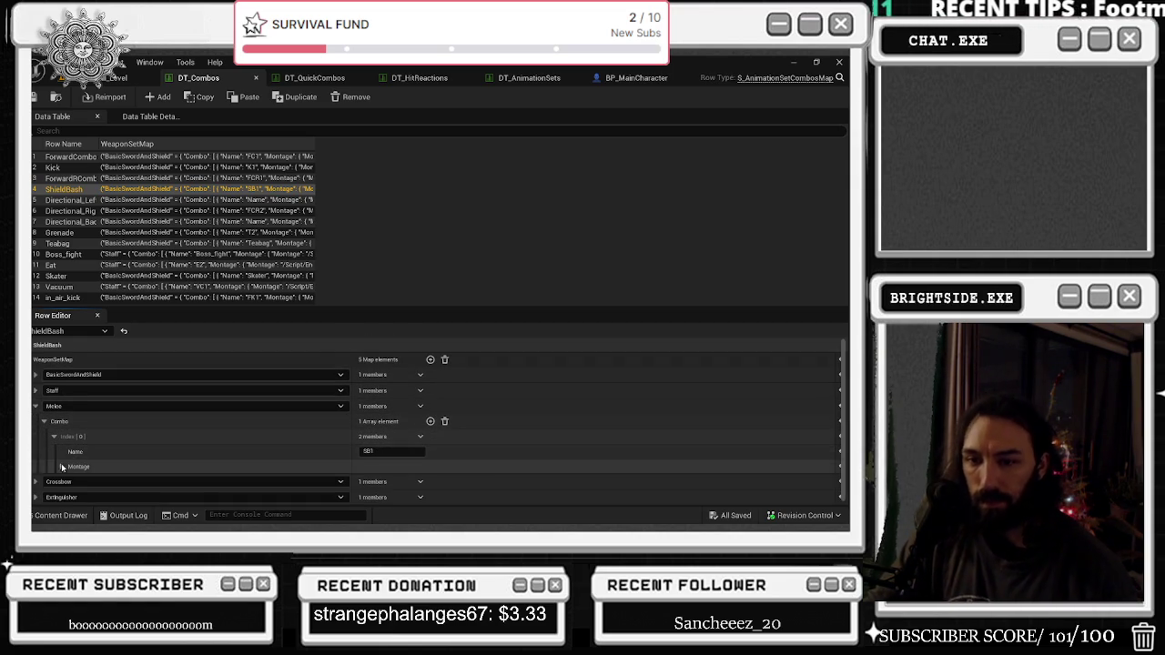
left_click(61, 467)
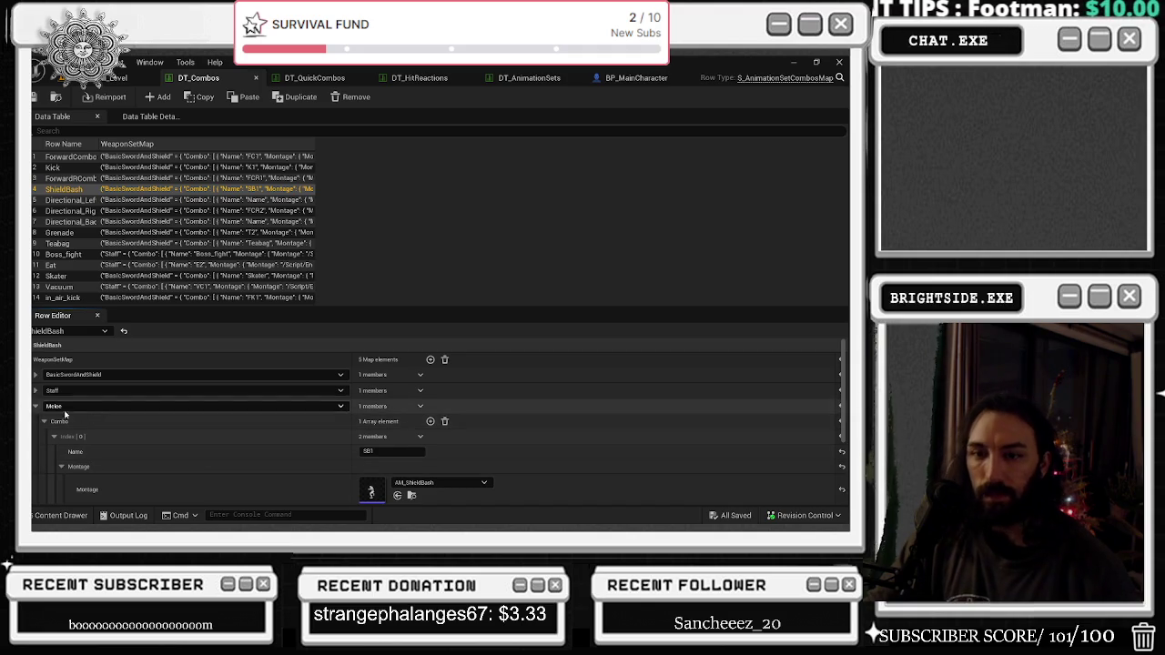
left_click(36, 406)
Confirm Staff's second combo uses AM_Illegal_Elbow_Punch_Montage, then fold the entries away.
left_click(36, 390)
left_click(43, 407)
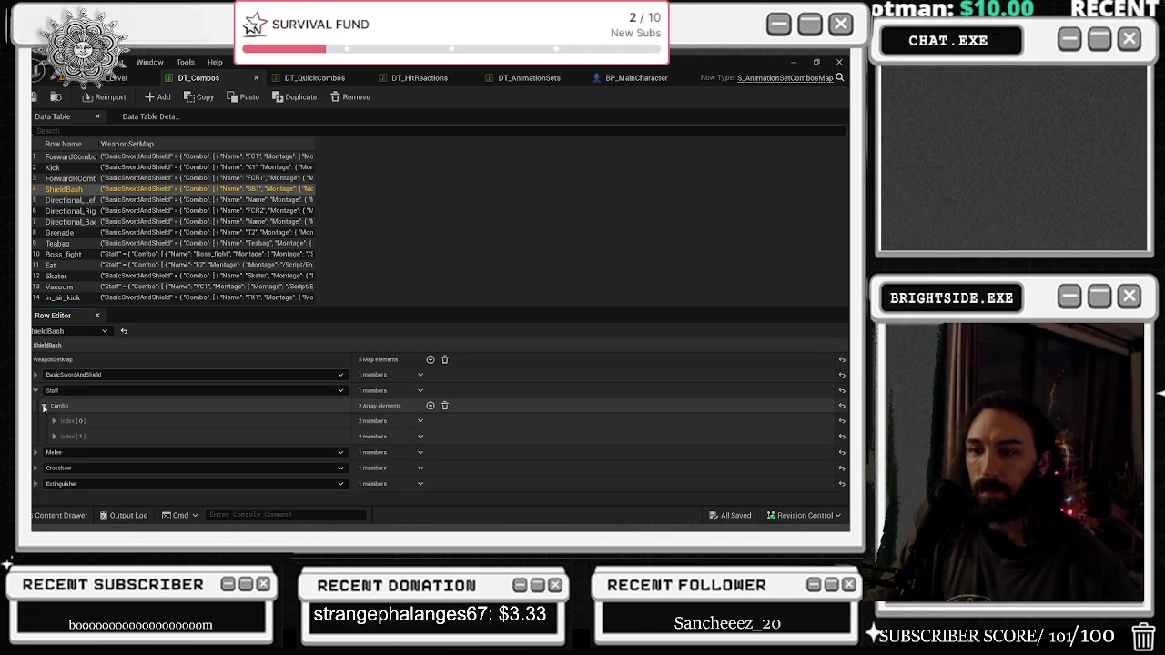
left_click(53, 436)
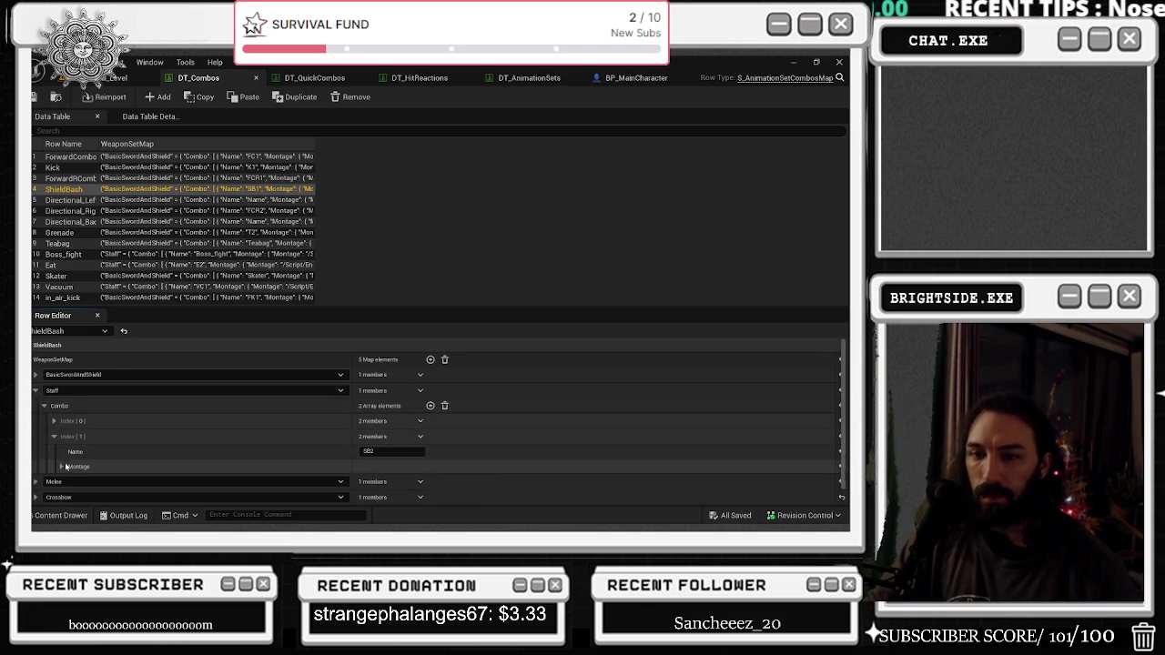
left_click(62, 466)
scroll(121, 432, "down", 1)
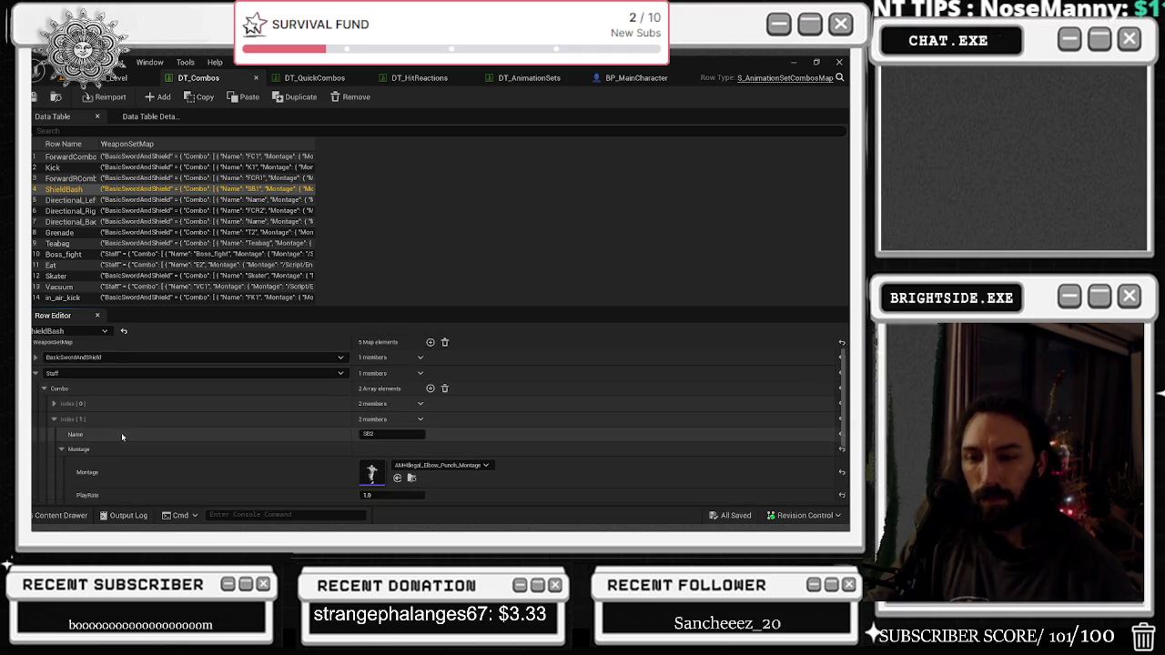
scroll(121, 432, "down", 1)
scroll(121, 433, "down", 1)
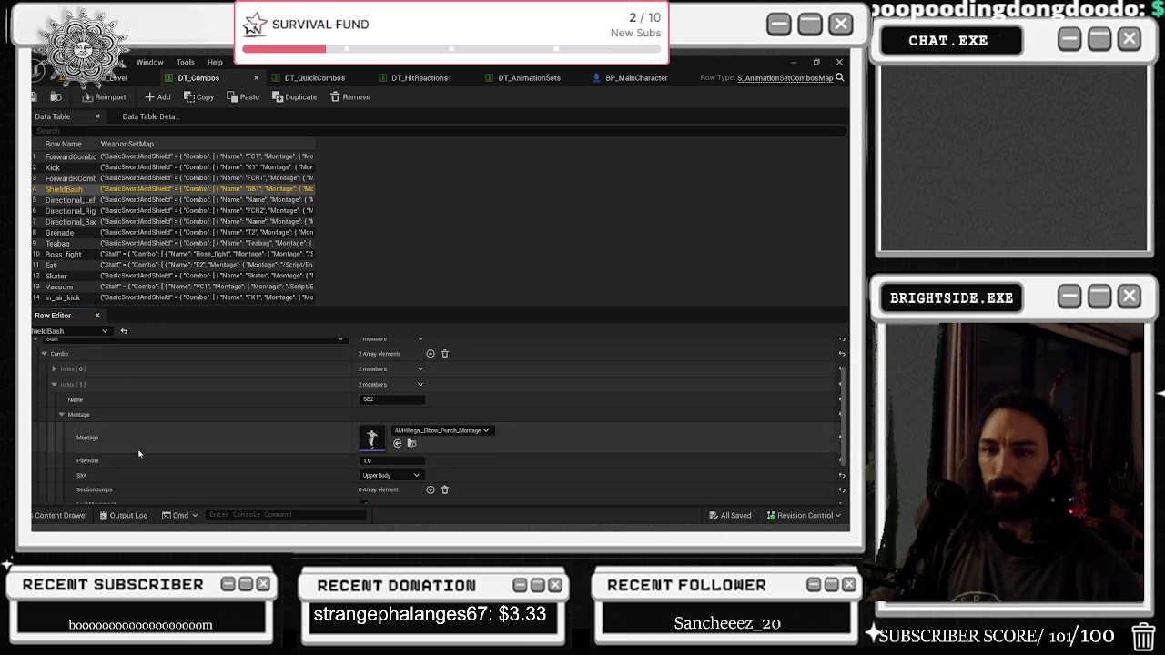
scroll(136, 437, "up", 3)
left_click(35, 374)
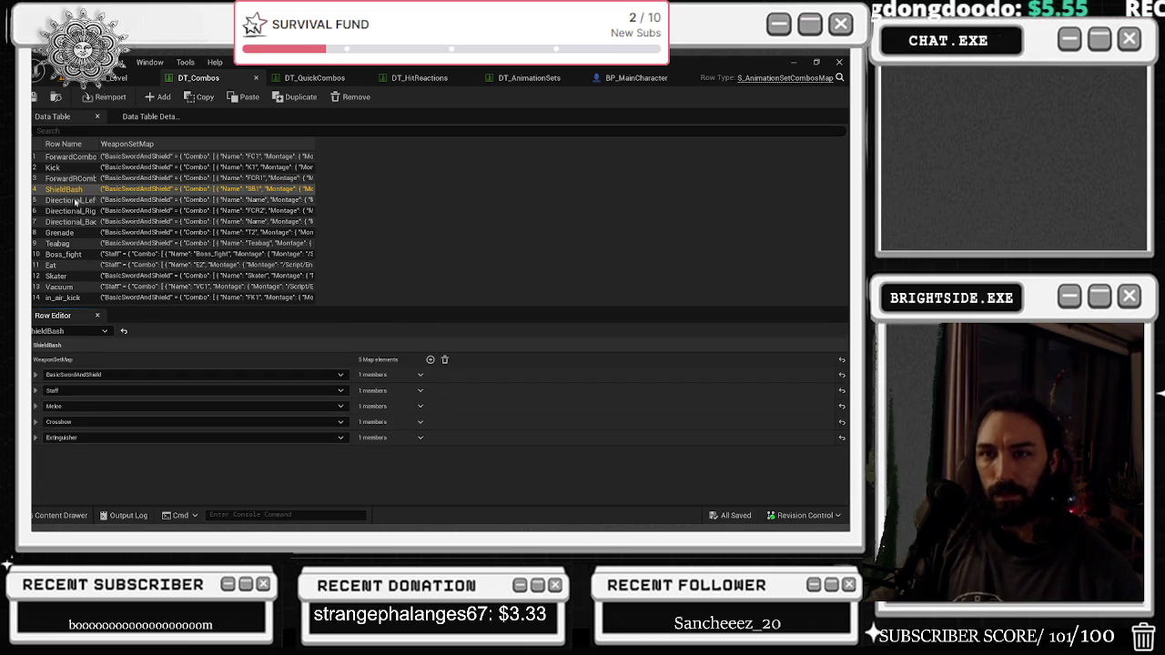
Select the Grenade row and check BasicSwordAndShield's ue_Throw2 montage.
key("Down")
key("Down")
key("Down")
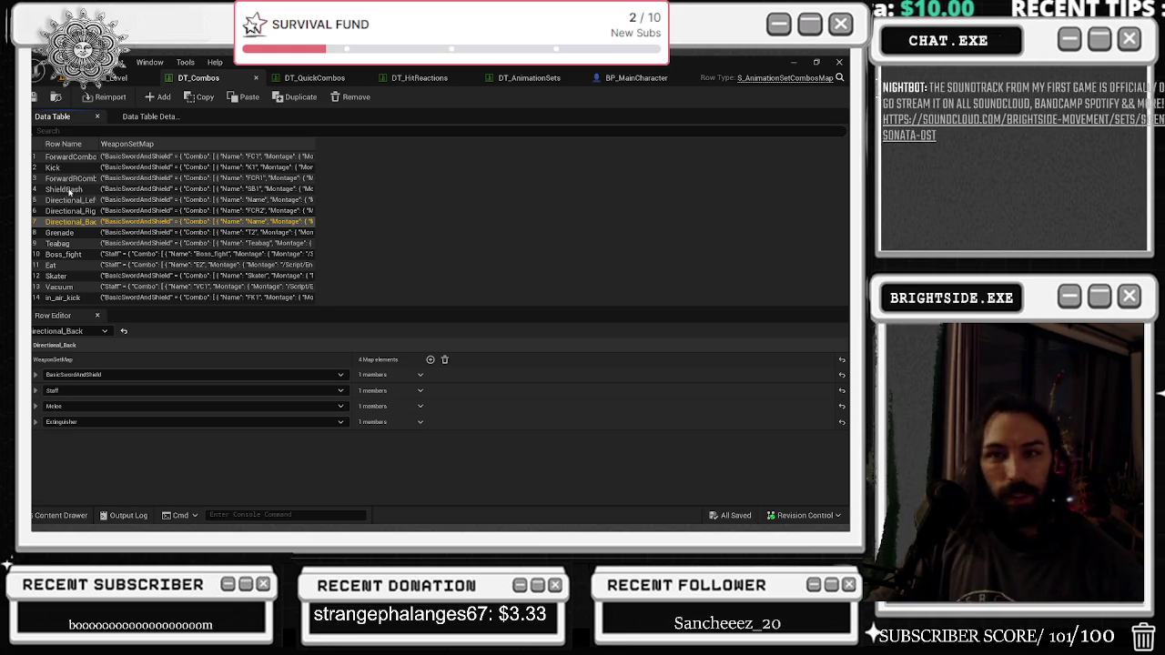
left_click(74, 235)
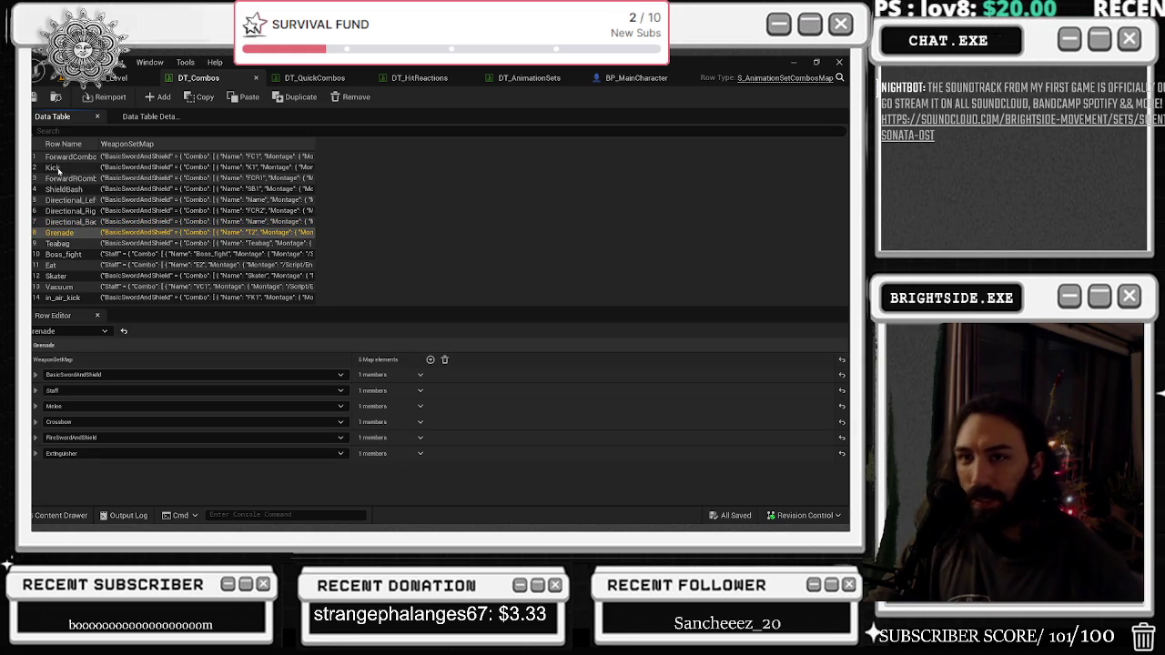
left_click(35, 374)
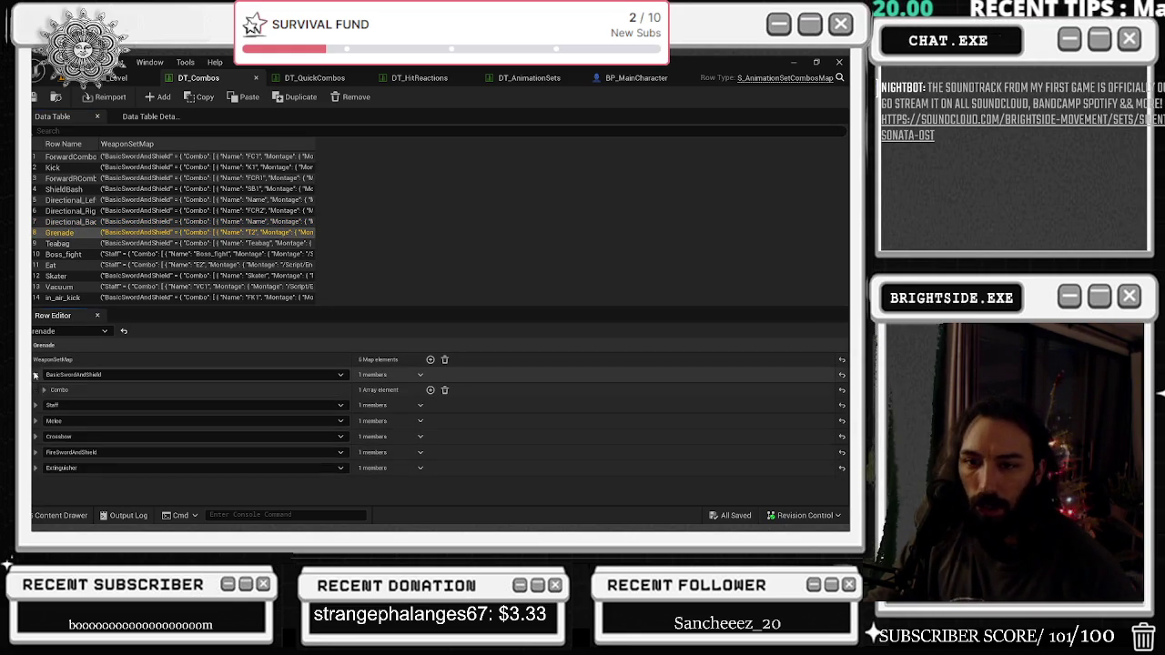
left_click(43, 389)
left_click(53, 404)
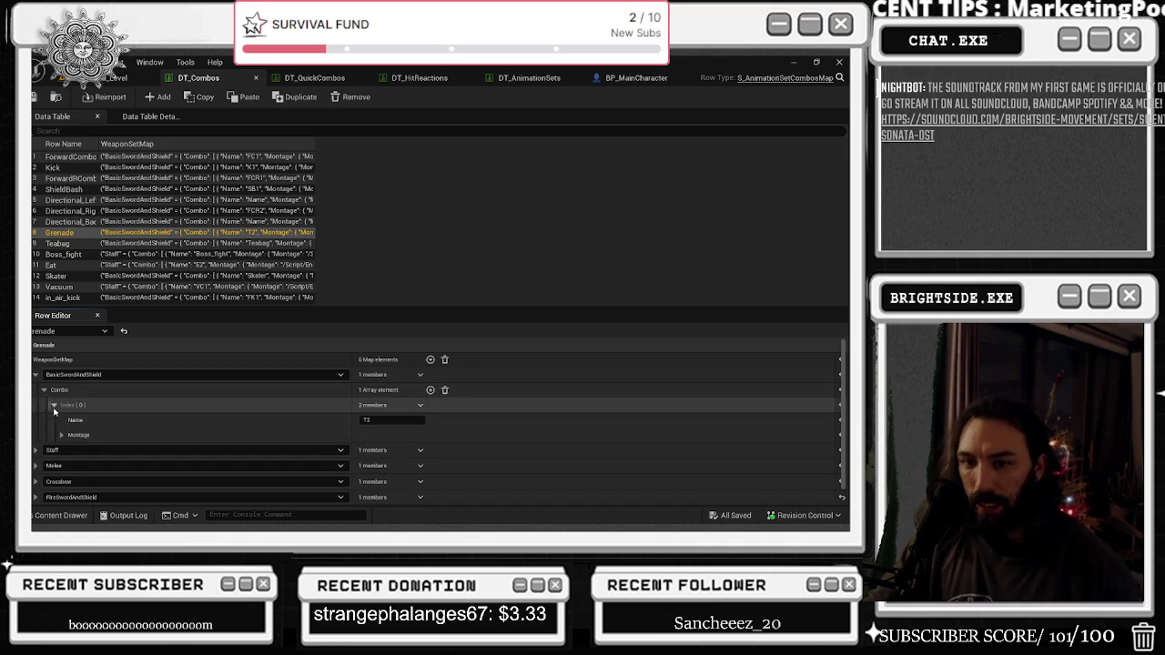
left_click(62, 436)
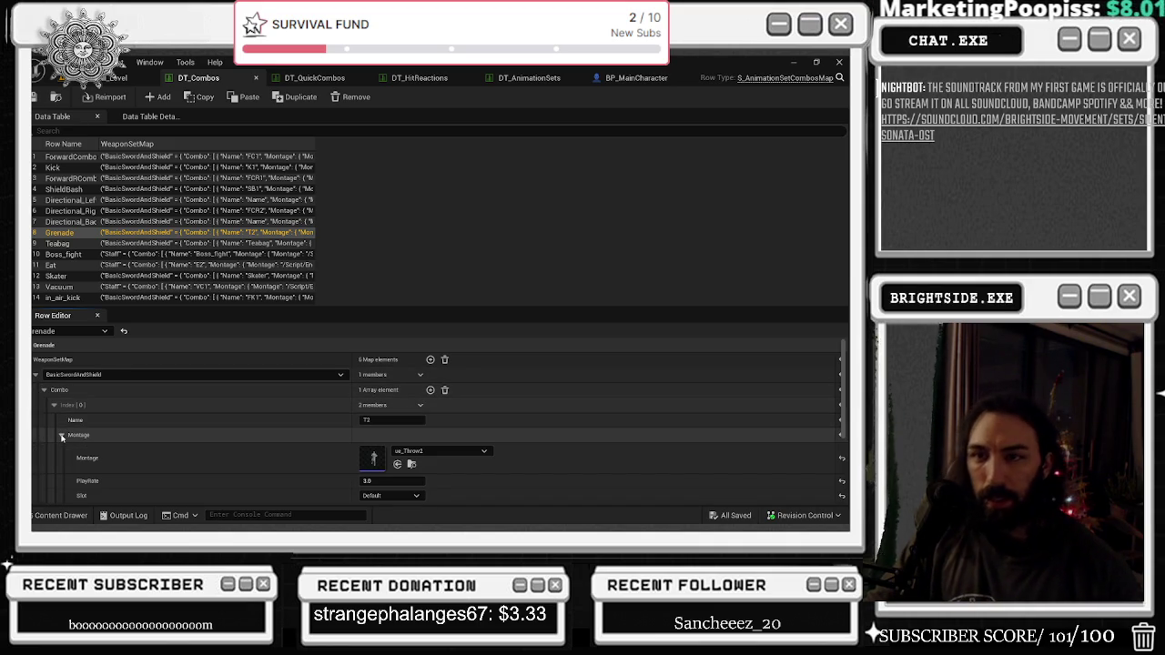
left_click(62, 436)
Check Staff's combo uses ue_Throw2 and review its play rate.
left_click(35, 374)
left_click(36, 390)
left_click(43, 405)
left_click(54, 420)
left_click(62, 451)
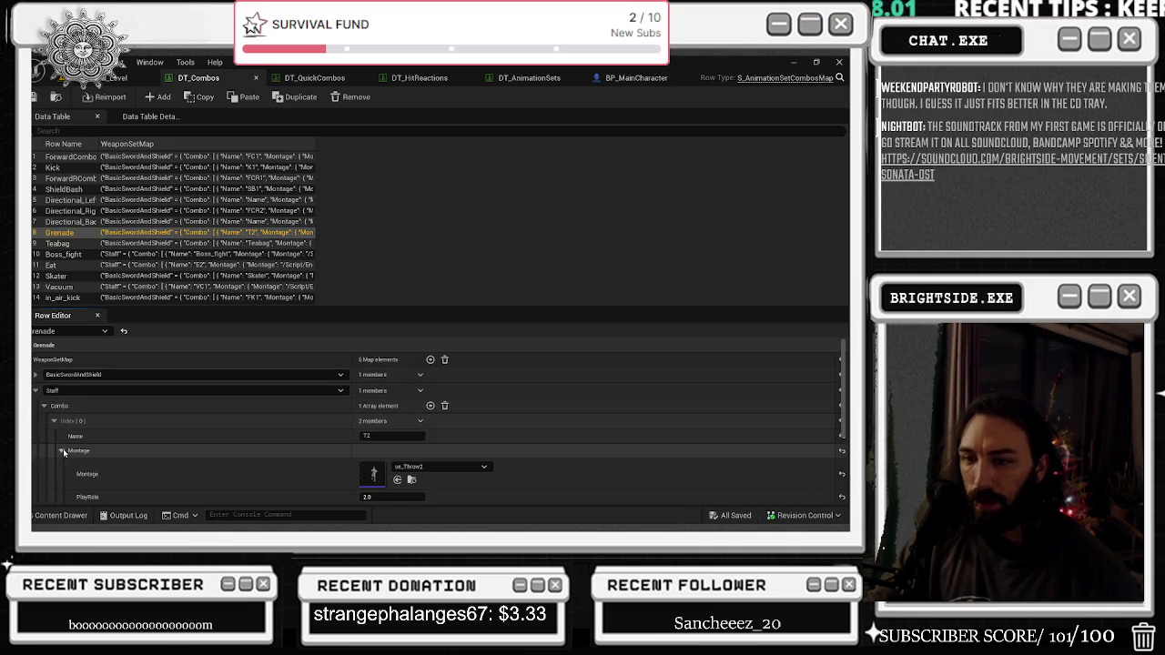
left_click(61, 451)
Review the Melee entry and confirm Crossbow's combo uses AM_RightSwing.
left_click(35, 390)
left_click(36, 406)
left_click(36, 406)
left_click(35, 421)
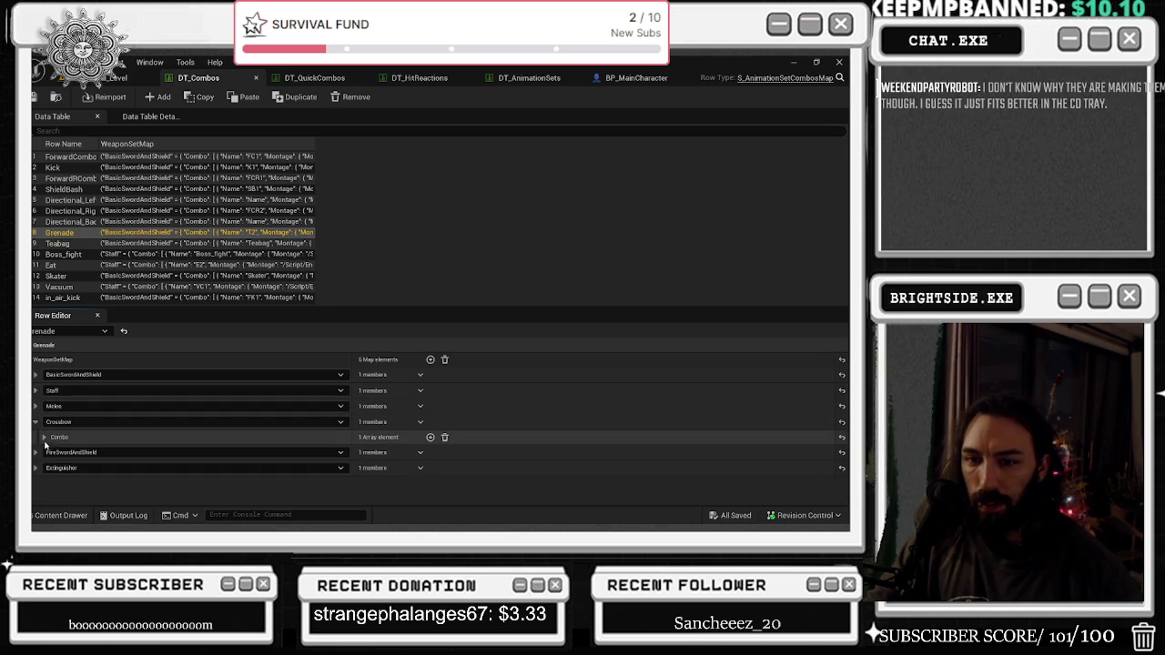
left_click(43, 437)
left_click(54, 452)
left_click(61, 483)
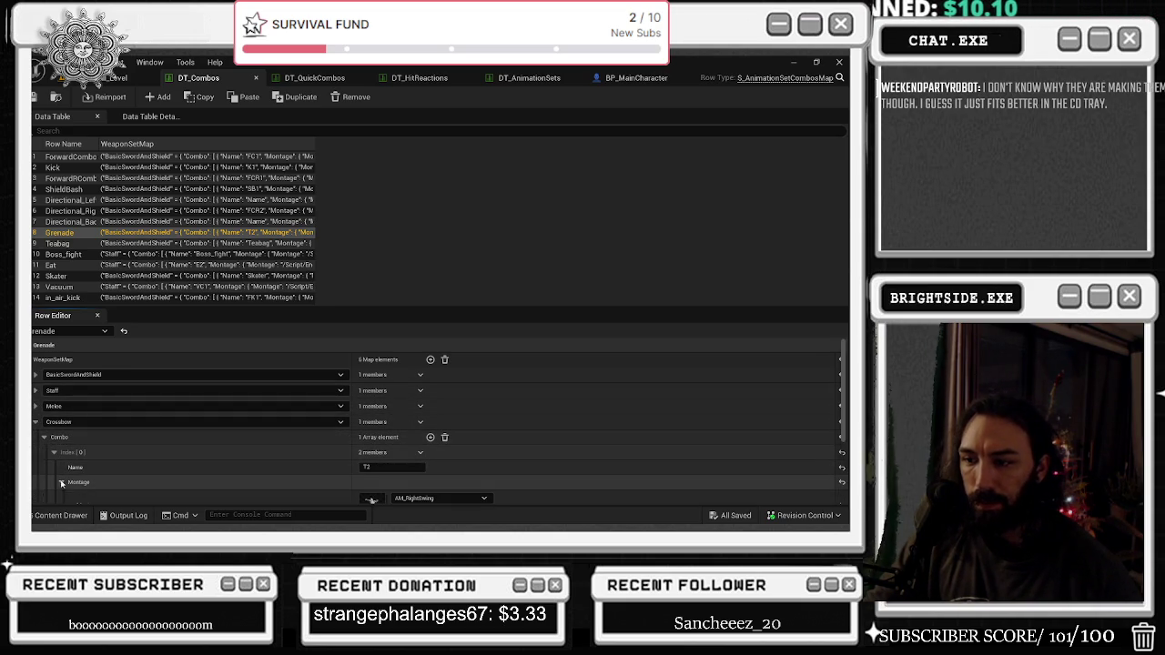
scroll(62, 475, "down", 1)
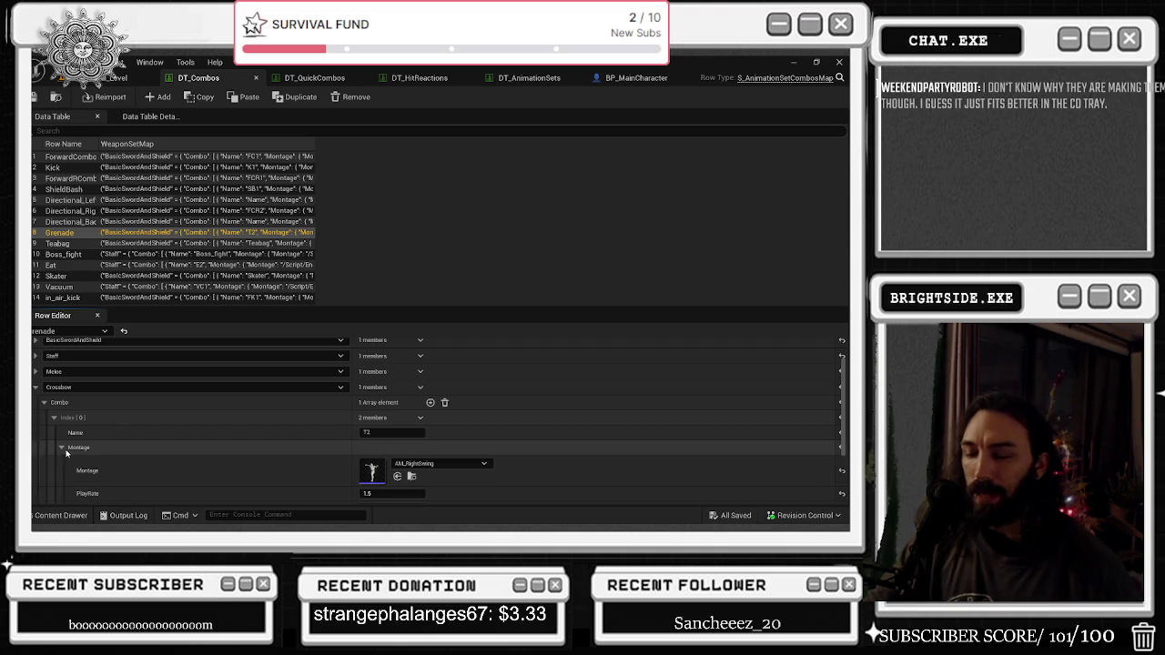
scroll(285, 454, "down", 1)
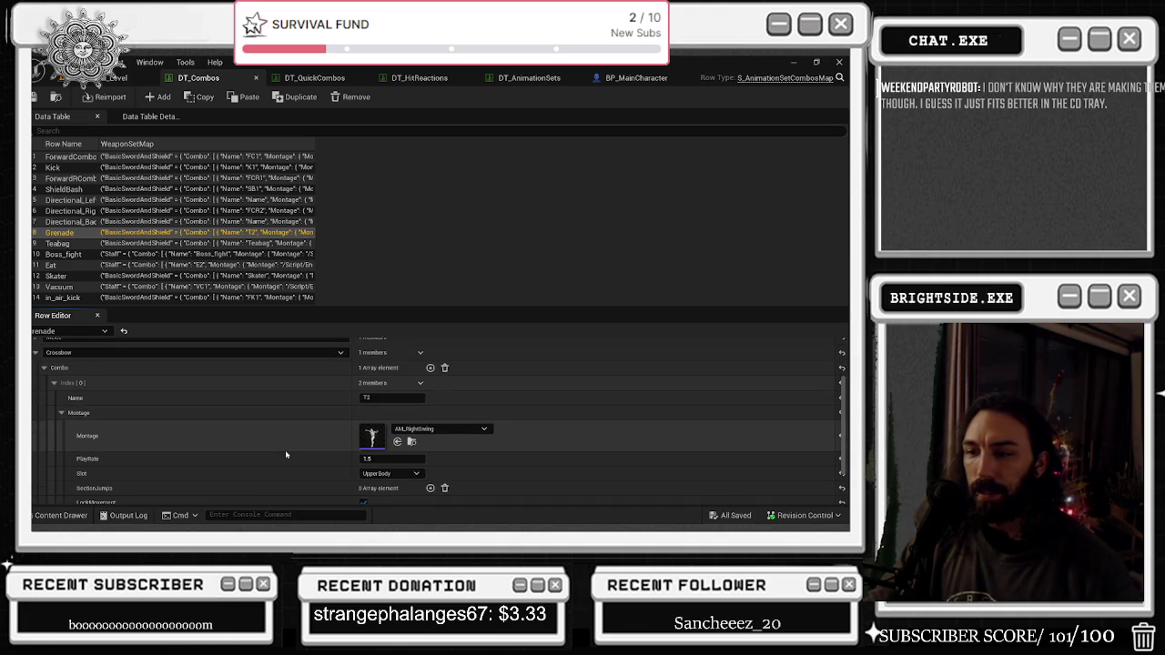
scroll(239, 442, "up", 3)
left_click(35, 421)
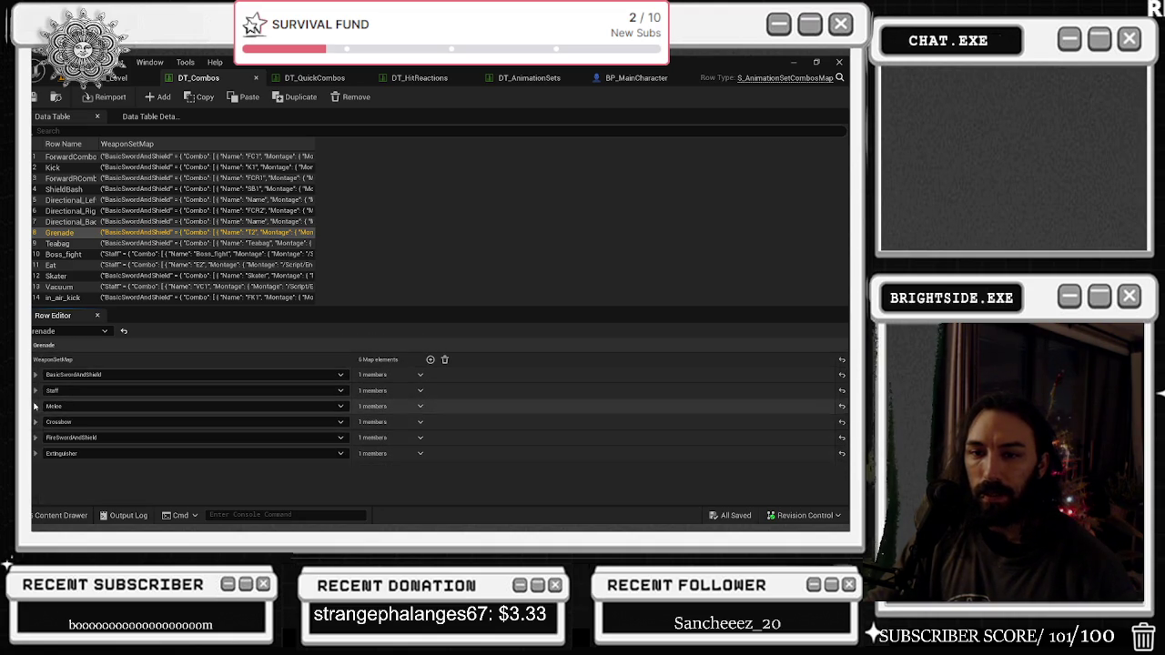
Inspect the Extinguisher combo's montage settings.
left_click(44, 468)
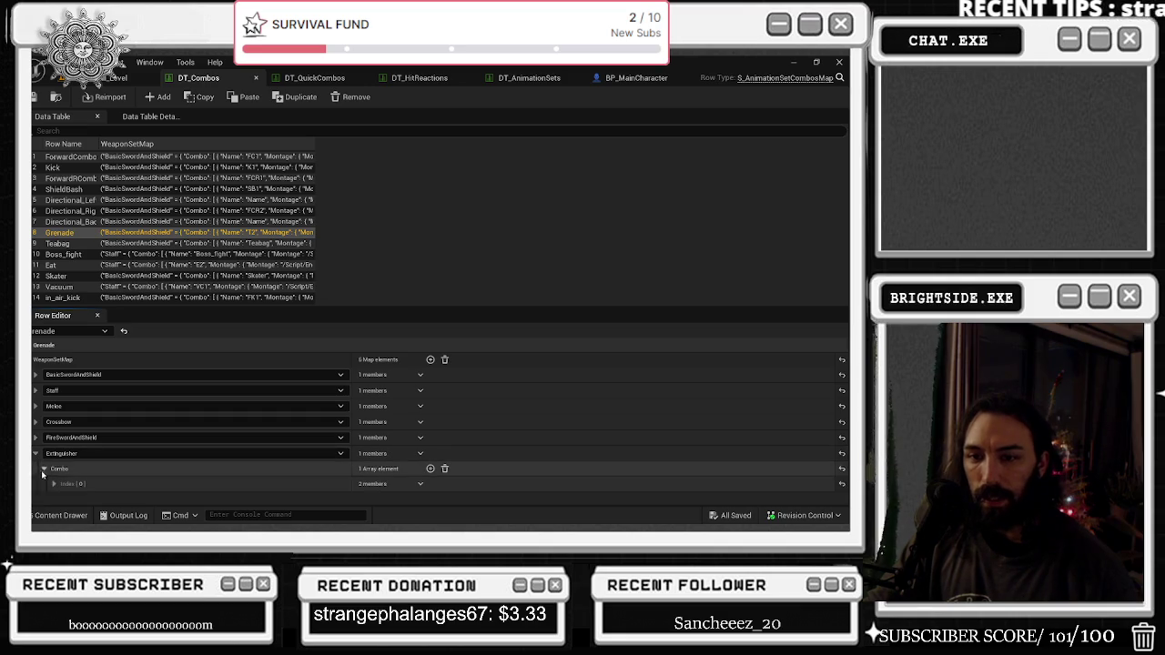
left_click(50, 483)
left_click(61, 473)
scroll(125, 475, "down", 3)
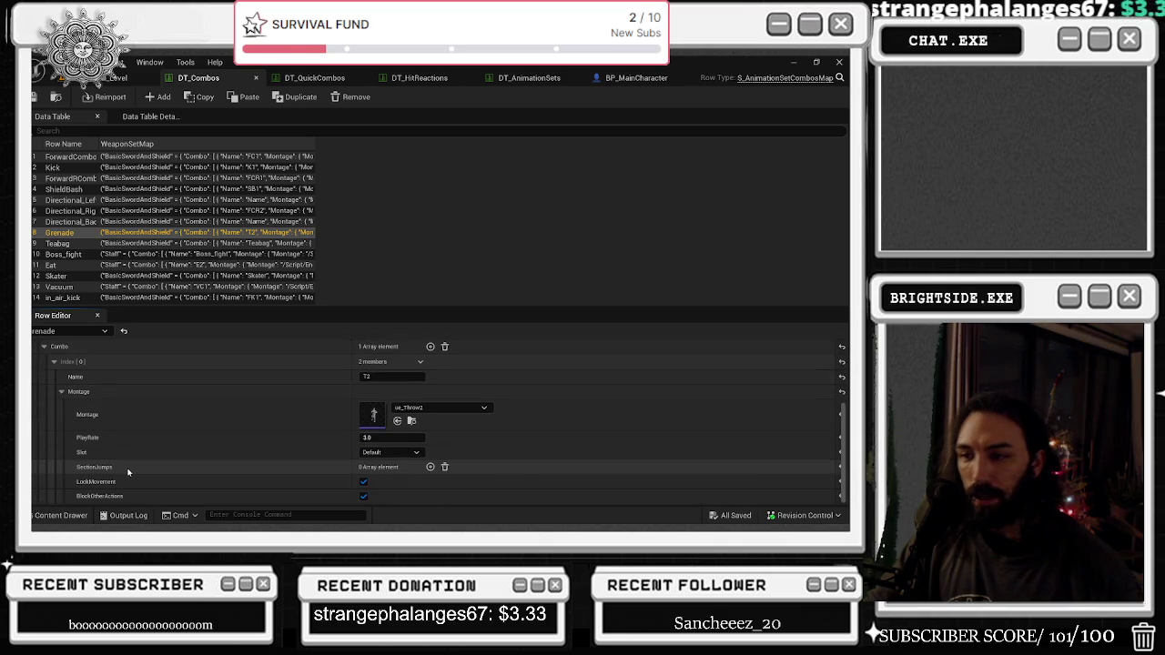
scroll(90, 367, "down", 1)
scroll(91, 367, "up", 2)
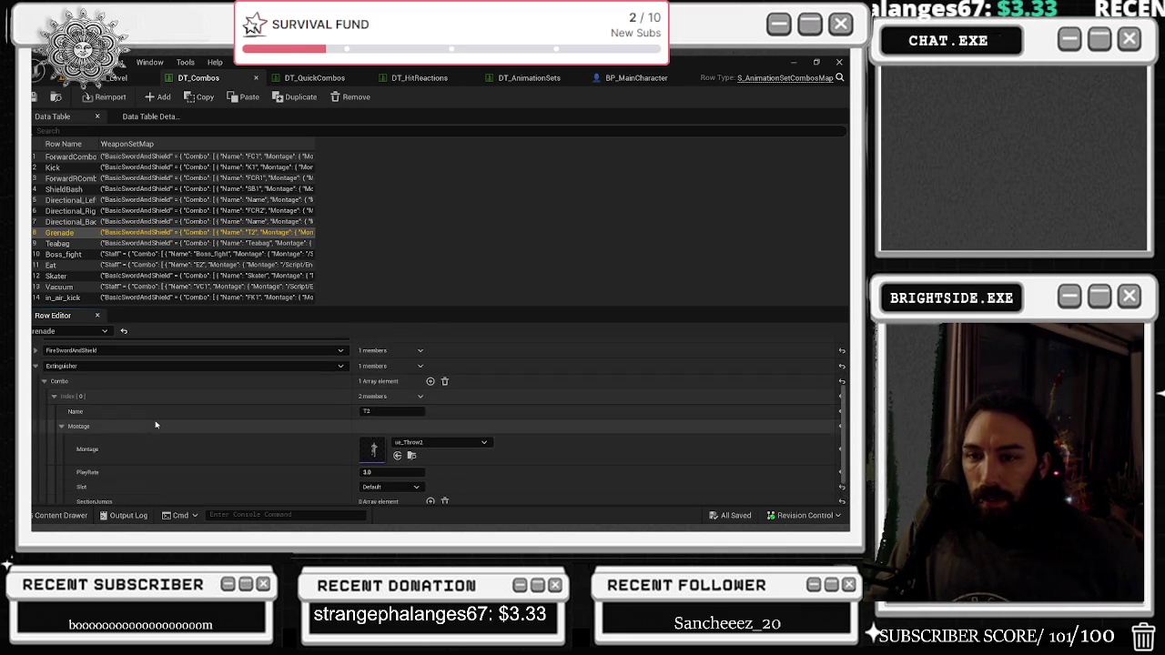
scroll(196, 441, "up", 2)
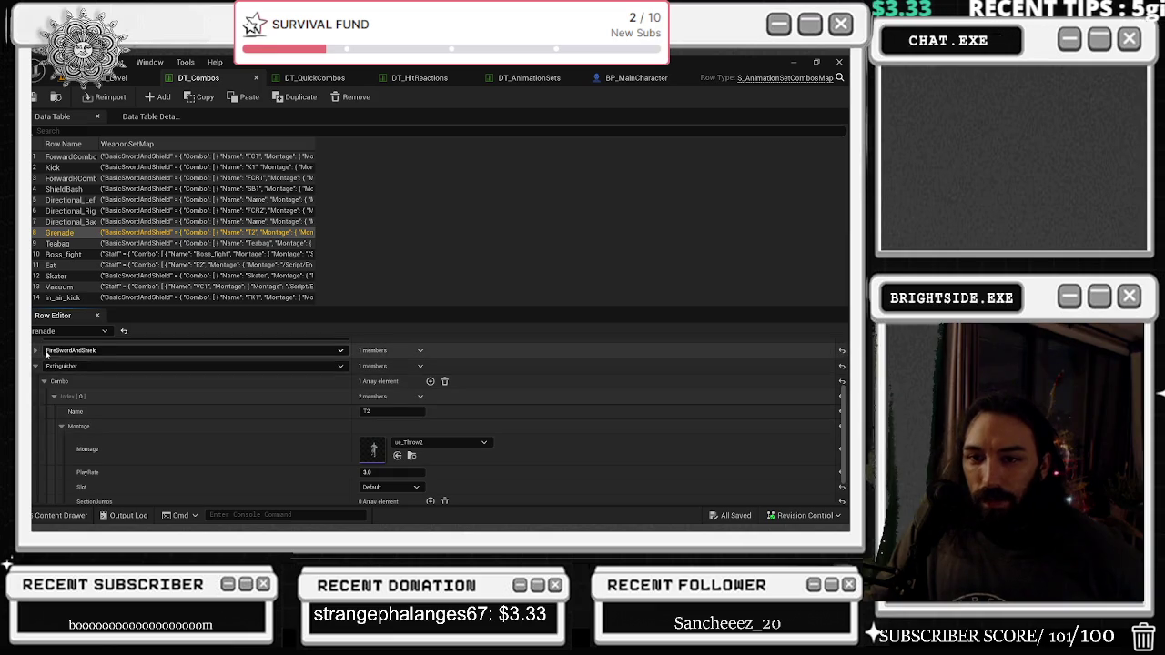
Recheck BasicSwordAndShield's montage, collapse it, save, and select the Teabag row.
left_click(34, 365)
scroll(41, 384, "up", 2)
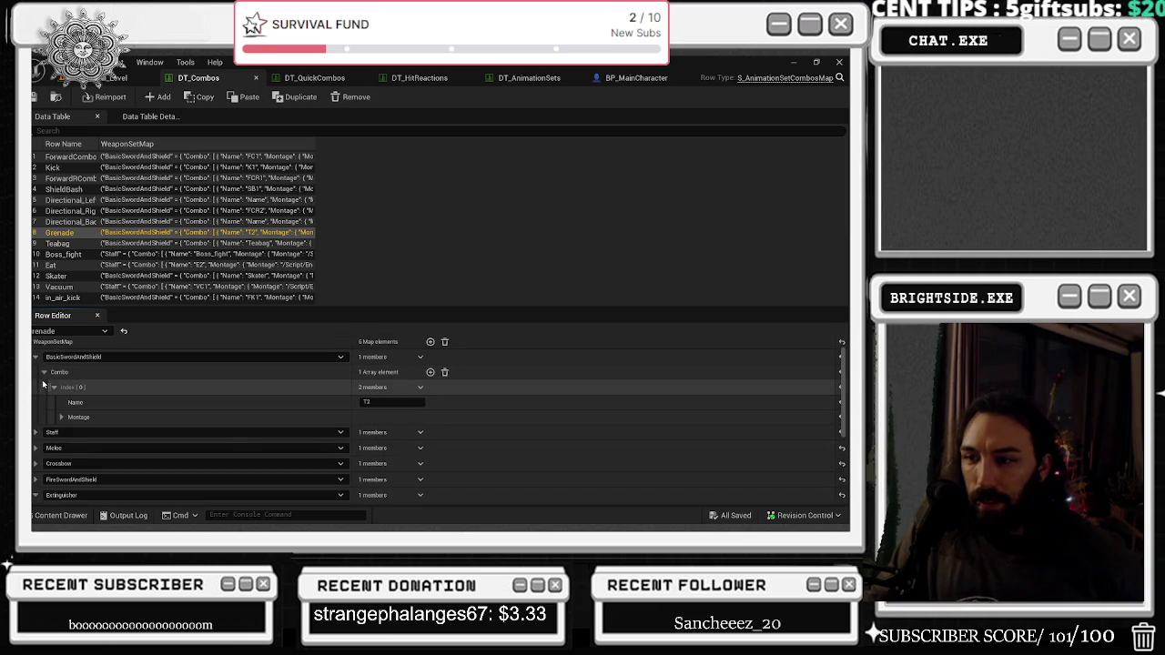
left_click(61, 417)
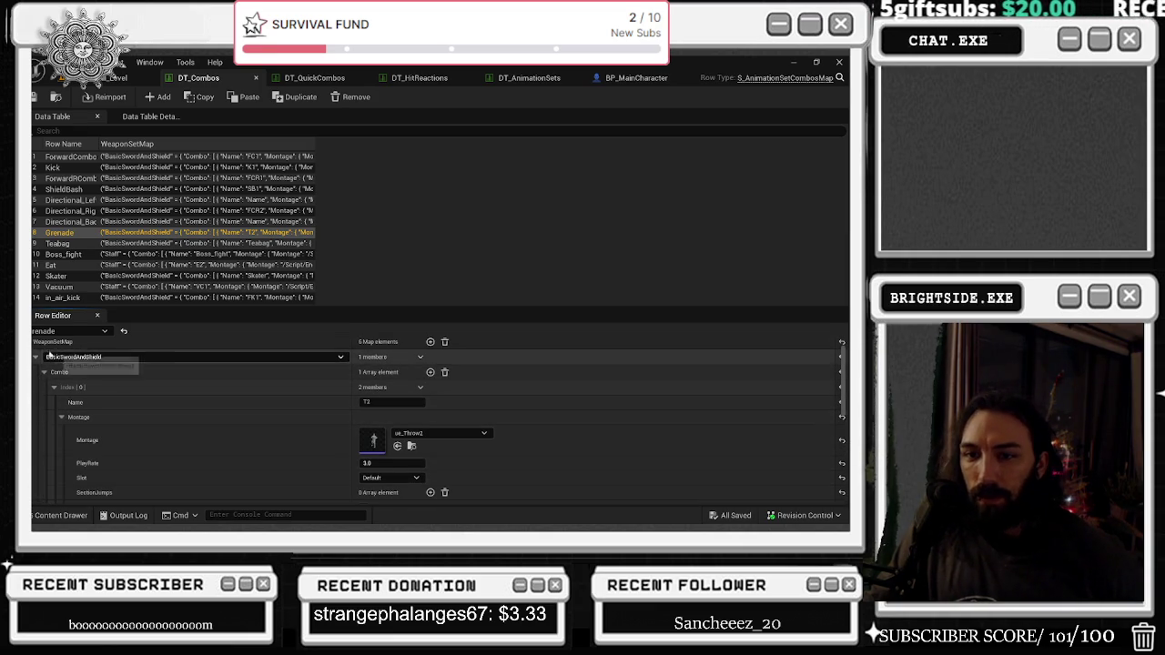
left_click(36, 356)
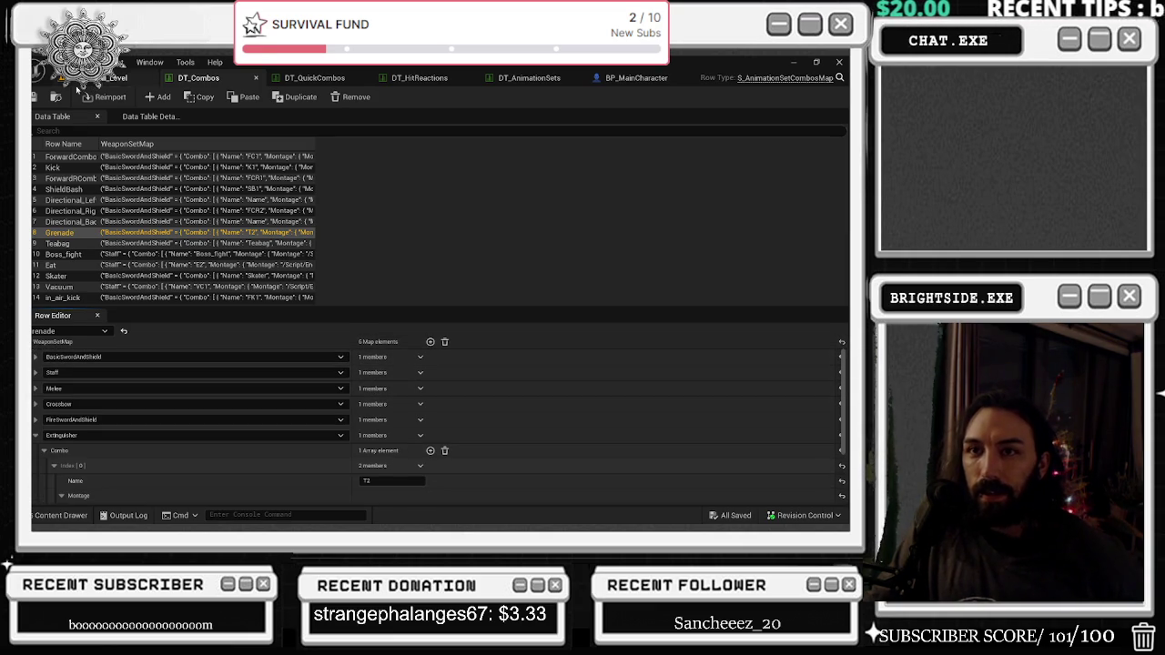
left_click(34, 98)
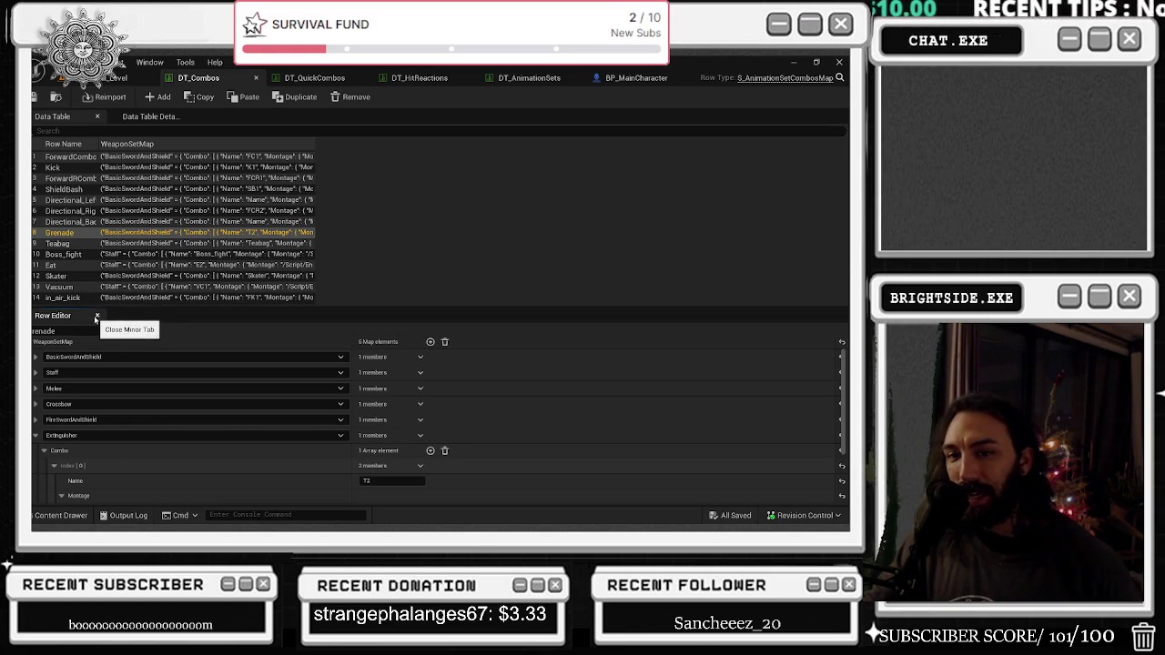
left_click(78, 244)
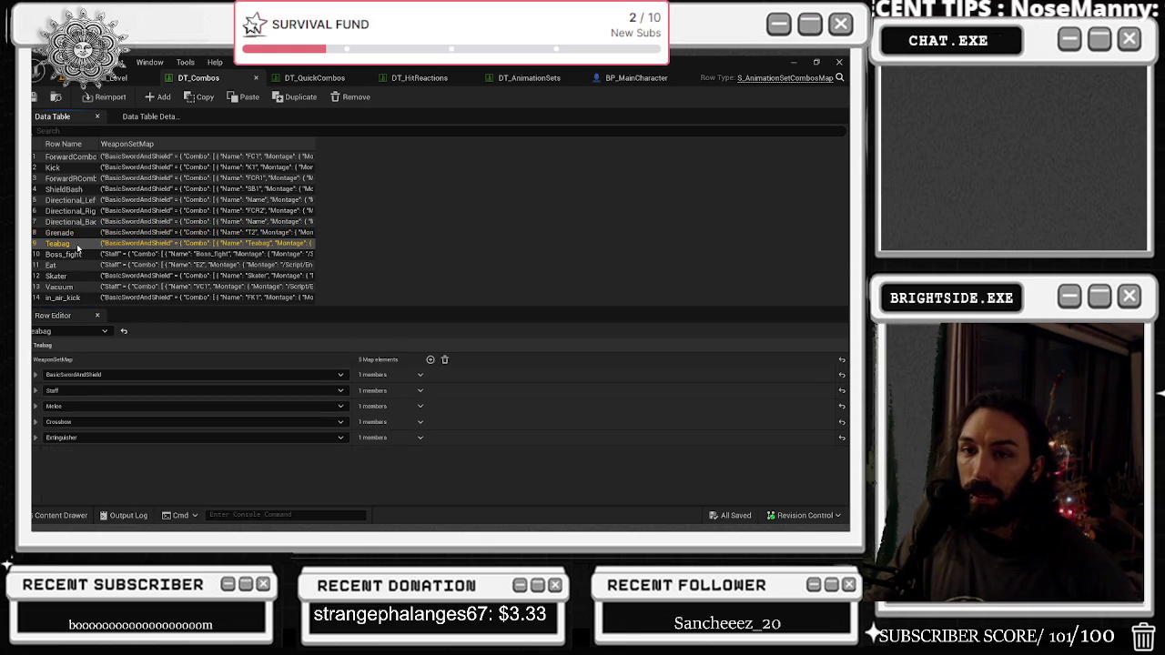
Reselect Teabag and expand its Extinguisher combo to the first element, named Teabag.
left_click(74, 235)
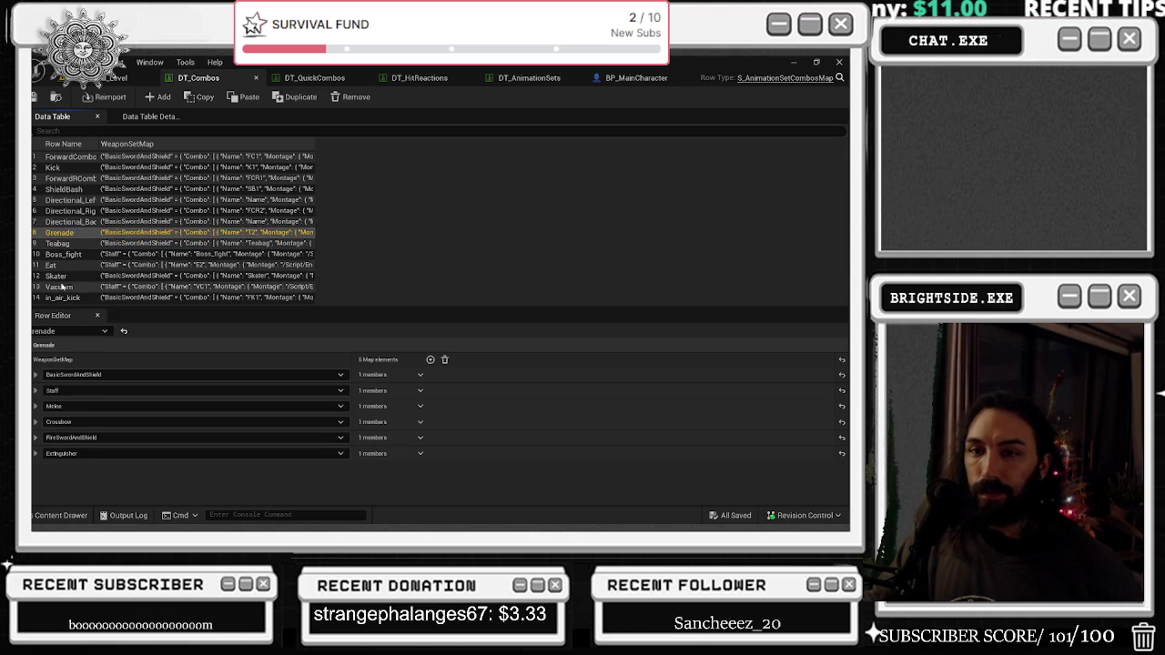
left_click(65, 243)
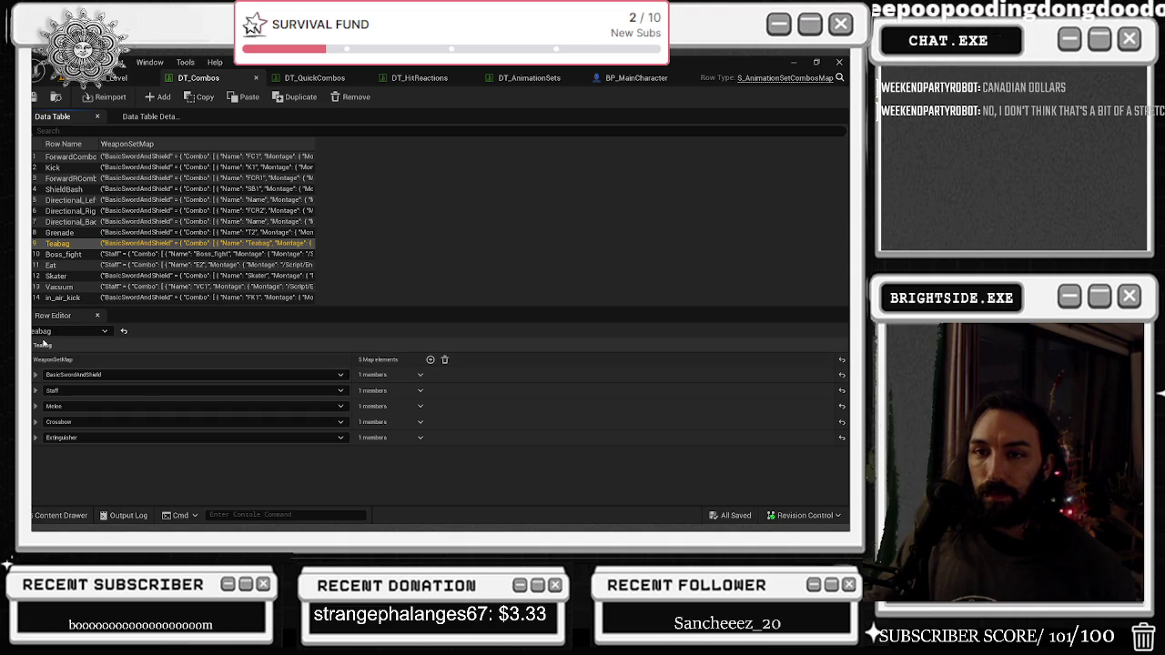
left_click(35, 438)
left_click(43, 453)
left_click(54, 468)
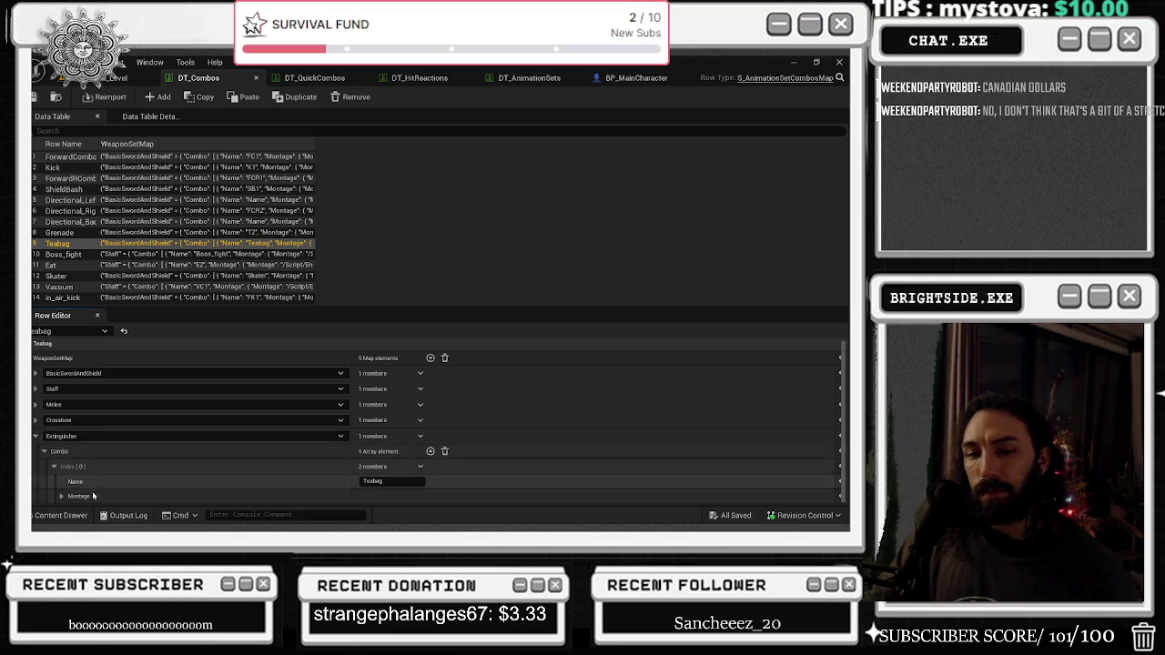
Browse the top level of all content in the Content Drawer, then close it.
left_click(60, 516)
scroll(154, 440, "up", 5)
left_click(51, 401)
left_click(54, 515)
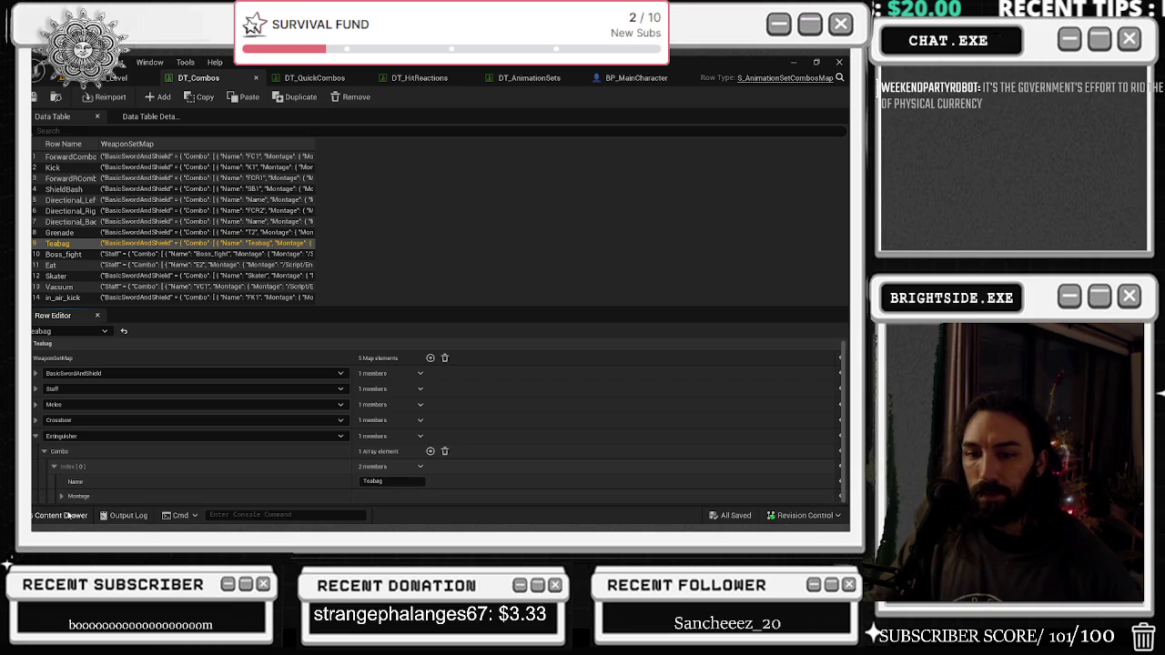
Create an AnimMontage from the NJA_Cbt_Duck animation found by searching DUCK.
left_click(56, 515)
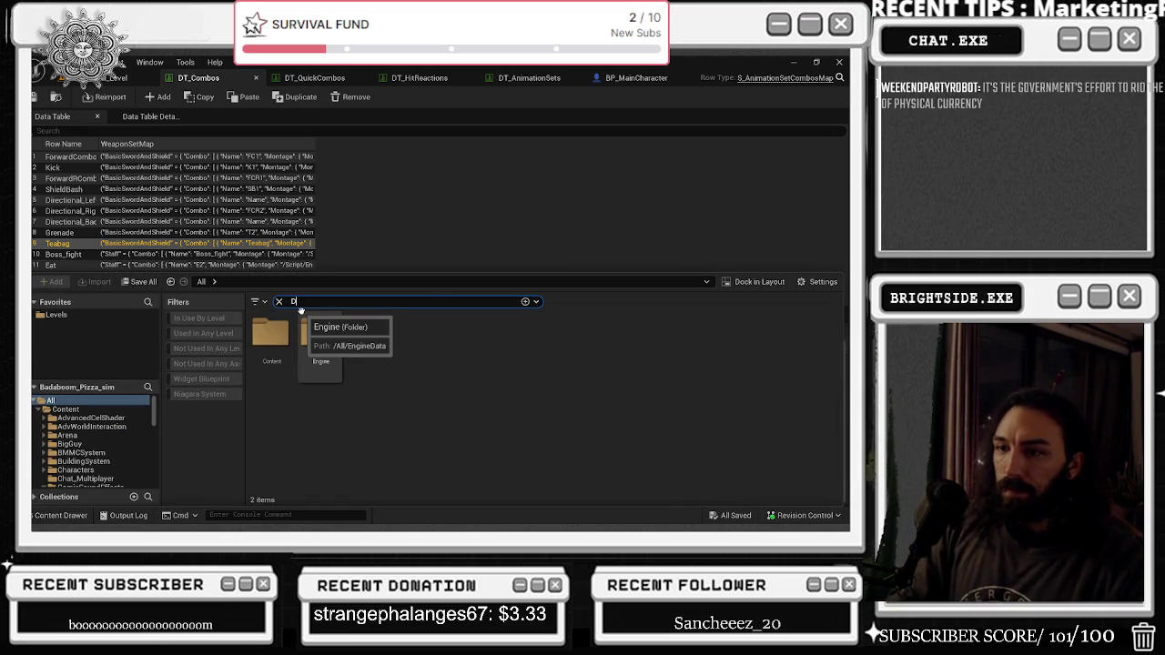
type("DUCK")
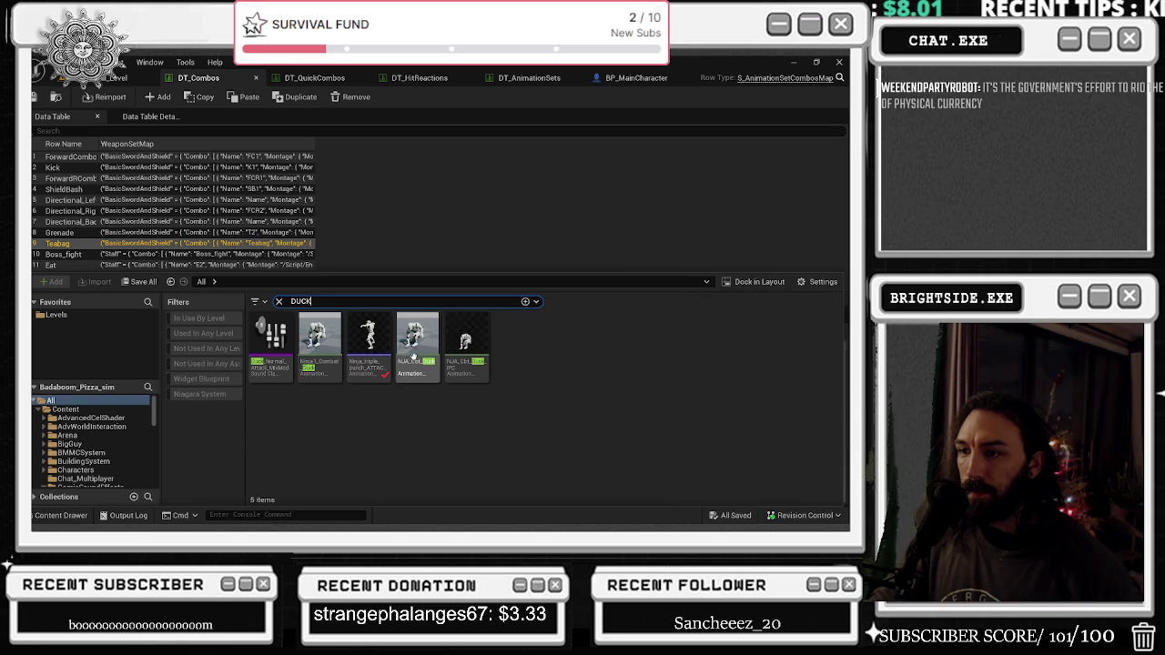
right_click(471, 346)
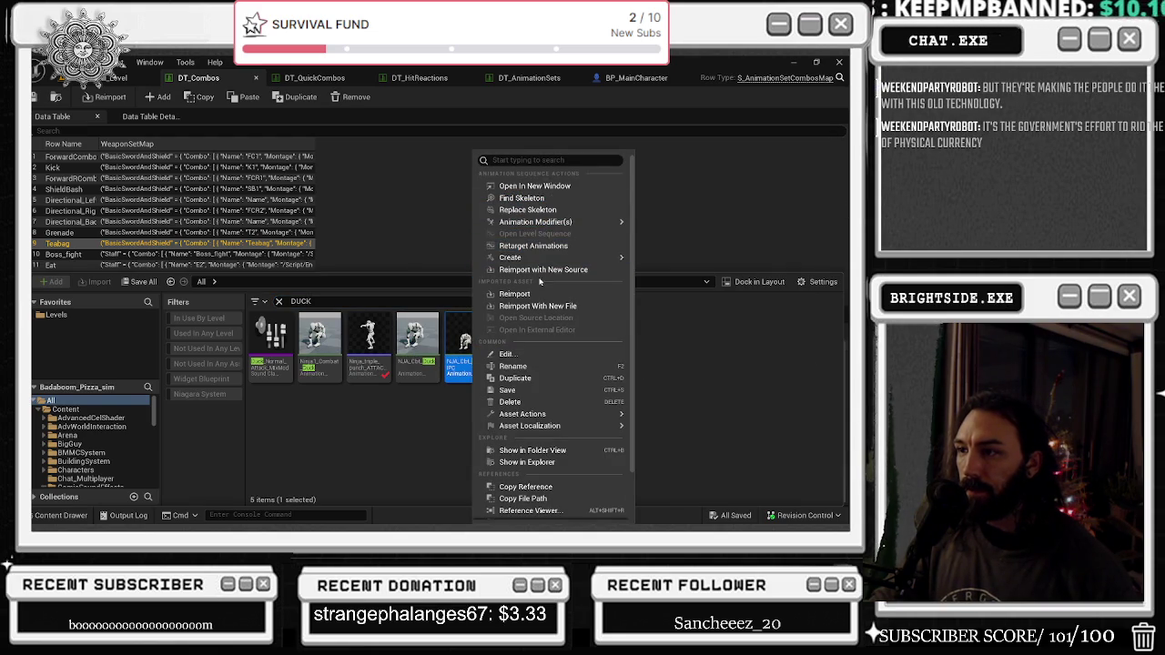
mouse_move(510, 258)
left_click(672, 274)
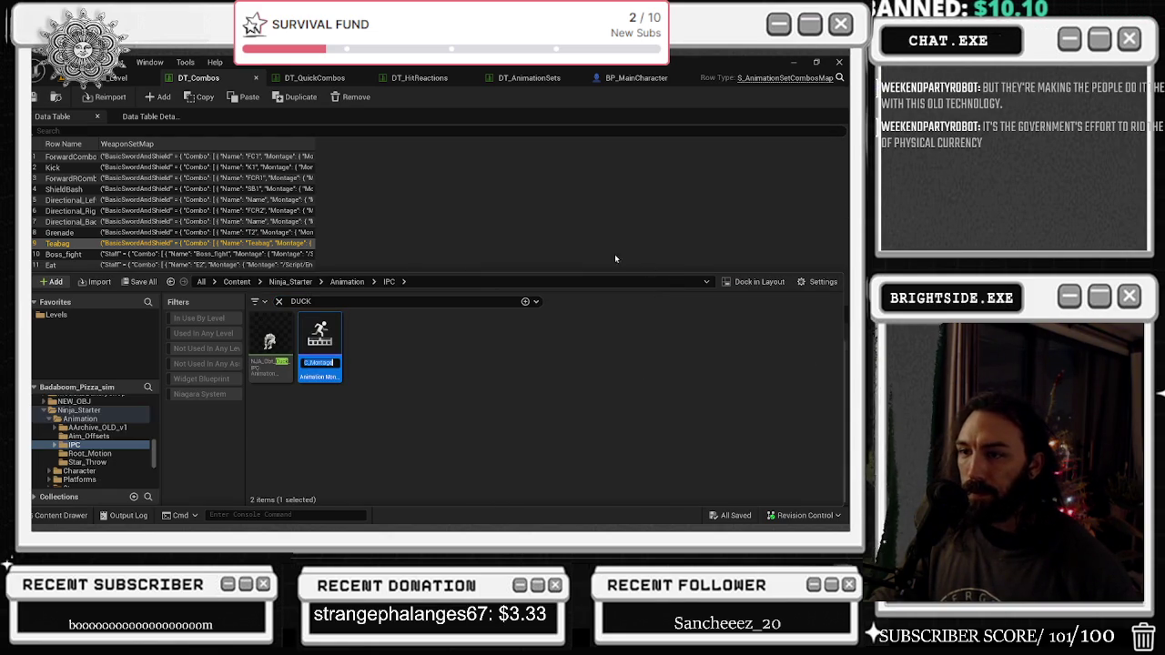
left_click(520, 225)
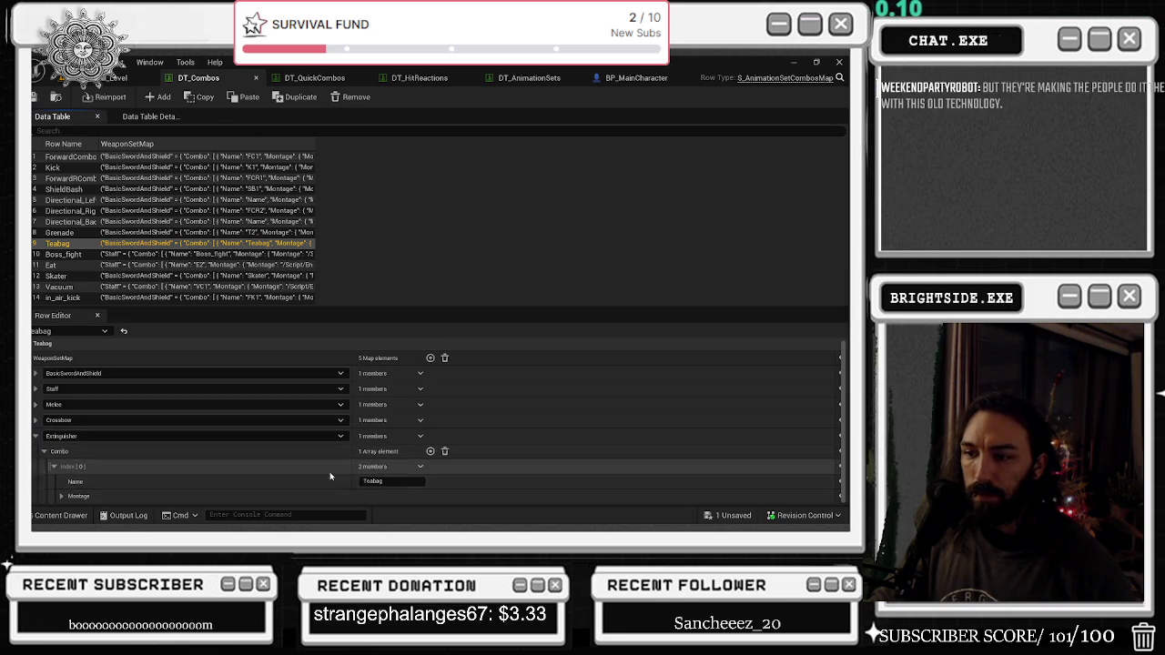
Duplicate the Teabag combo as Teabag2 and assign it NJA_Cbt_Duck_IPC_Montage.
left_click(419, 466)
left_click(447, 508)
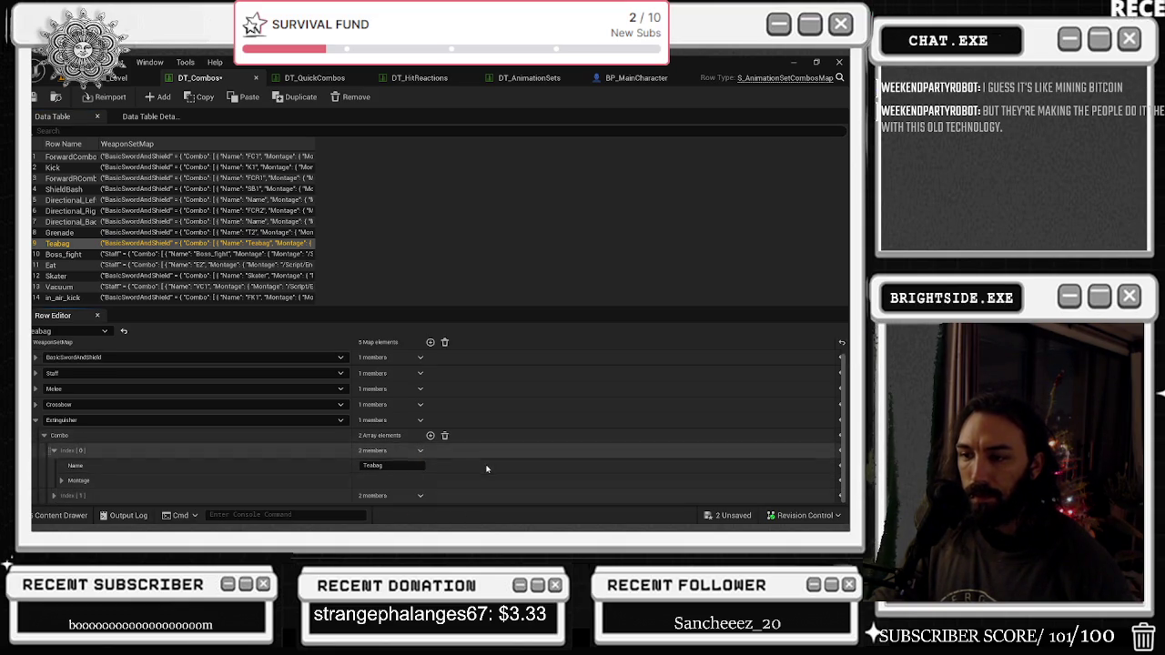
left_click(54, 496)
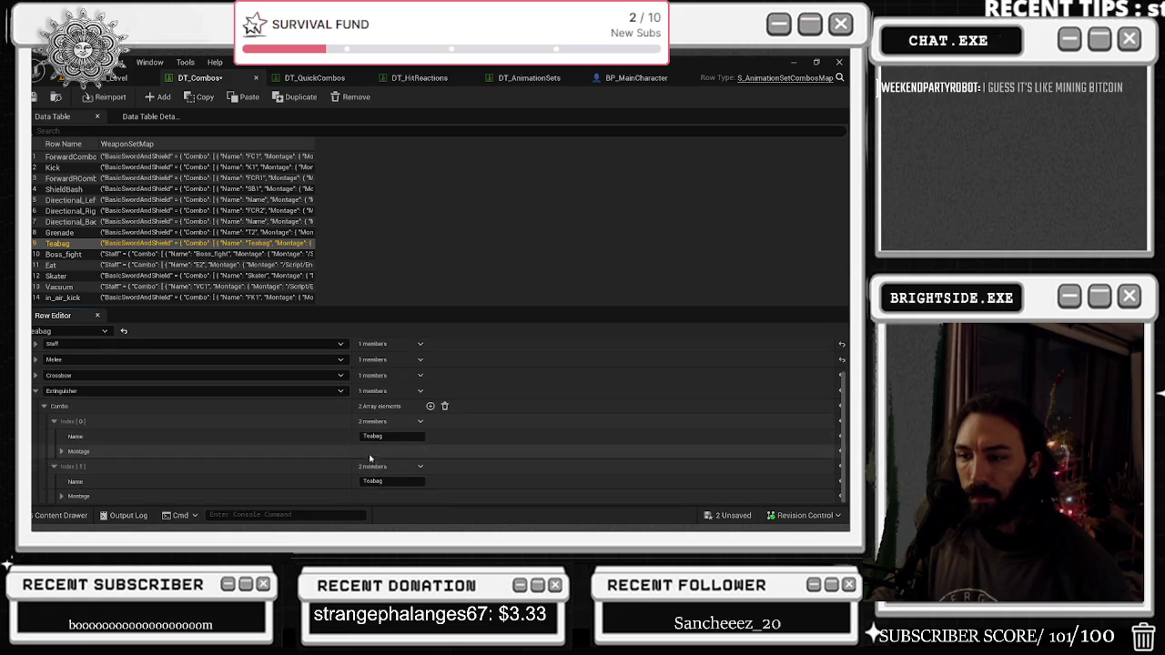
left_click(393, 481)
type("2EA")
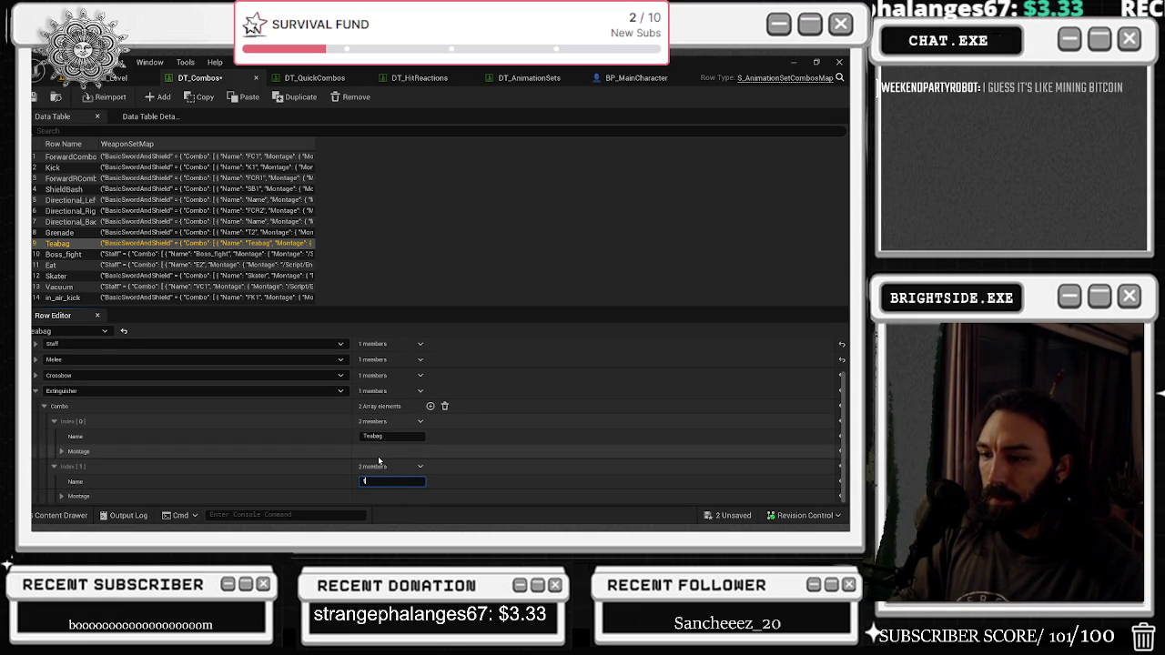
type("abag2")
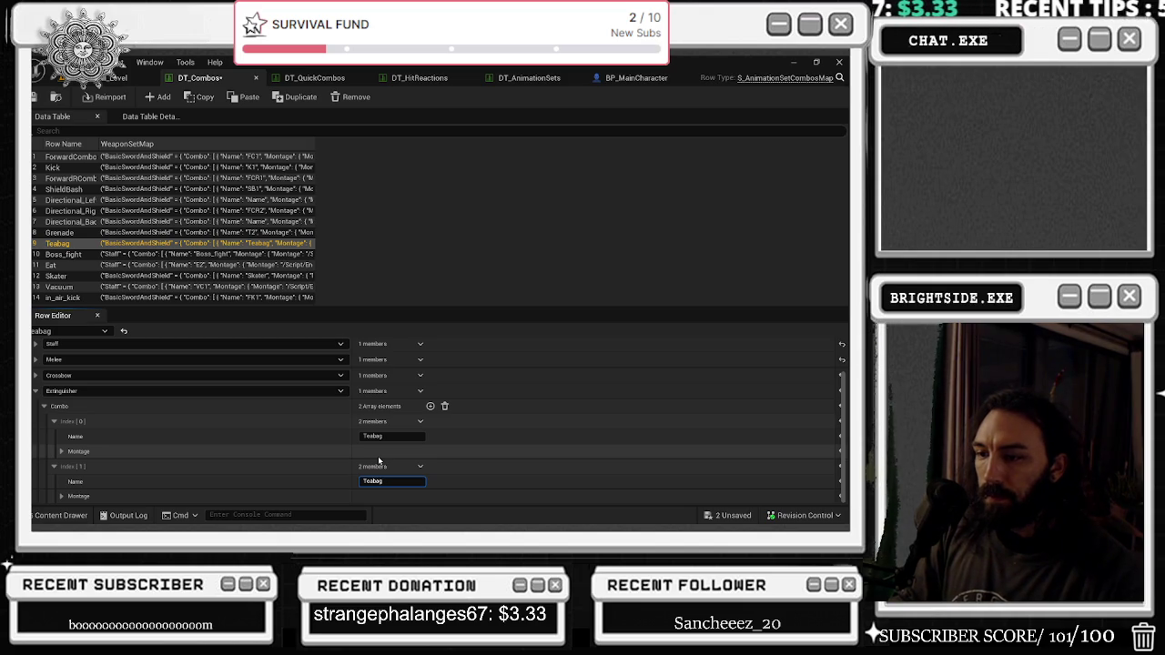
left_click(217, 496)
scroll(146, 474, "down", 2)
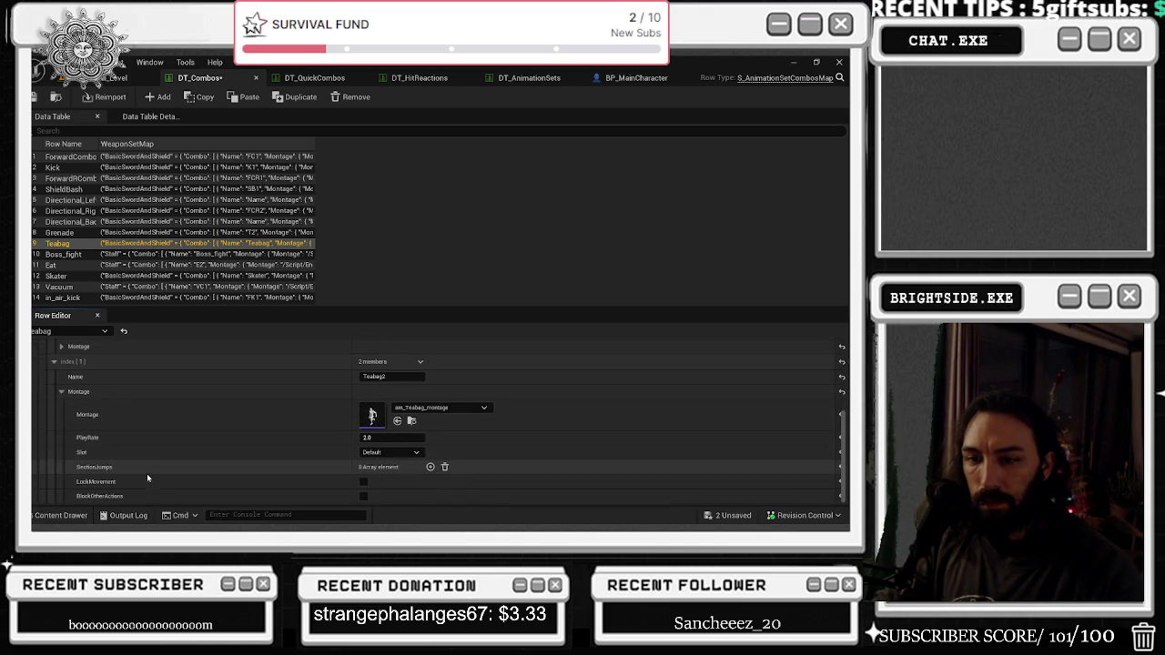
left_click(396, 421)
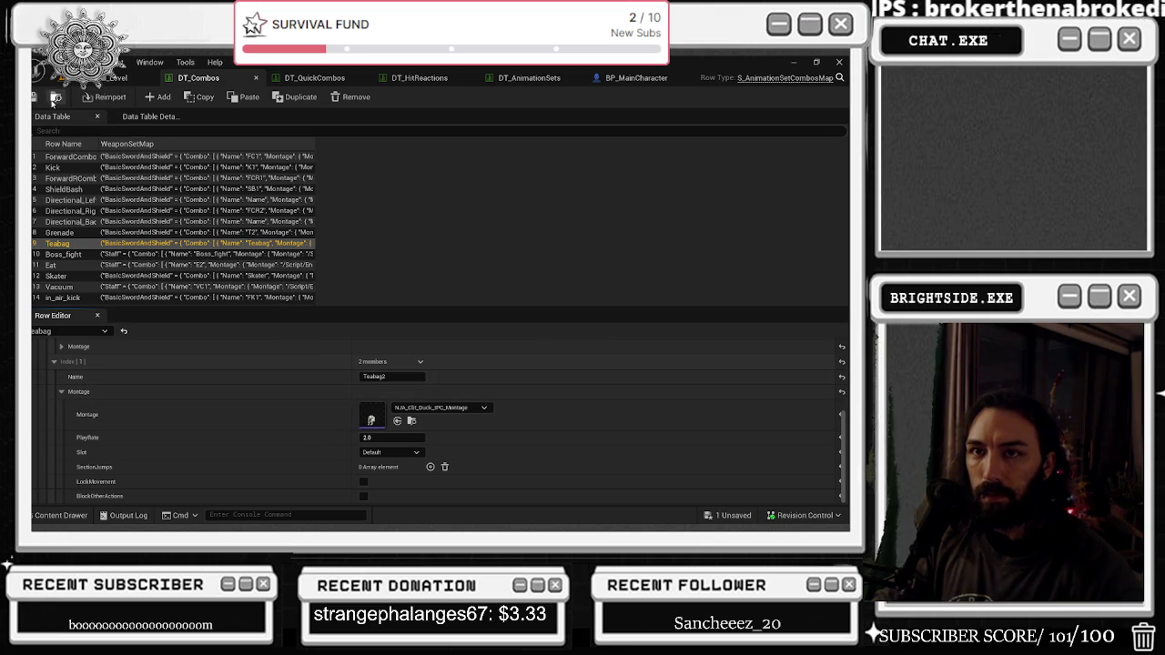
left_click(114, 78)
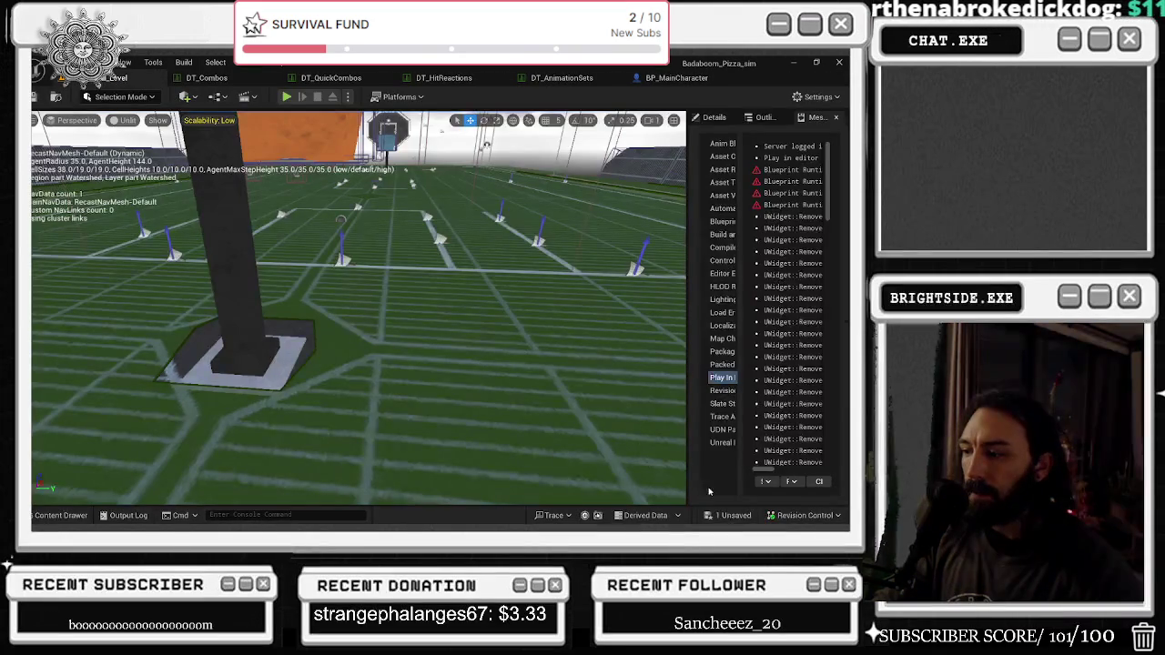
Save all changes, then play-test the crouch move in third person and stop.
left_click(723, 515)
left_click(518, 413)
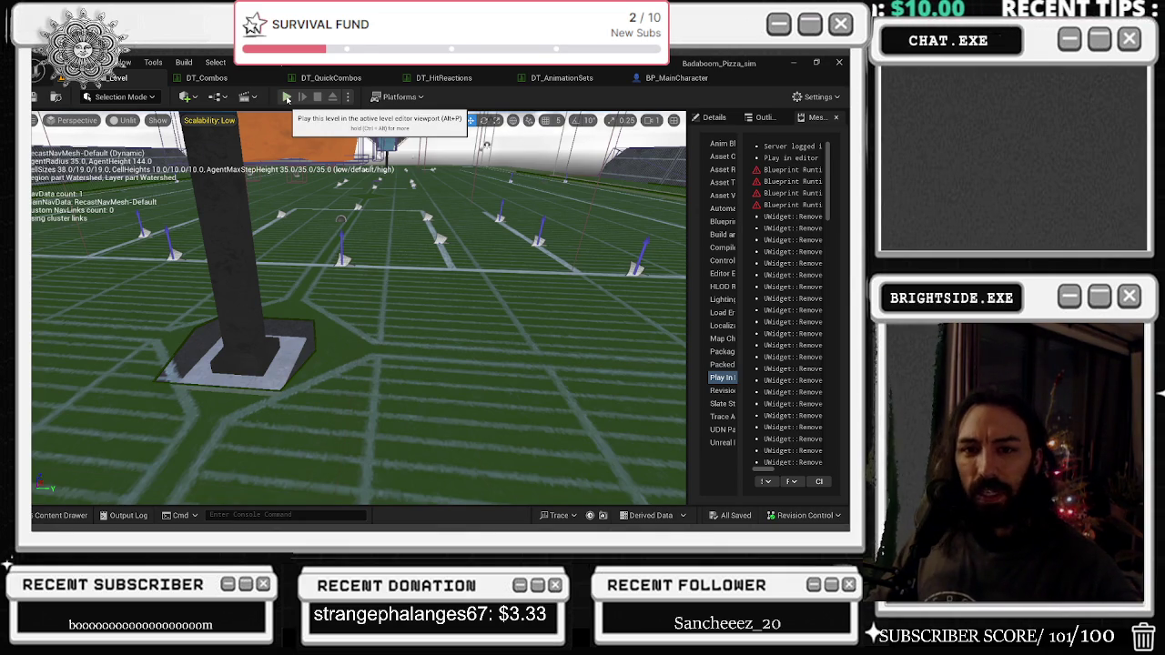
left_click(290, 97)
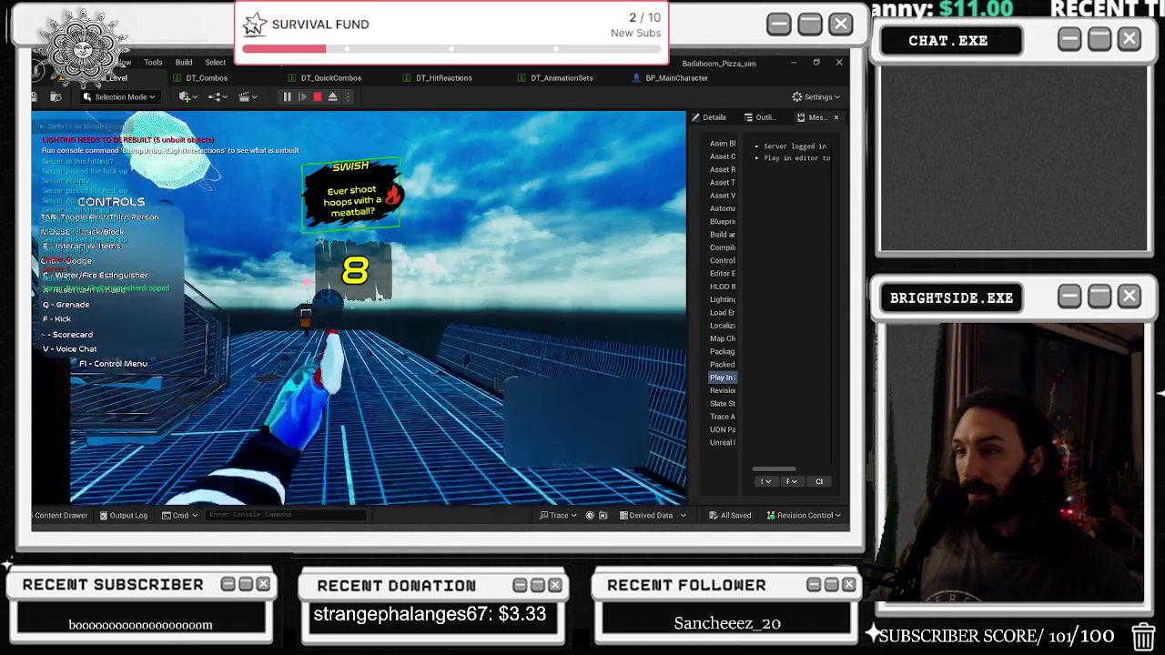
key("Tab")
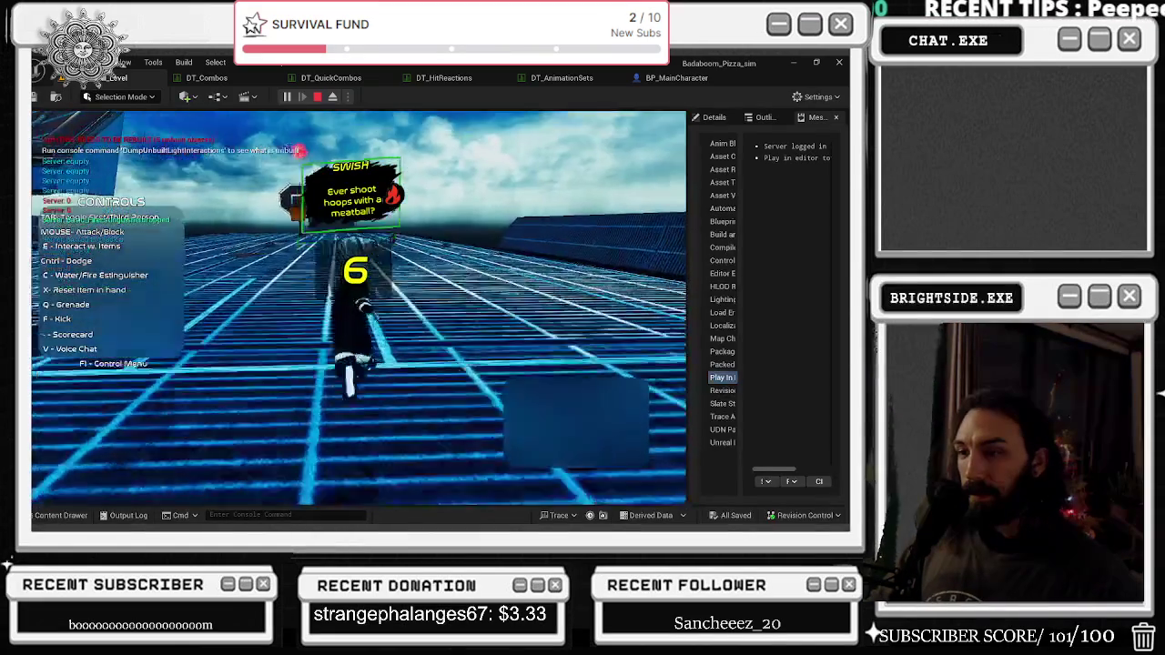
key("w")
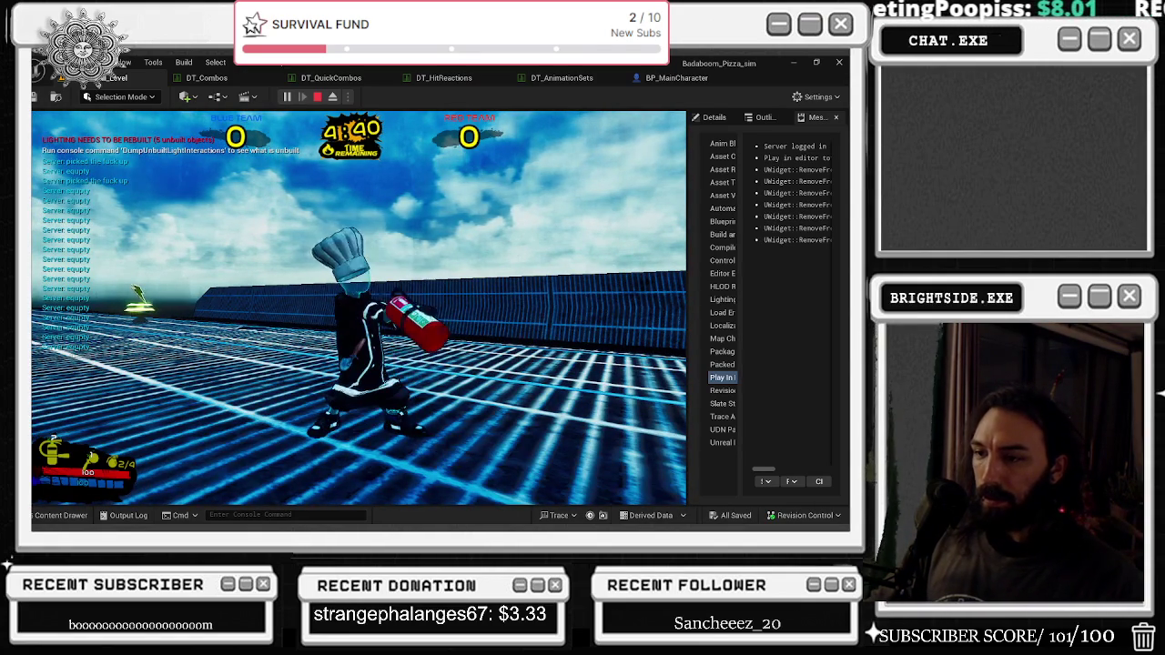
key("Escape")
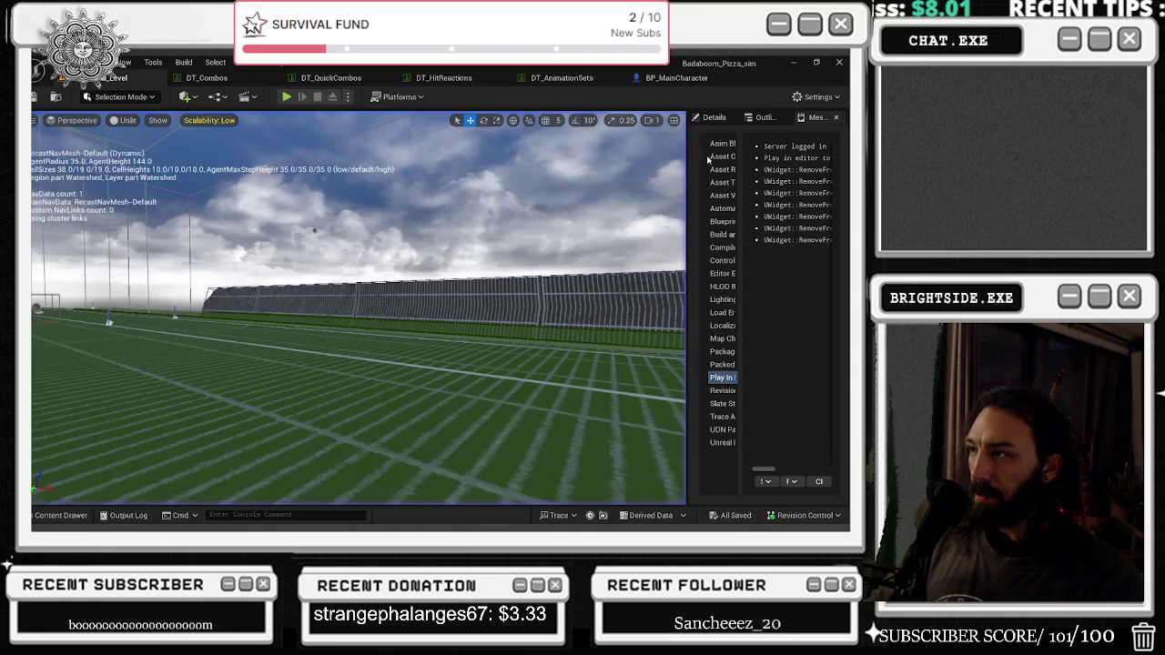
left_click(681, 79)
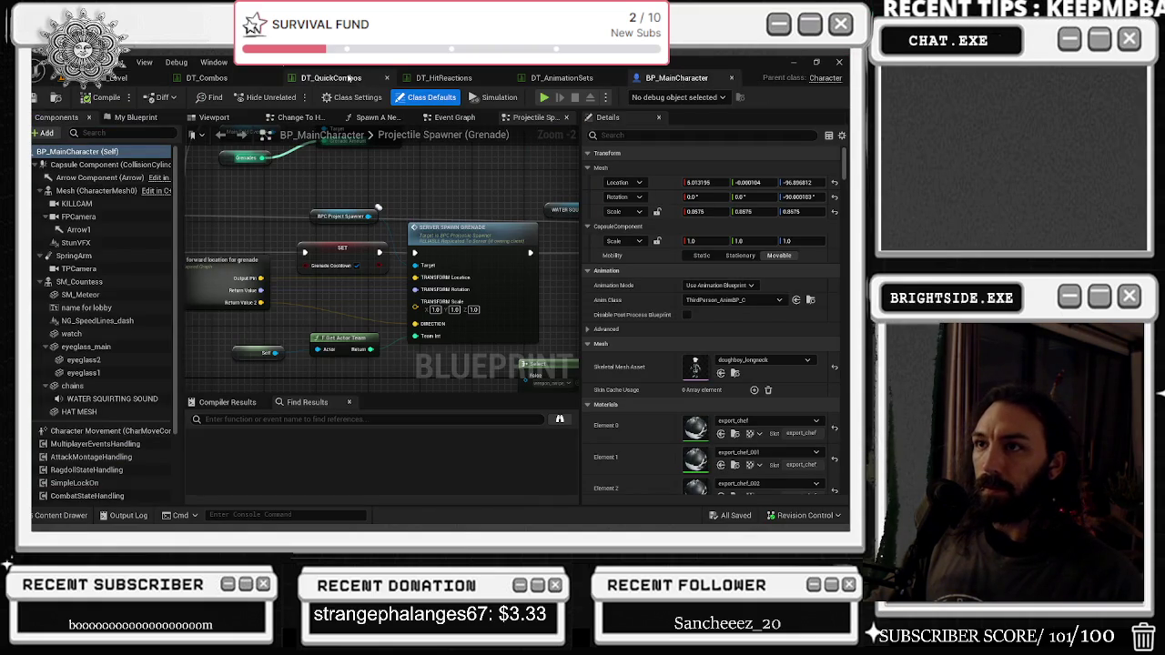
Look over DT_QuickCombos' FC3 entry, then open NJA_Cbt_Duck_IPC_Montage from DT_Combos.
left_click(353, 79)
scroll(520, 409, "down", 2)
left_click(73, 495)
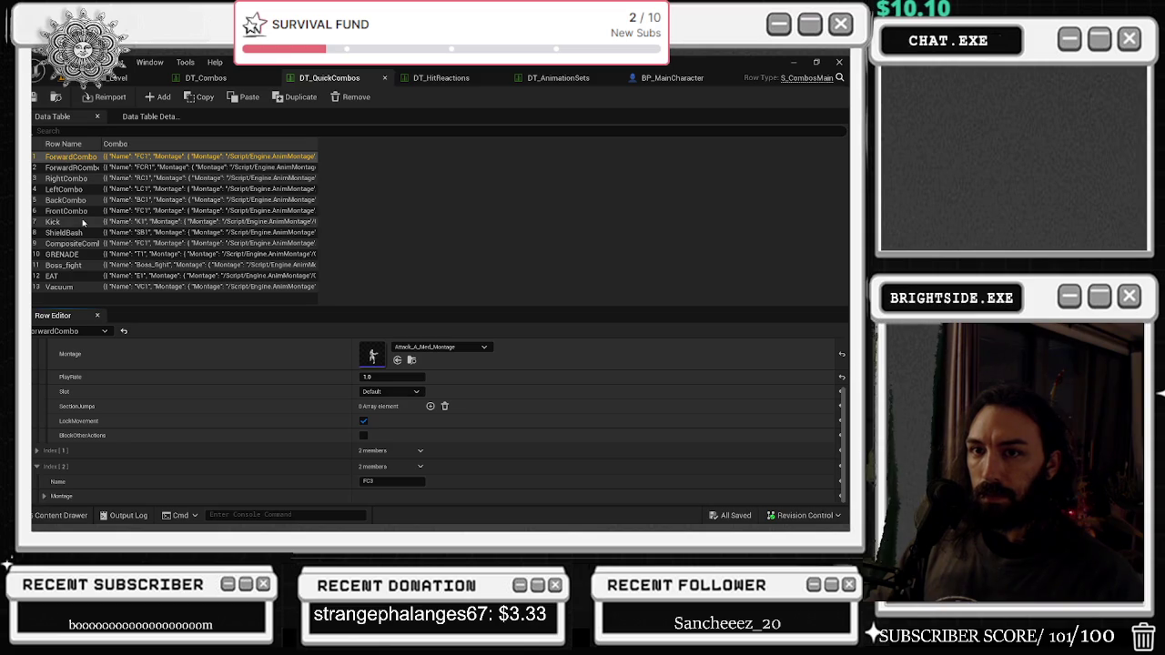
left_click(205, 78)
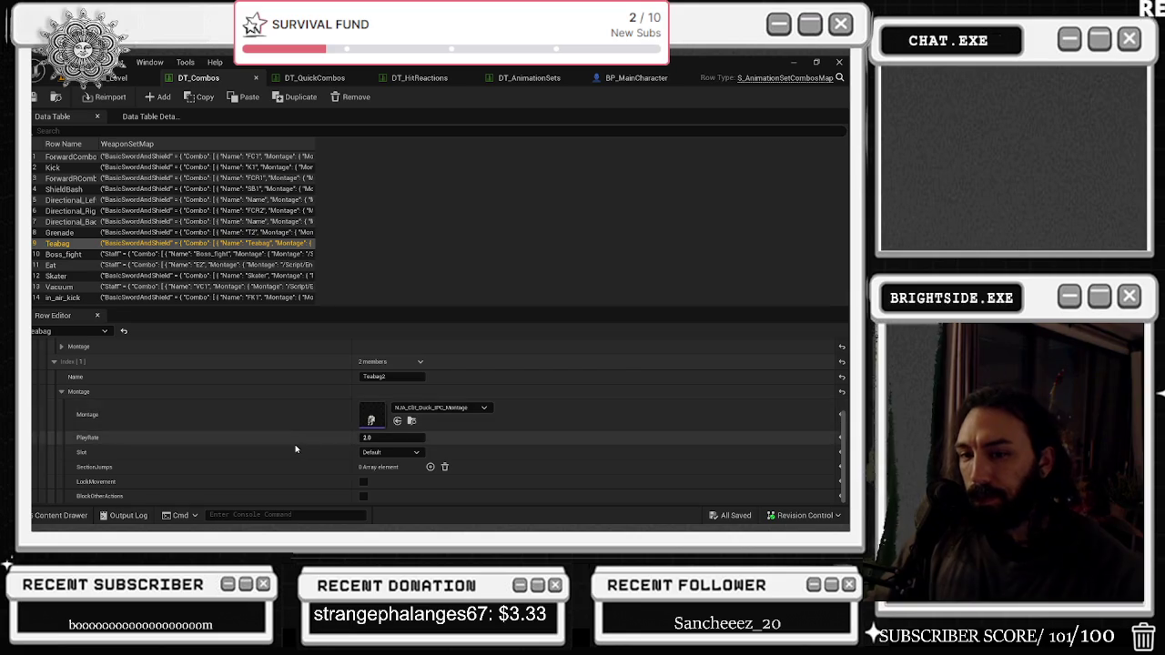
double_click(371, 420)
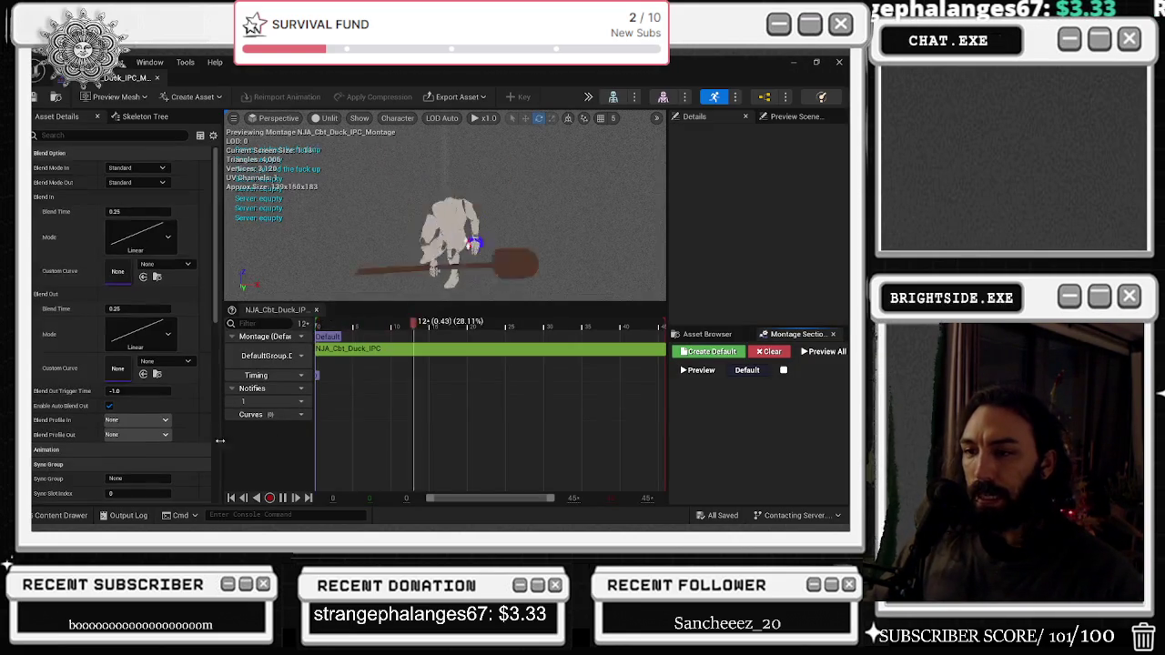
Filter the Asset Browser to KICK, delete the montage's duck segment, and select AM_Kick.
left_click(703, 334)
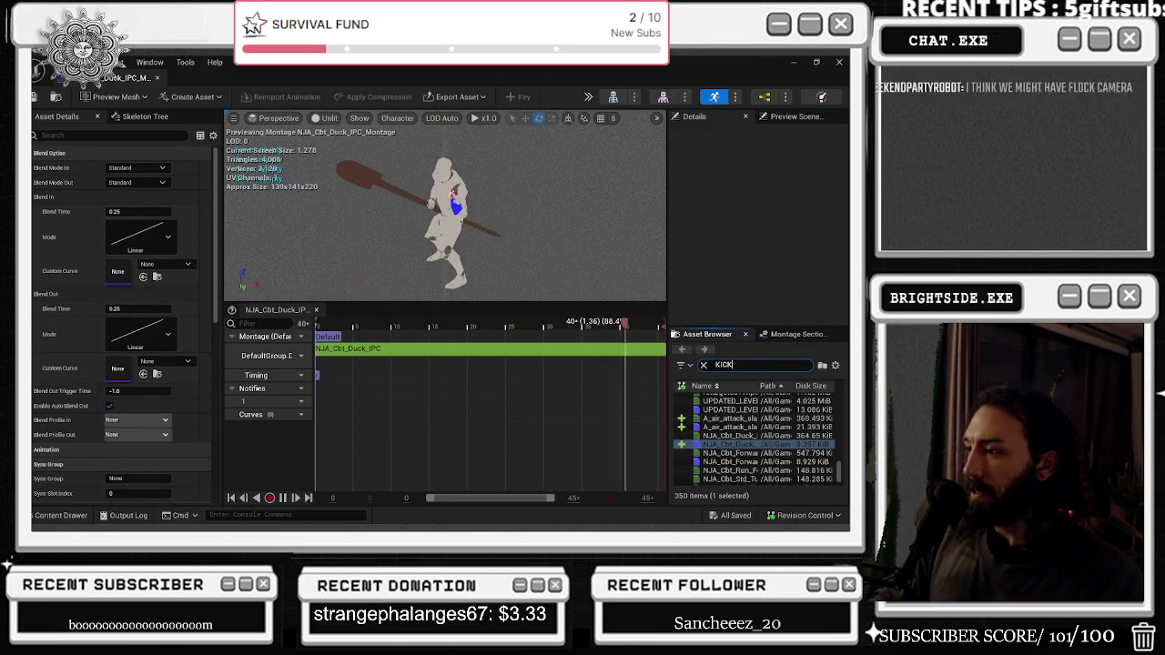
type("KICK")
left_click(466, 351)
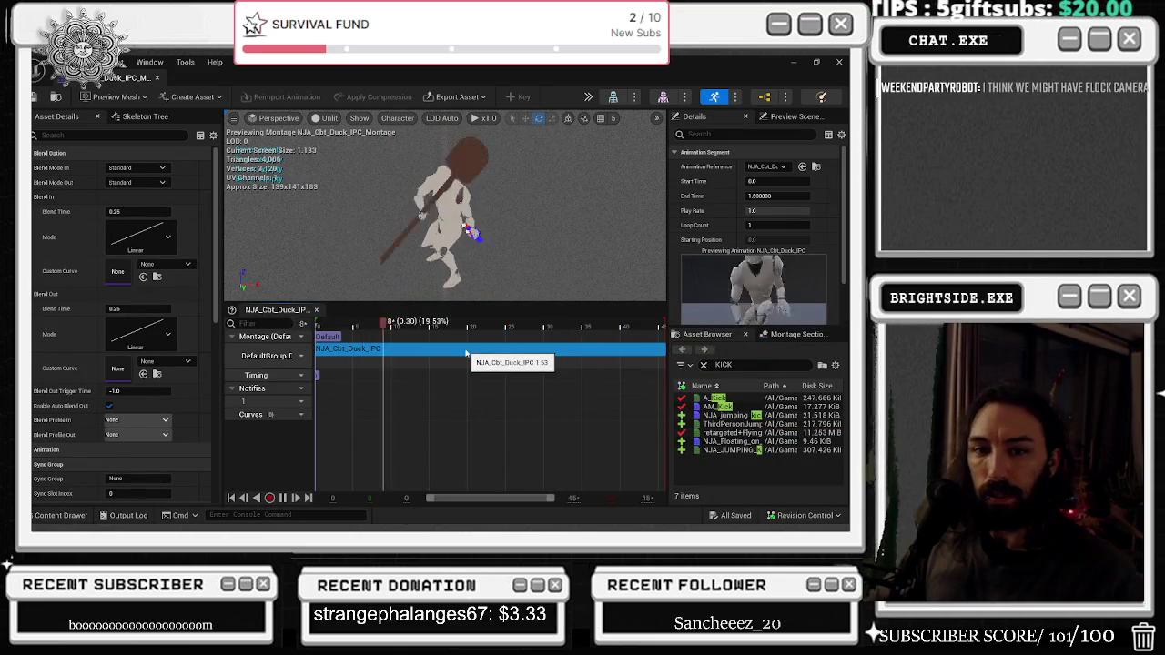
key("Delete")
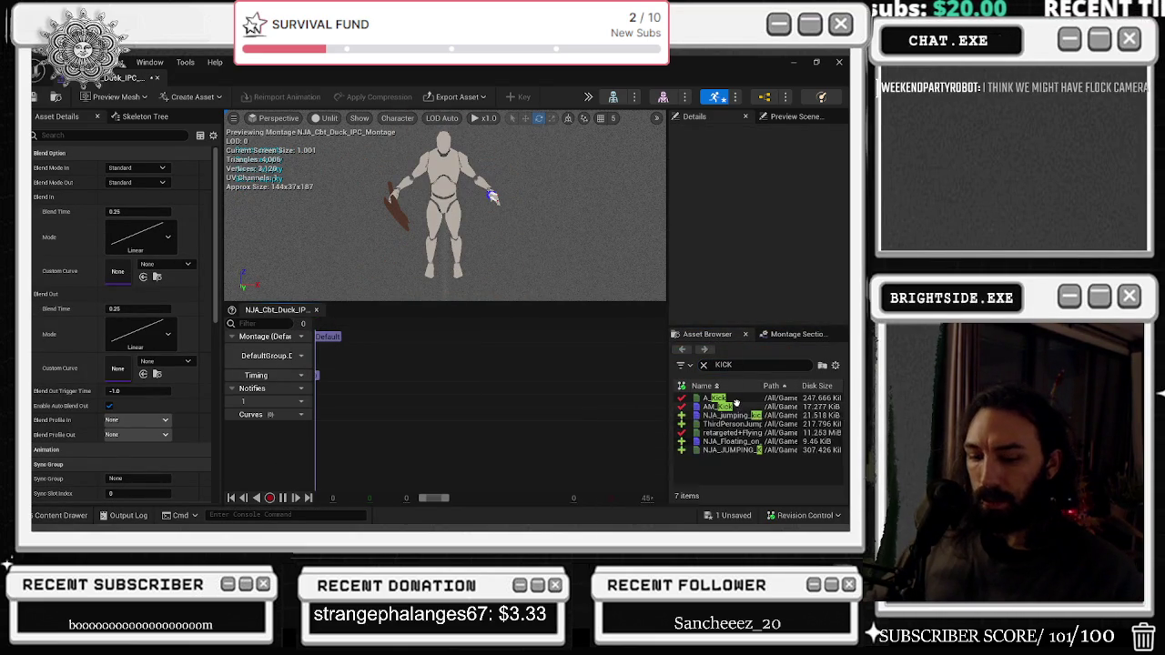
left_click(736, 406)
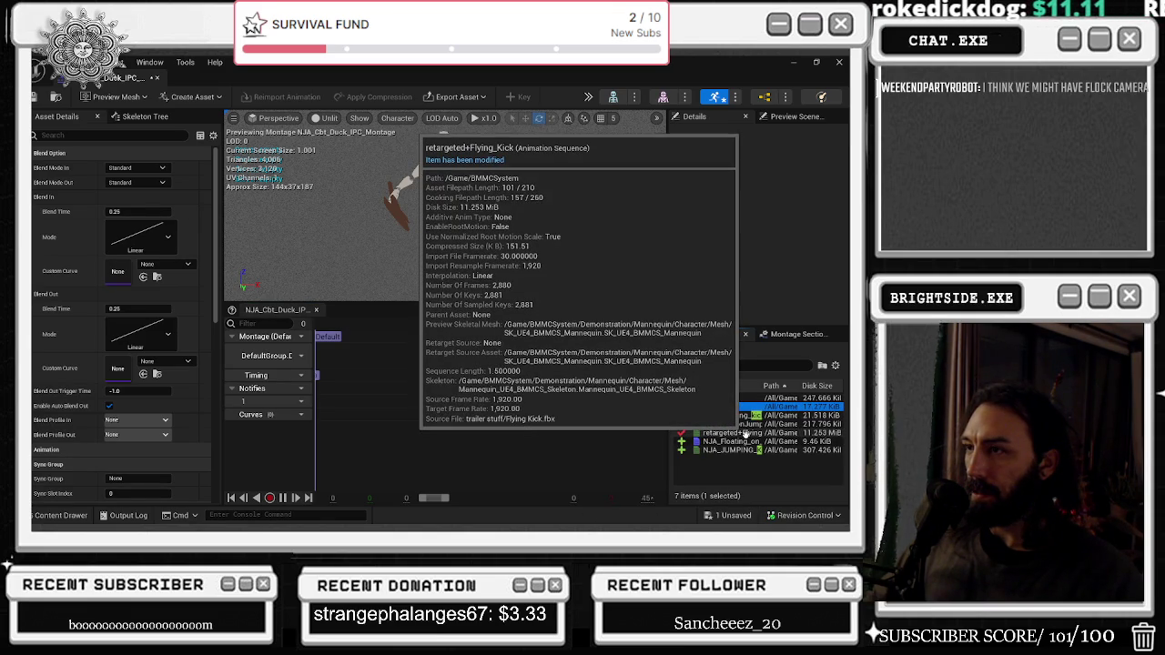
Try adding retargeted+Flying_Kick to the montage track, then undo it.
double_click(745, 433)
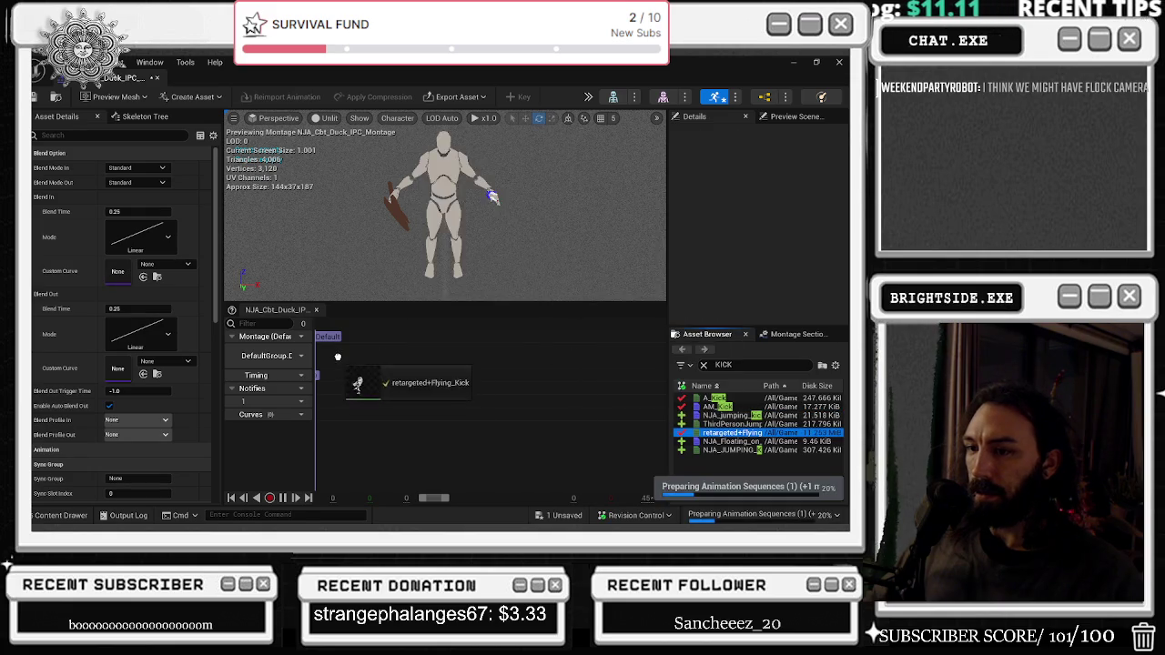
left_click_drag(348, 315, 364, 350)
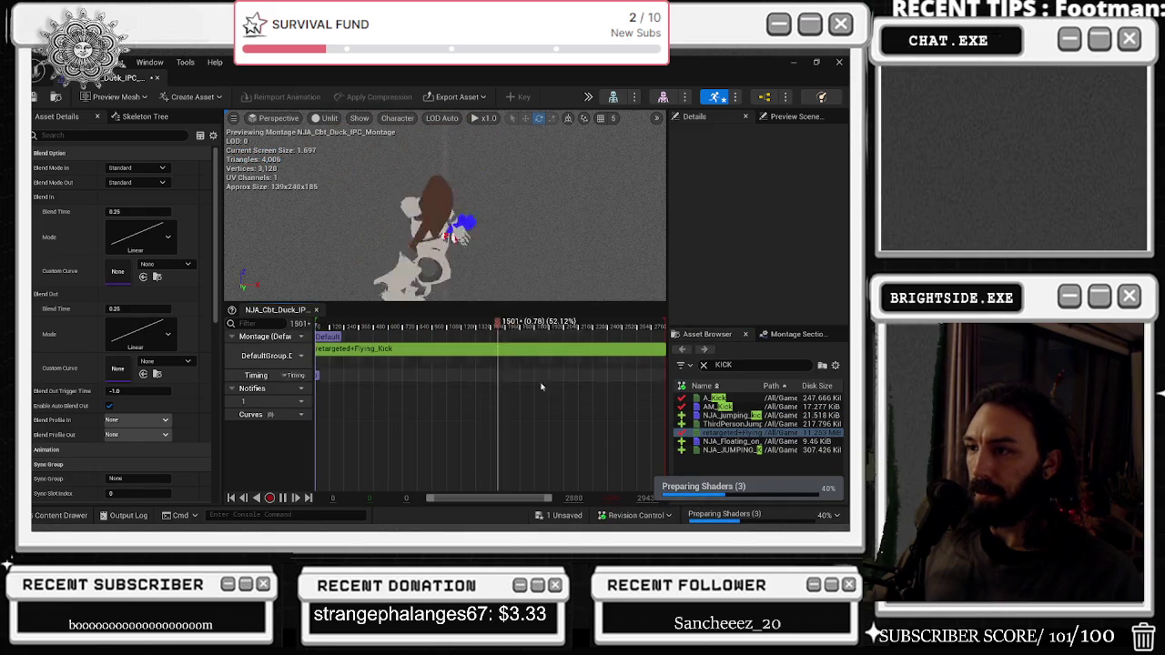
key("ctrl+z")
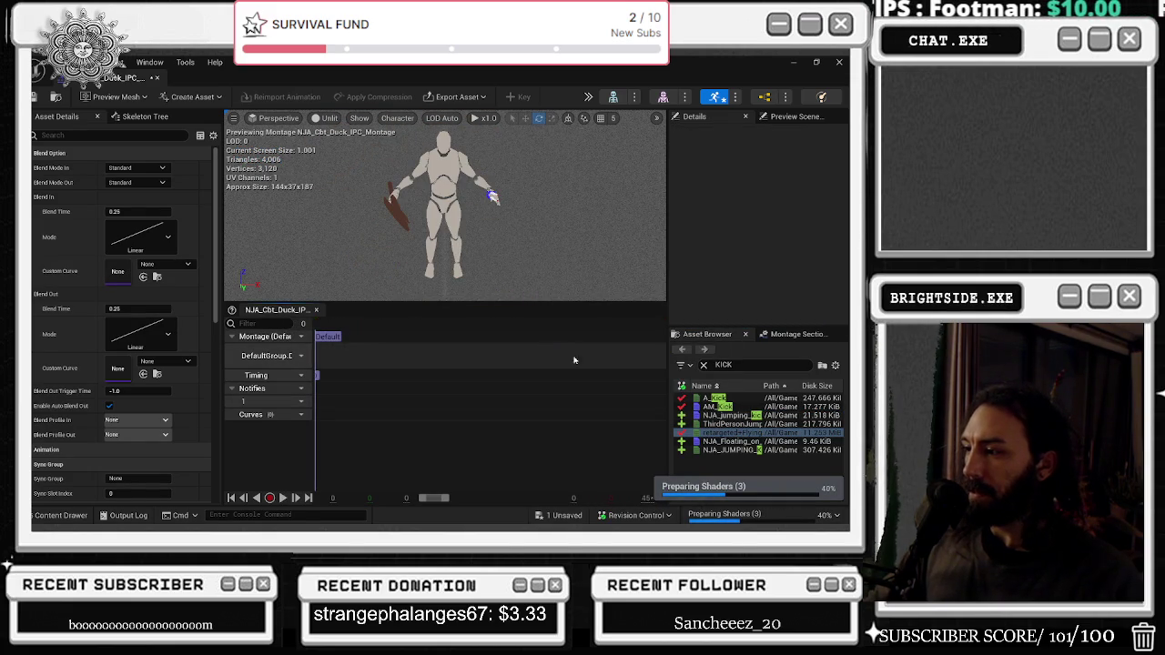
Search 'SOCC', add retargeted+Stall_Soccerball to the track, and delete the soccer tackle segment.
type("SOCC")
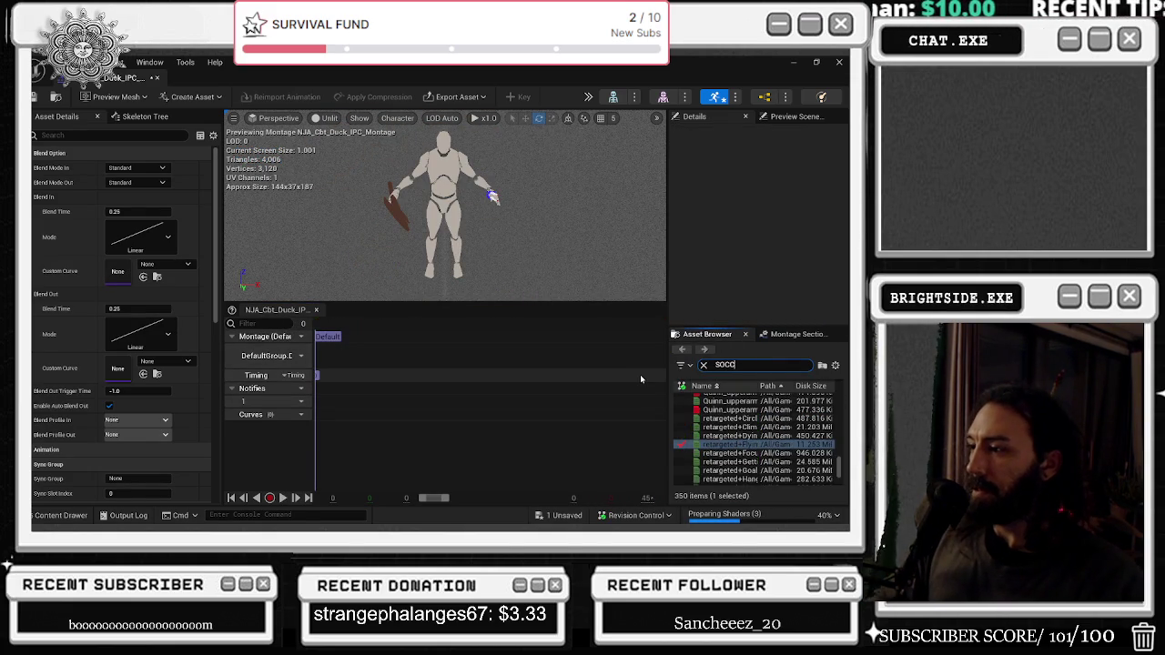
mouse_move(733, 407)
left_mouse_down()
mouse_move(337, 353)
mouse_move(694, 401)
mouse_move(410, 355)
left_mouse_up()
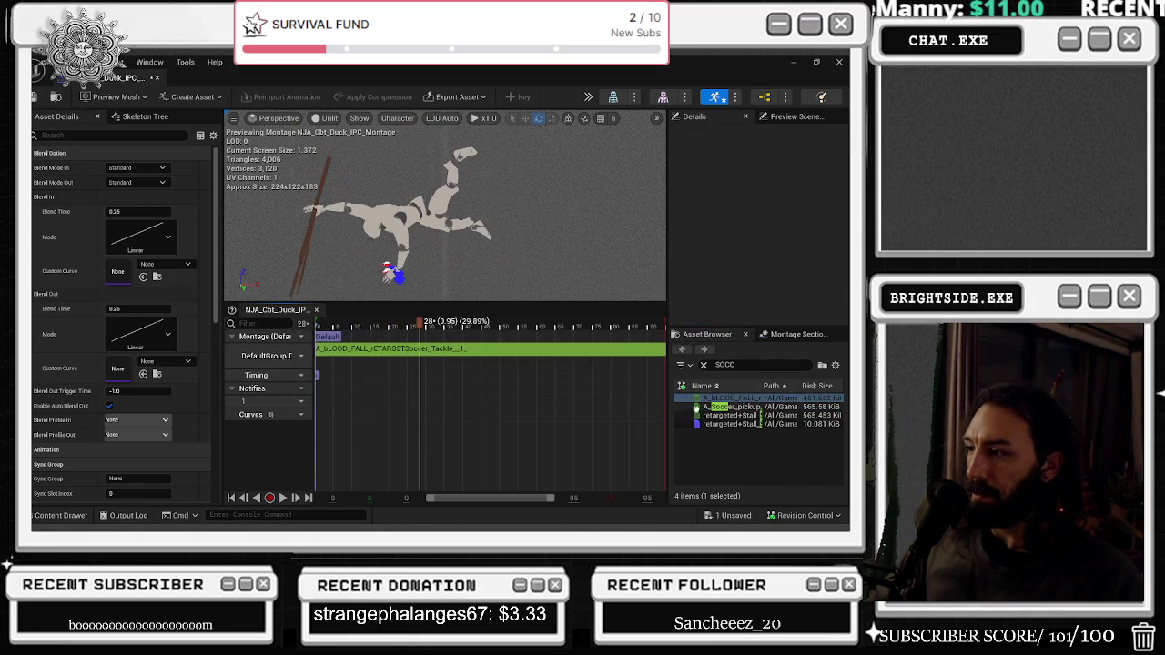
left_click_drag(732, 415, 364, 360)
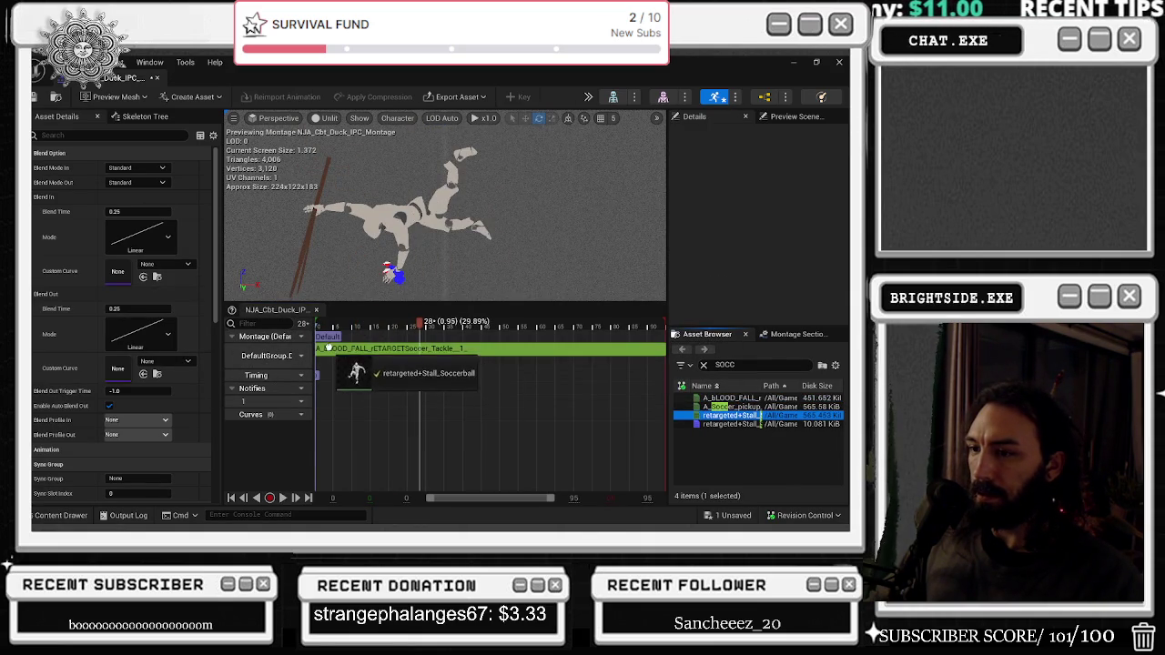
left_click(479, 355)
key("Delete")
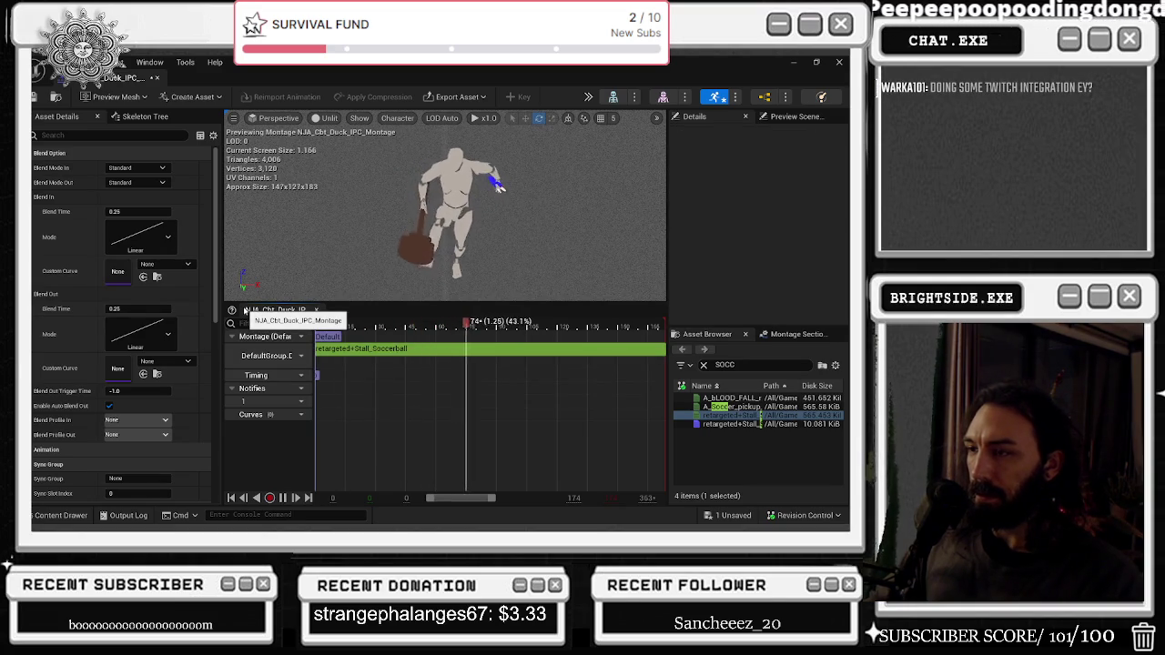
key("space")
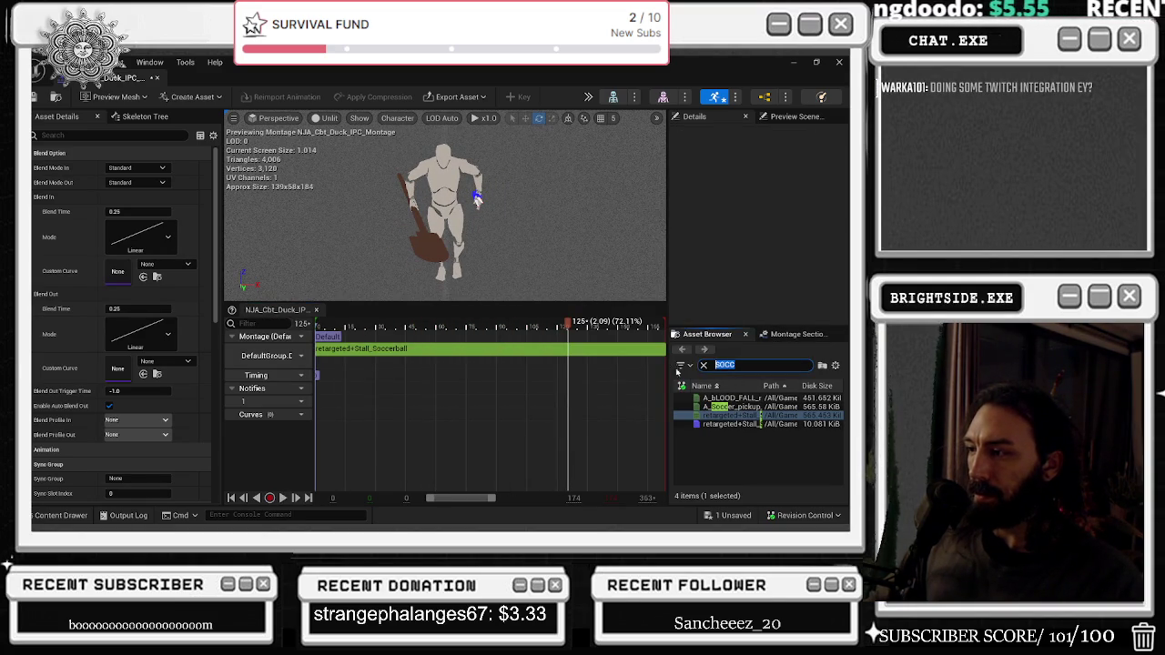
Clear the search and append retargeted+Circle_Crunch and retargeted+Climbing after Stall_Soccerball.
left_click(703, 366)
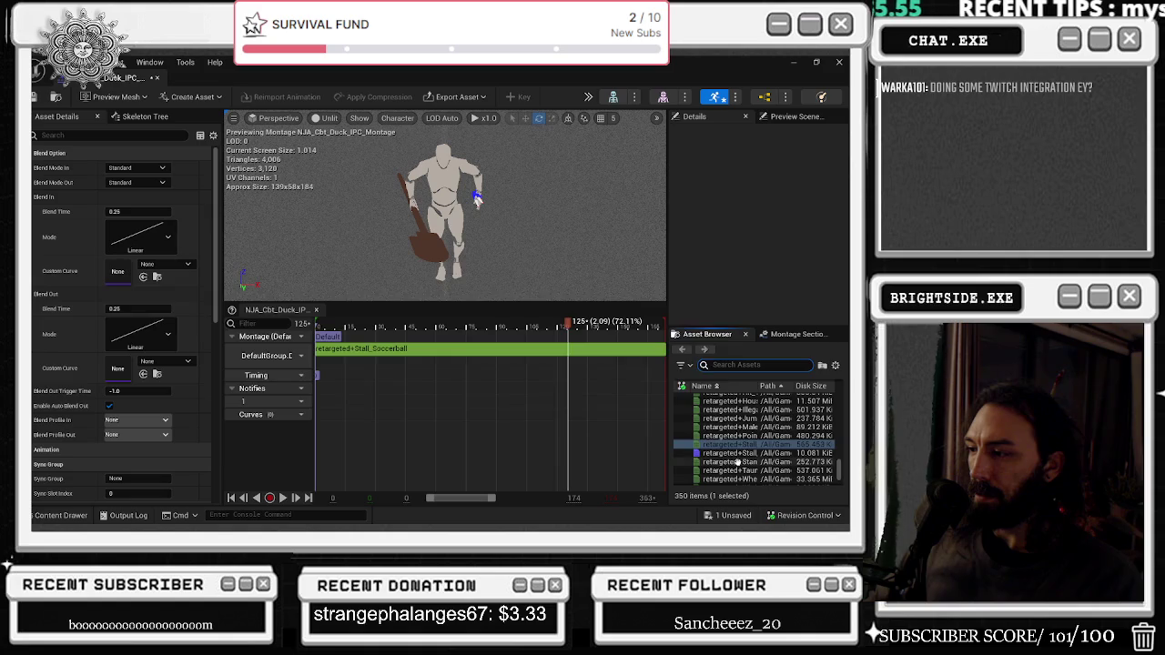
scroll(741, 437, "up", 5)
scroll(737, 437, "up", 2)
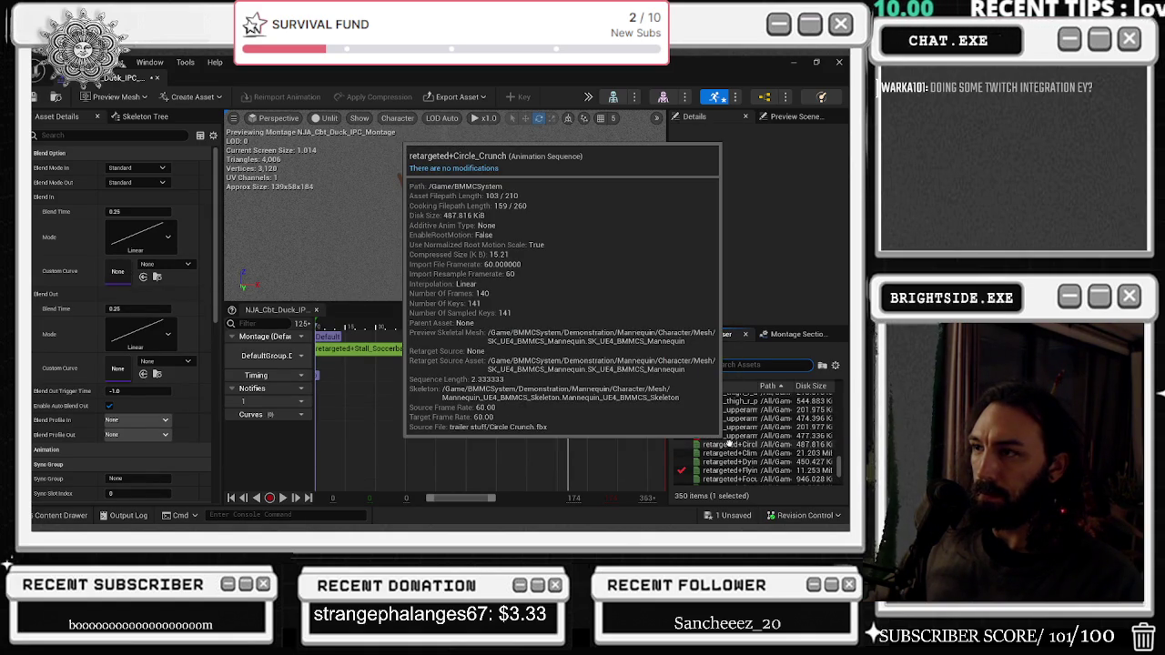
left_click_drag(719, 444, 401, 355)
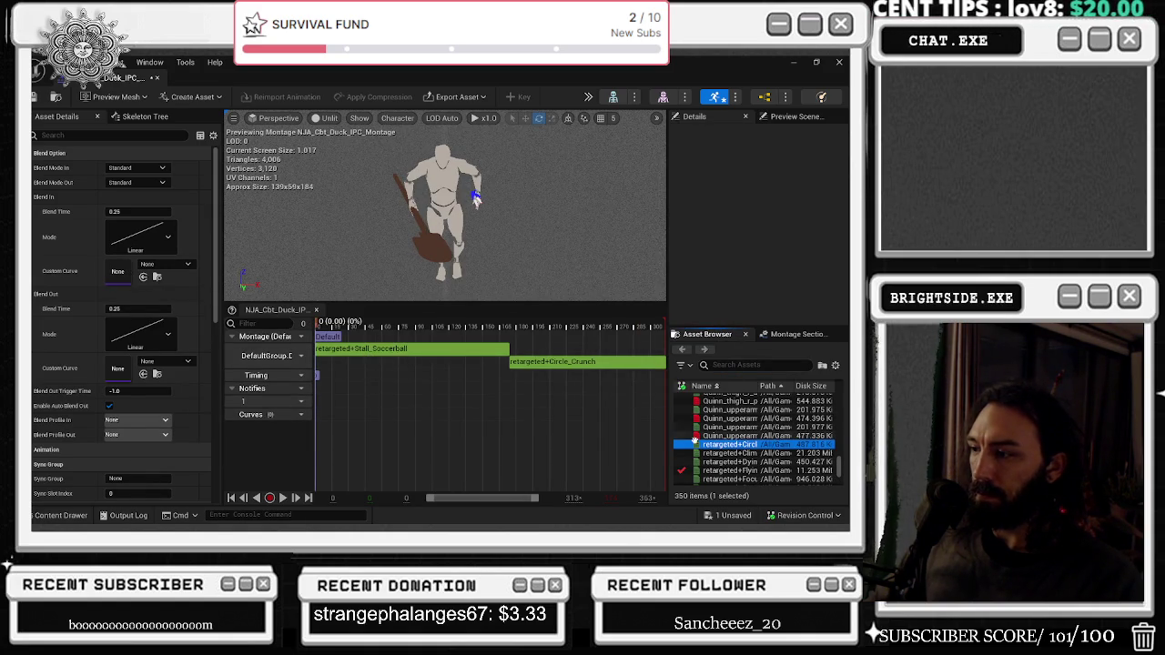
left_click_drag(728, 452, 537, 353)
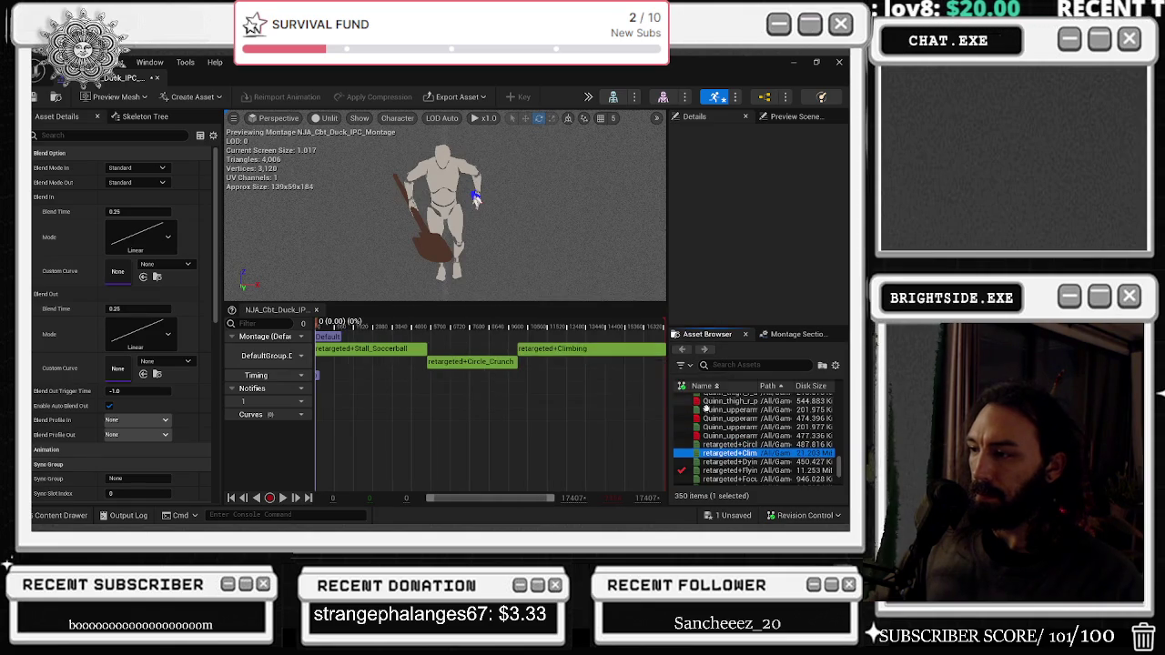
Extend the asset list selection to nine retargeted animations.
scroll(692, 455, "down", 2)
left_click(728, 471, "shift")
left_click_drag(658, 373, 656, 373)
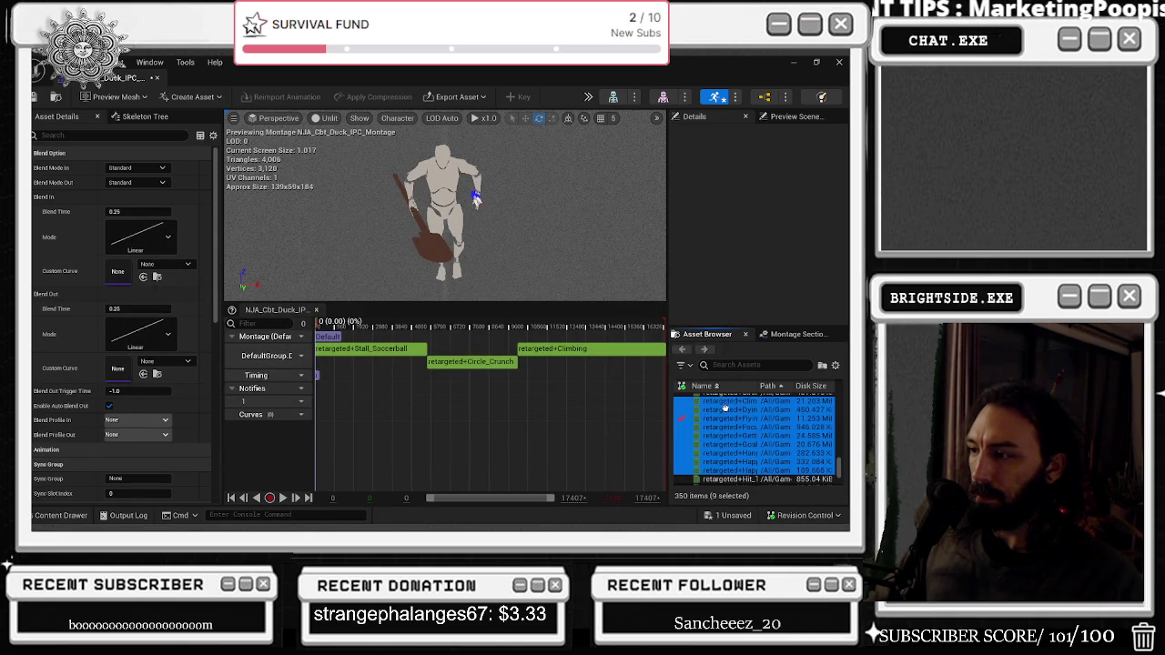
Add the nine selected animations, then select thirteen more and try dropping them on the track.
left_click_drag(724, 405, 661, 363)
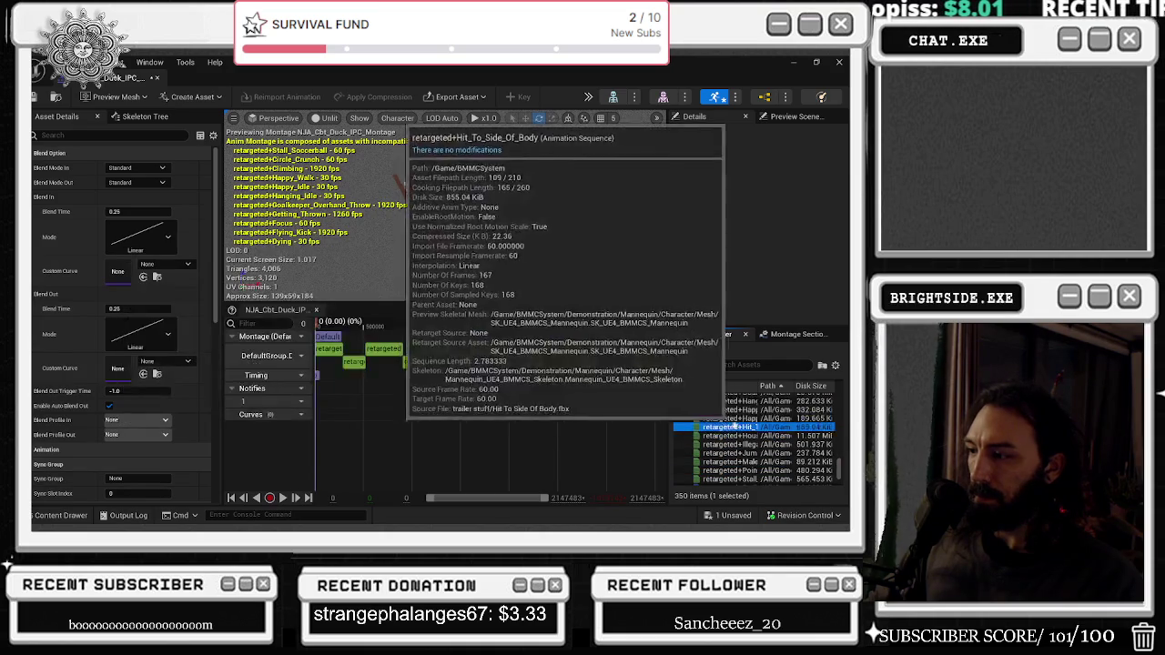
left_click(762, 414)
scroll(763, 414, "down", 3)
scroll(759, 428, "up", 1)
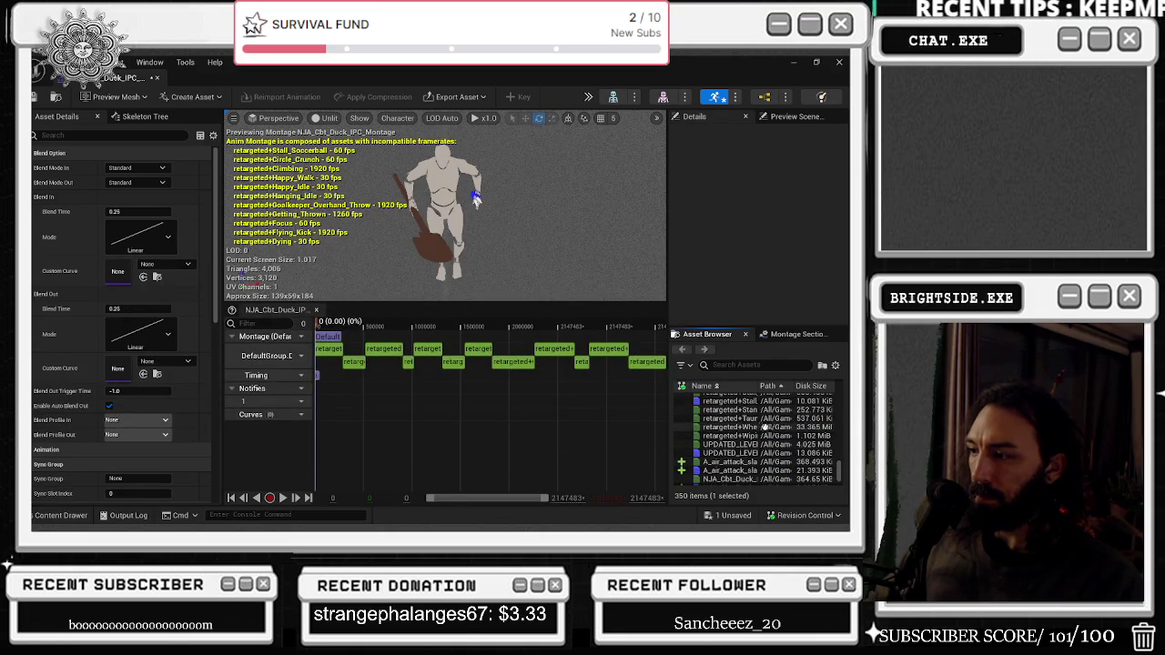
left_click(744, 444, "shift")
left_click_drag(744, 448, 667, 406)
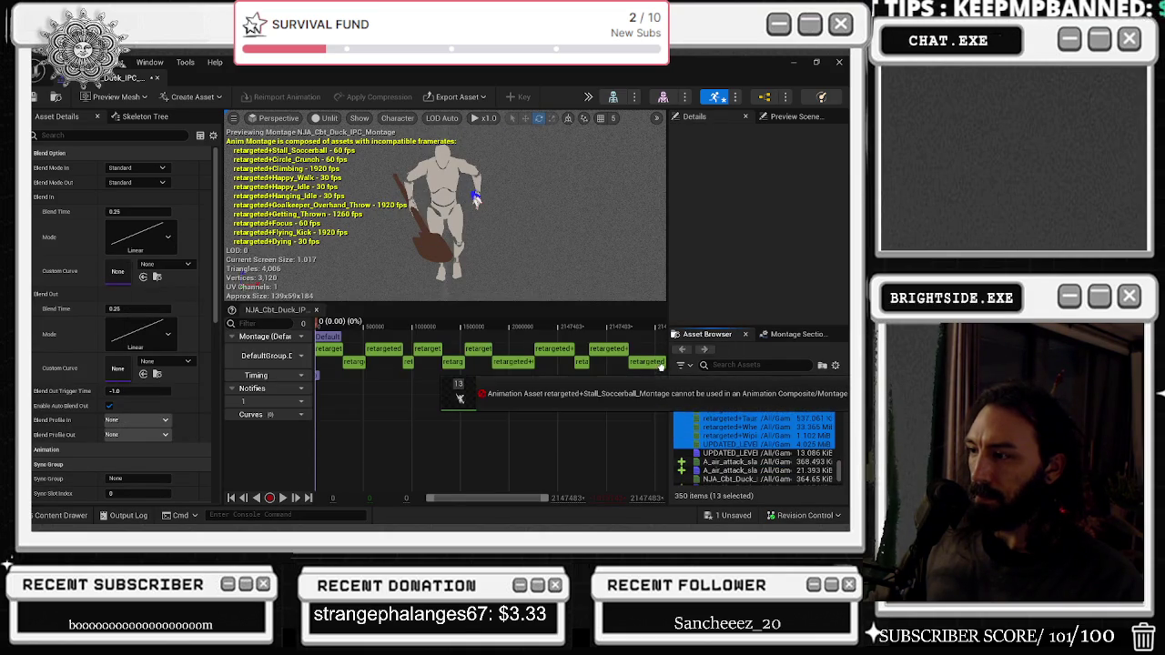
left_click_drag(657, 376, 657, 355)
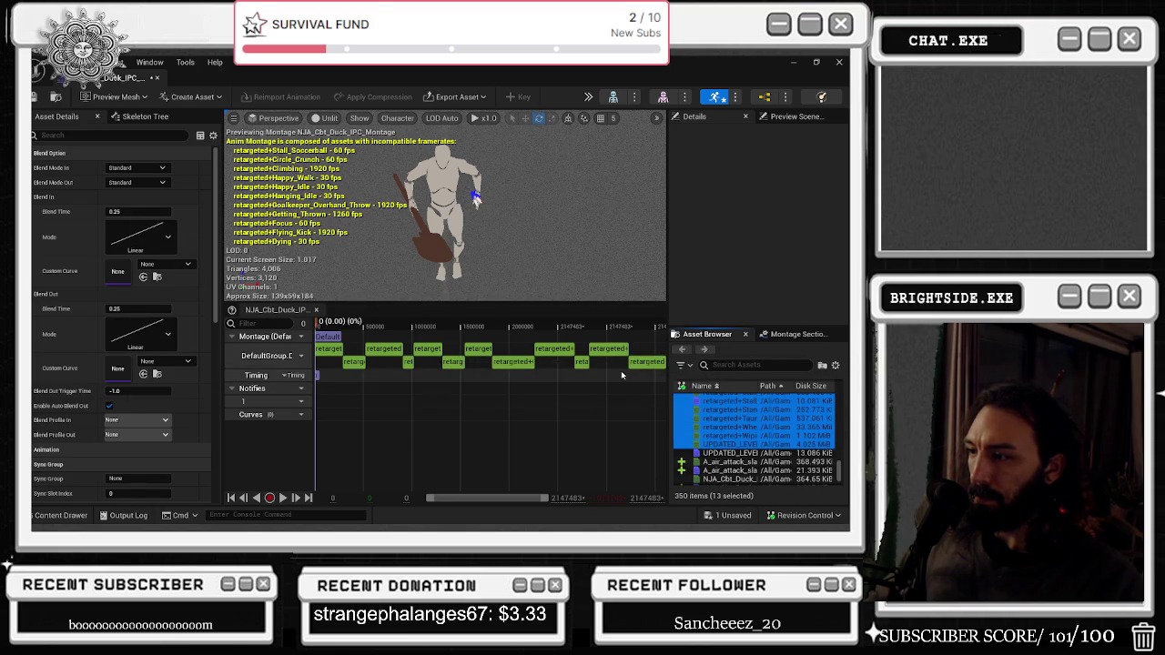
Remove the montage asset from the selection and add the remaining twelve animations to the track.
left_click(741, 402, "ctrl")
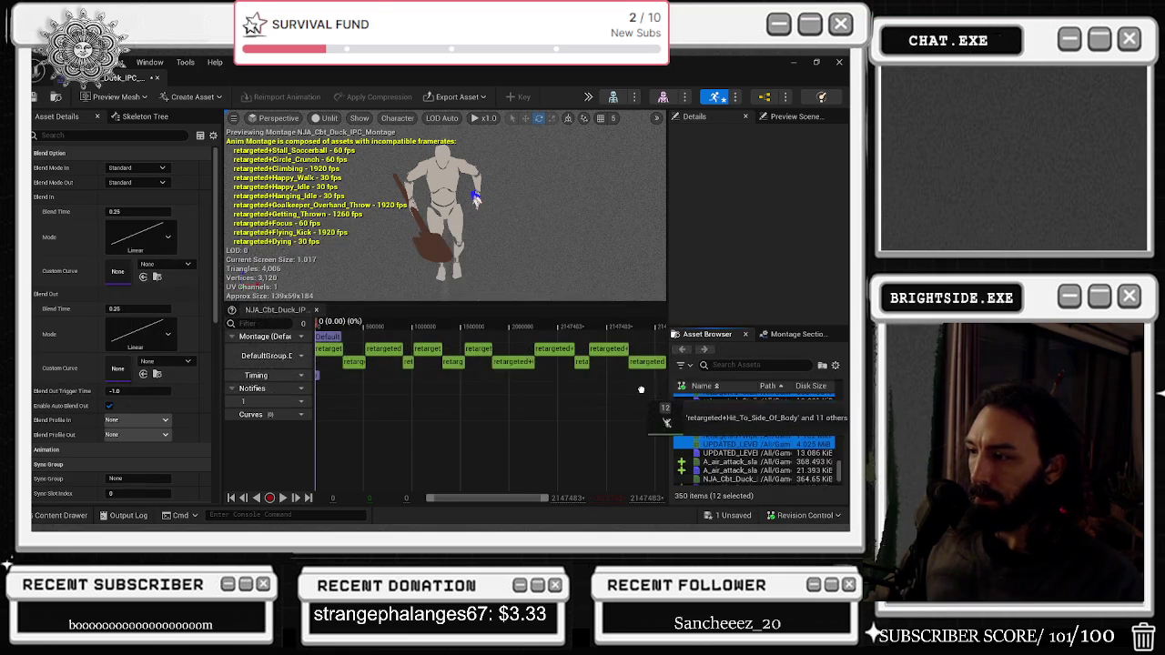
scroll(741, 405, "up", 2)
scroll(728, 405, "up", 2)
left_click_drag(723, 405, 648, 357)
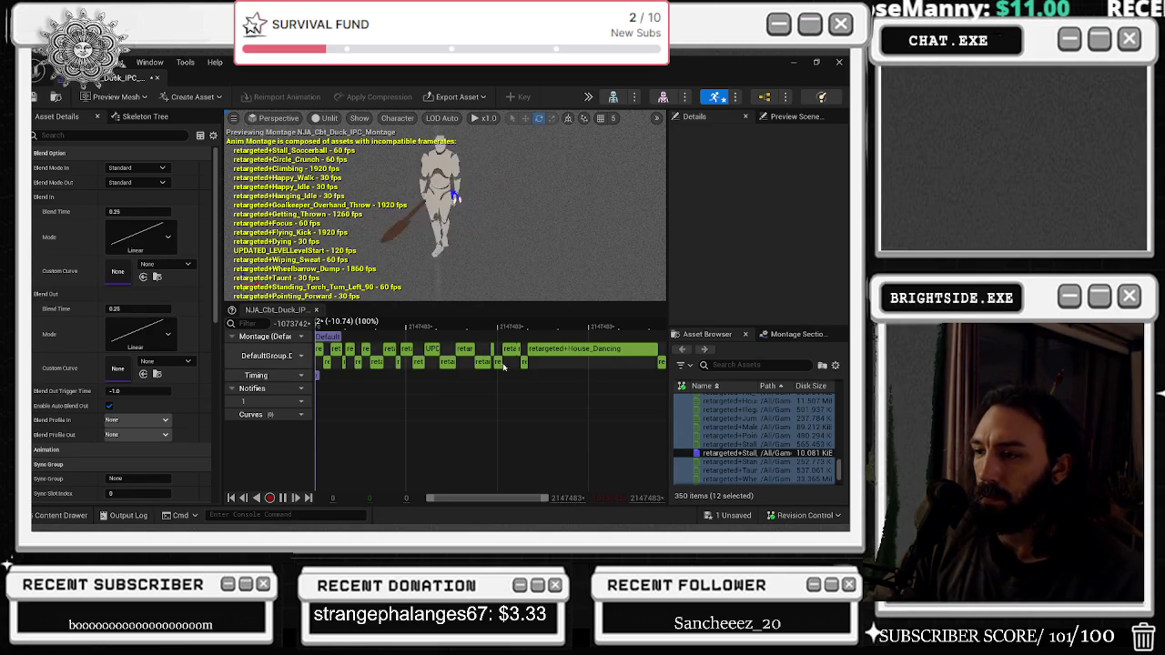
scroll(502, 363, "down", 3)
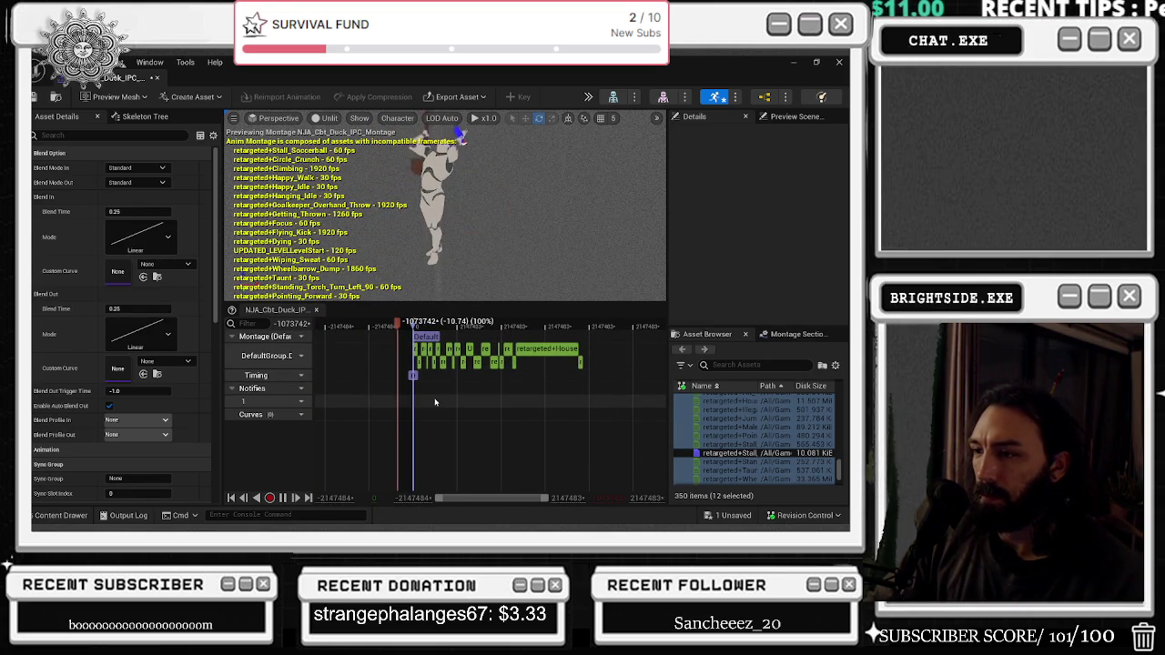
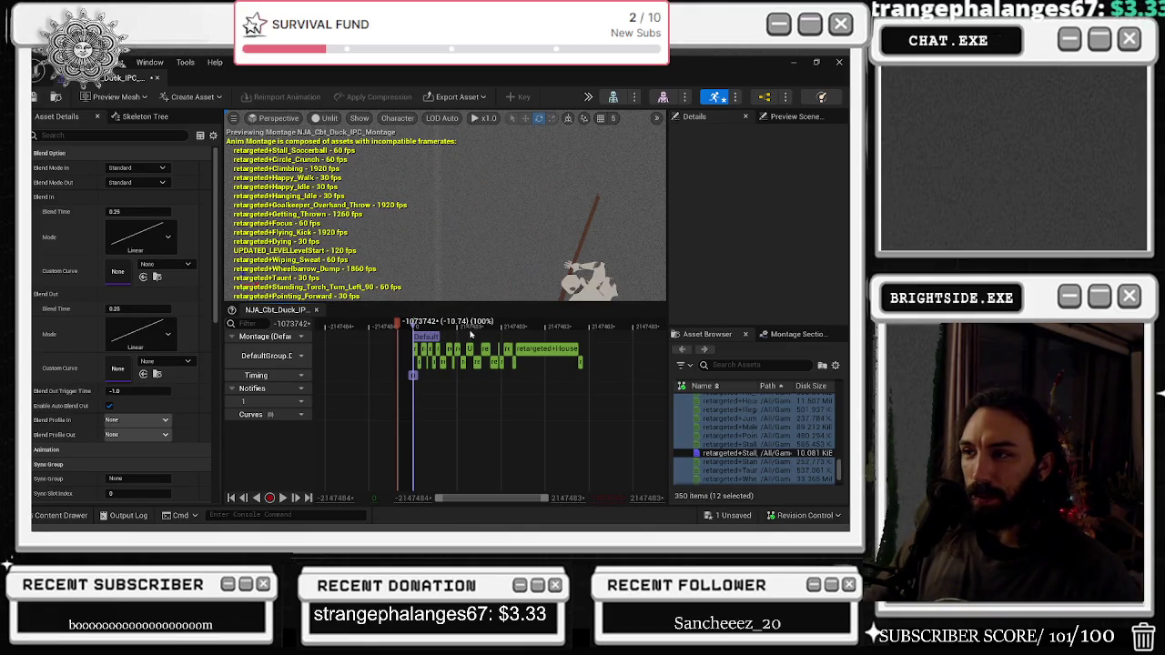
Resume the NJA_Cbt_Duck_IPC_Montage preview, then replay it from the beginning.
key("space")
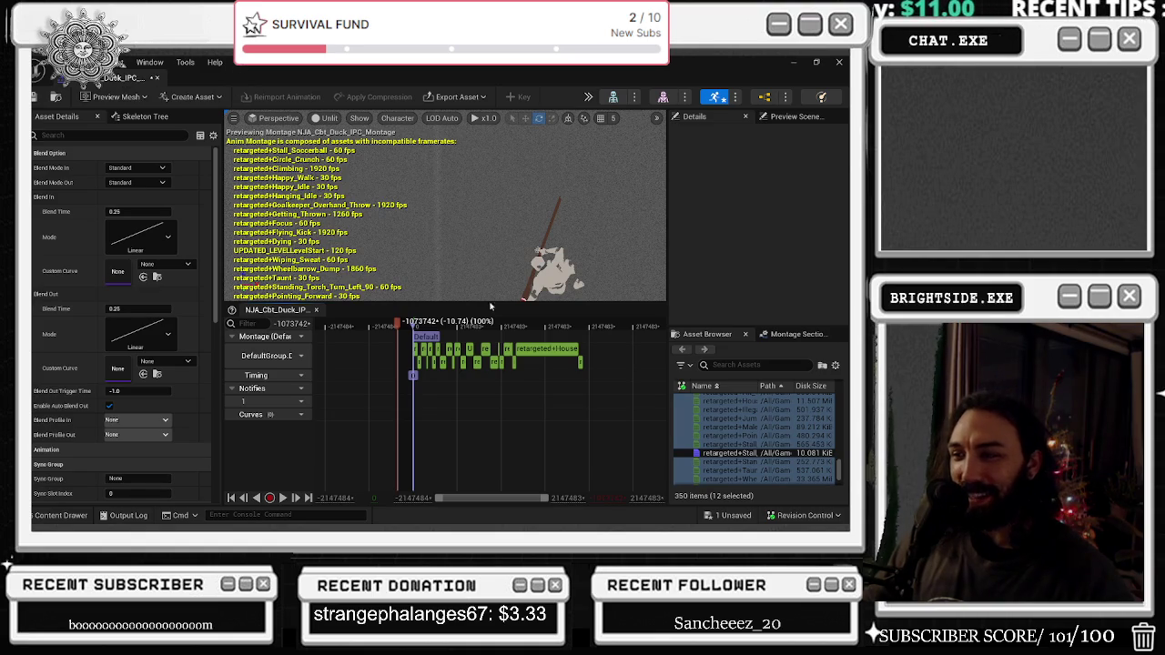
key("space")
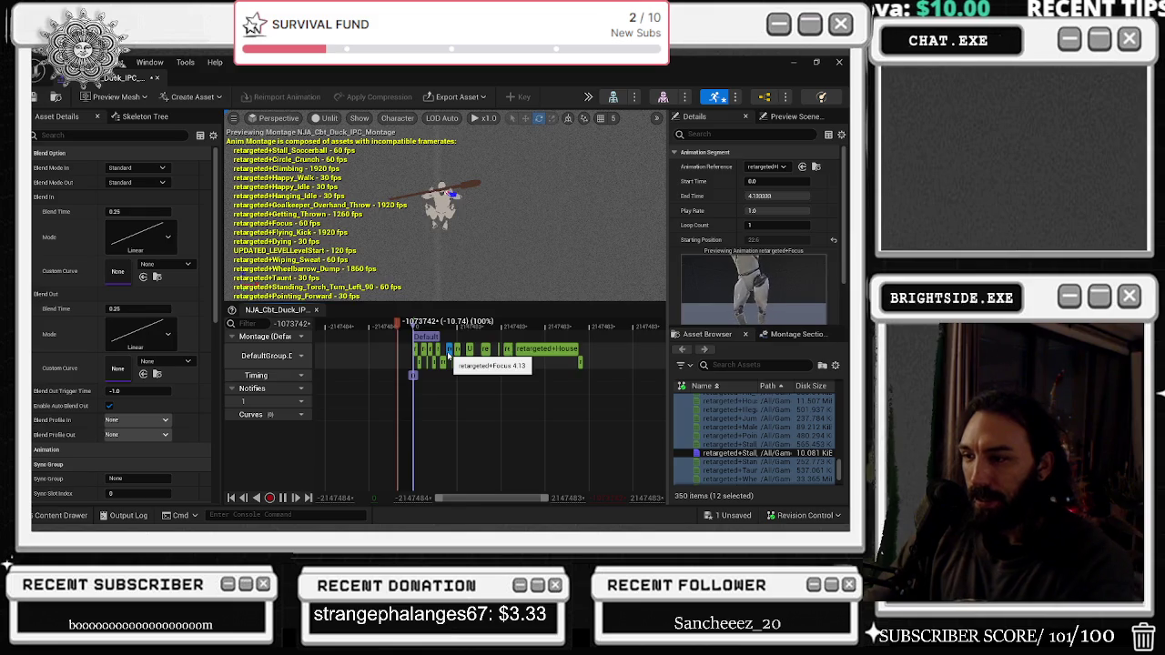
Reorder the montage segments, moving House_Dancing to the lower montage row.
scroll(383, 355, "up", 3)
left_click_drag(324, 350, 492, 350)
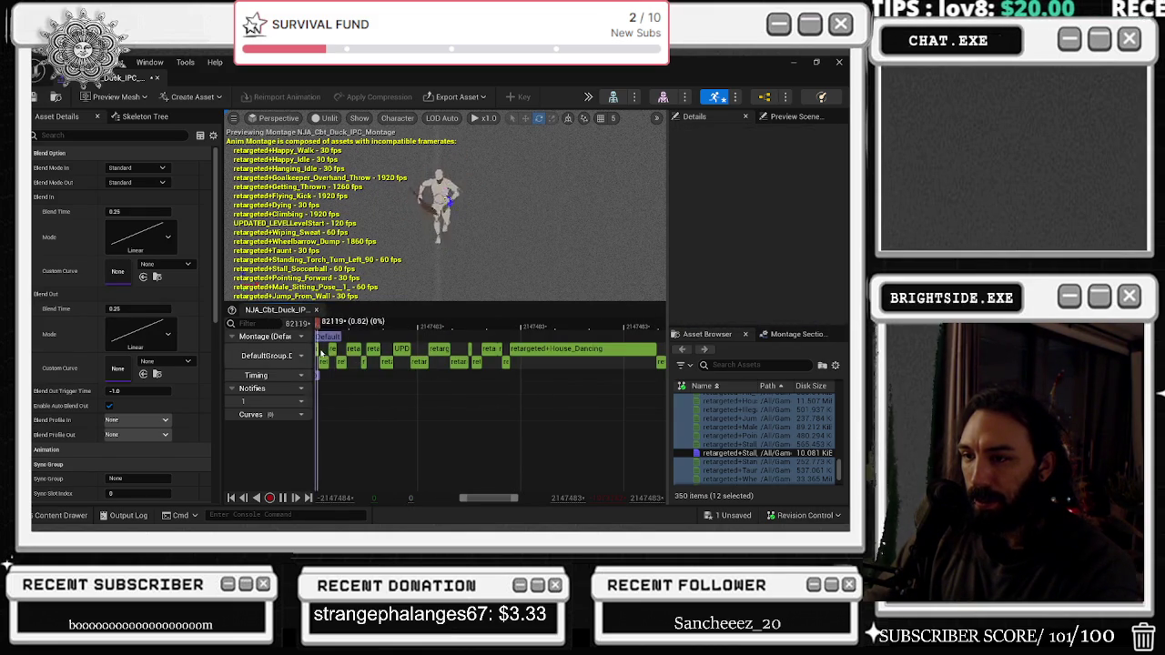
left_click_drag(318, 350, 327, 364)
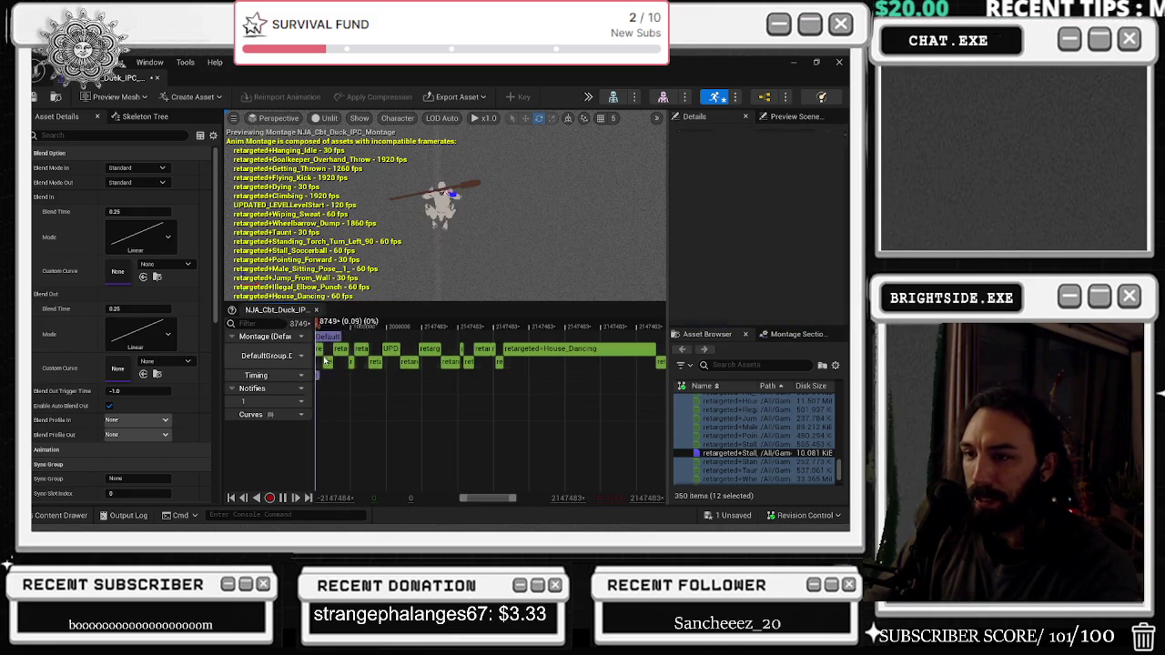
left_click_drag(327, 364, 325, 362)
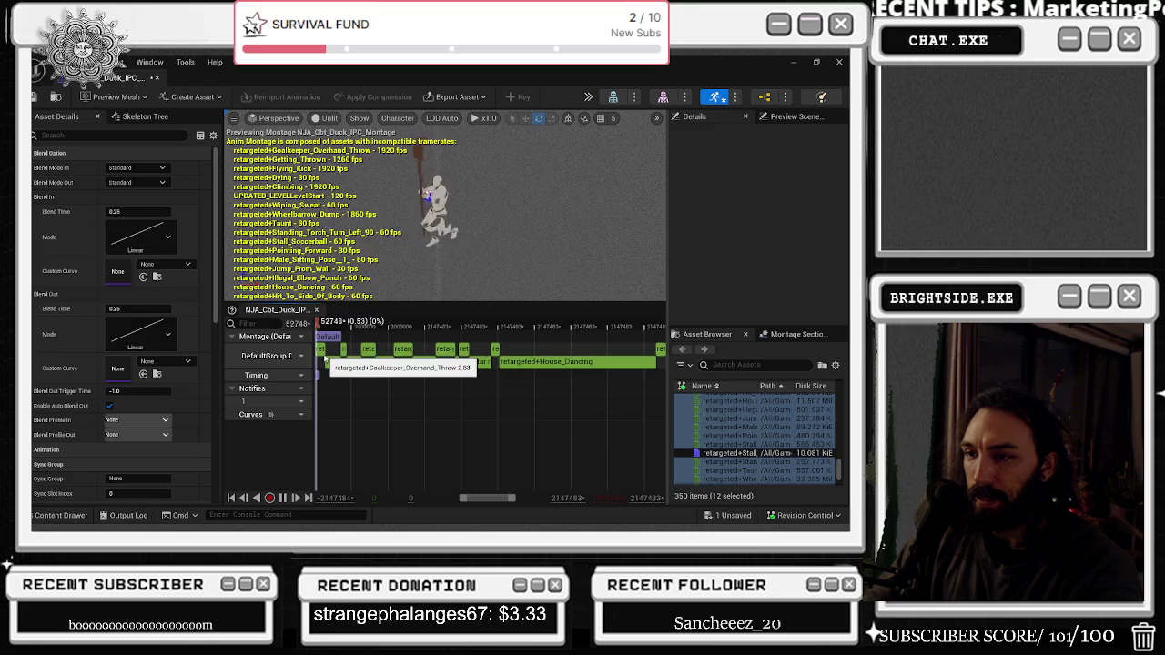
Delete the Goalkeeper_Overhand_Throw, Getting_Thrown, Flying_Kick and Climbing segments from the montage.
key("Delete")
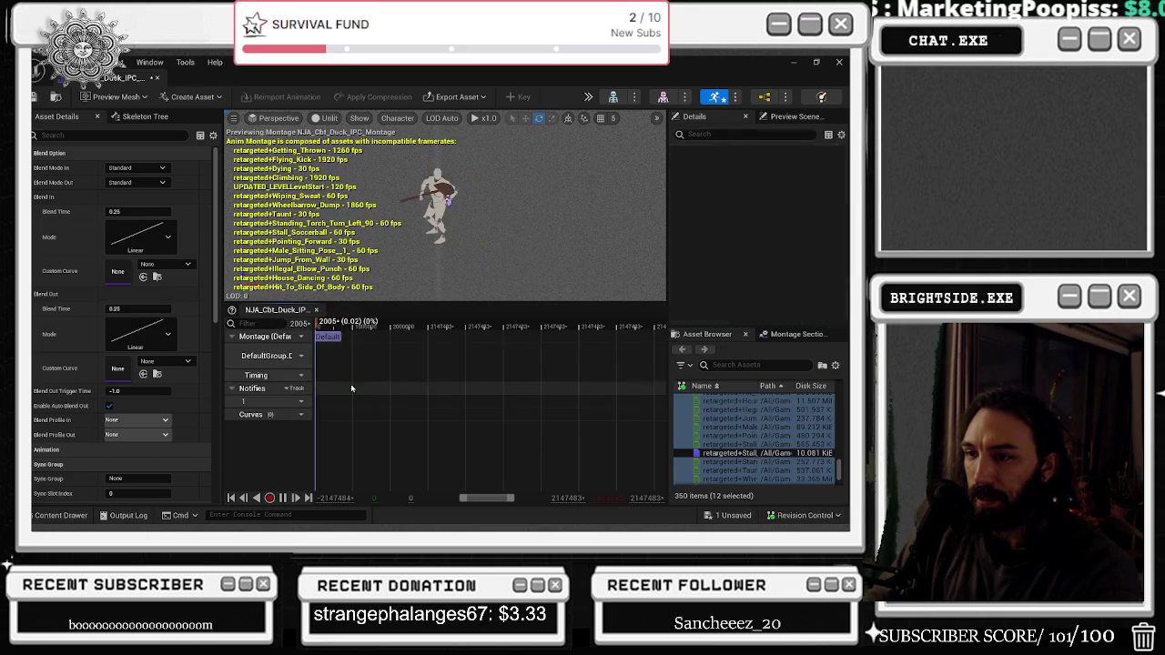
left_click(323, 354)
key("Delete")
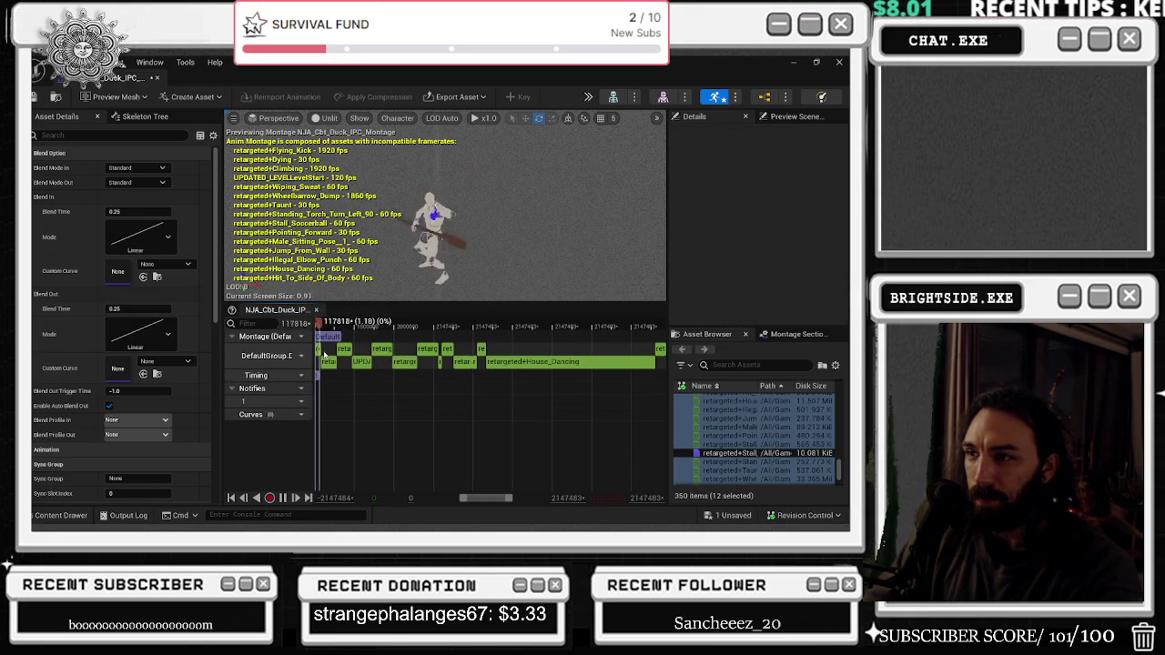
left_click(320, 354)
key("Delete")
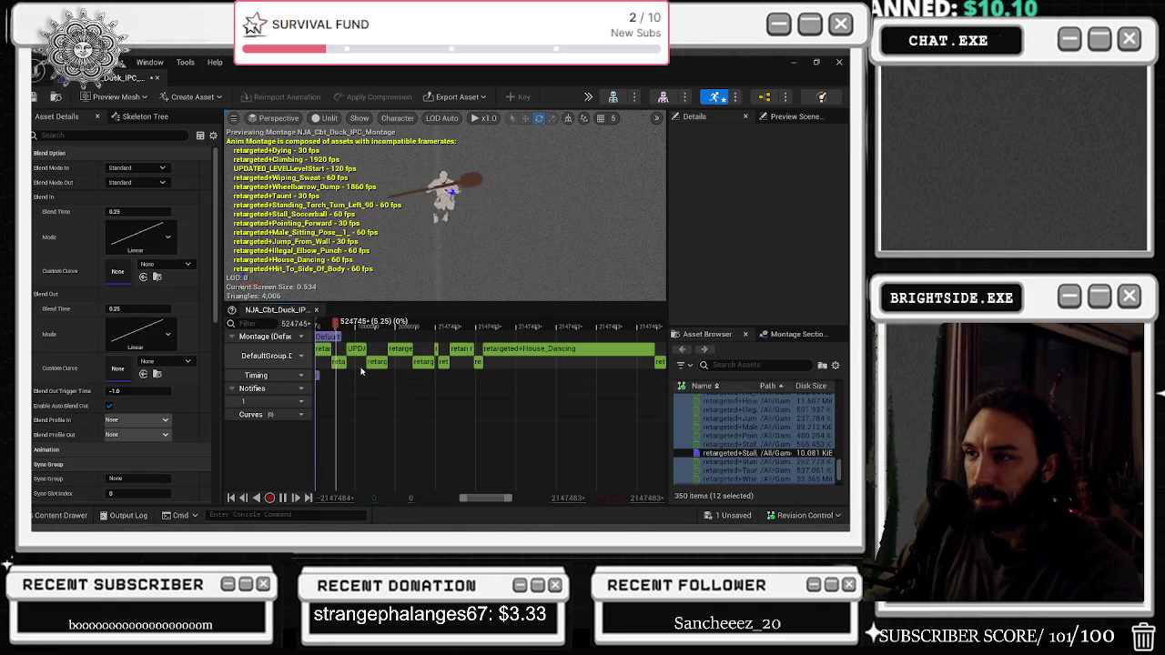
left_click(342, 362)
key("Delete")
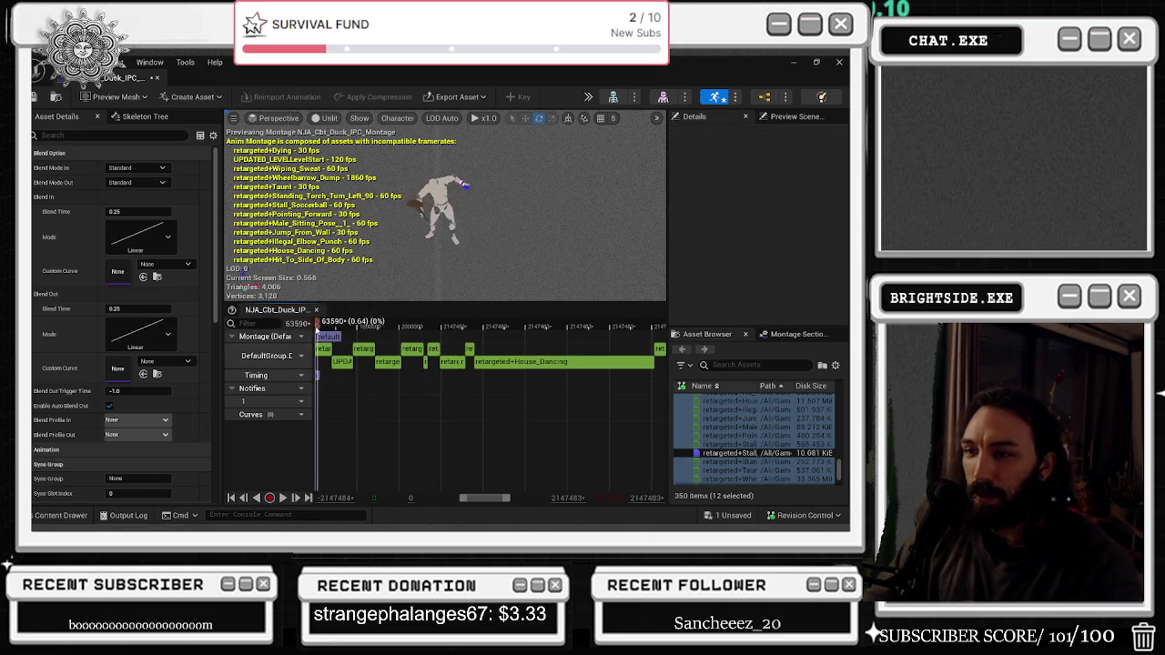
scroll(333, 367, "up", 2)
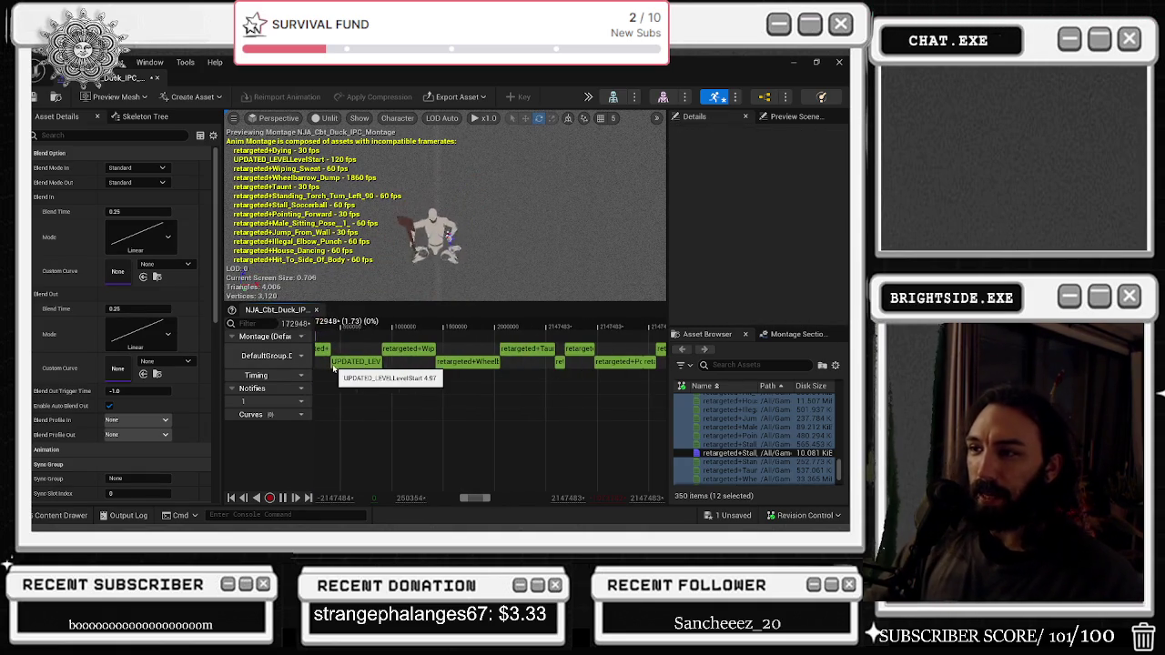
scroll(333, 367, "up", 2)
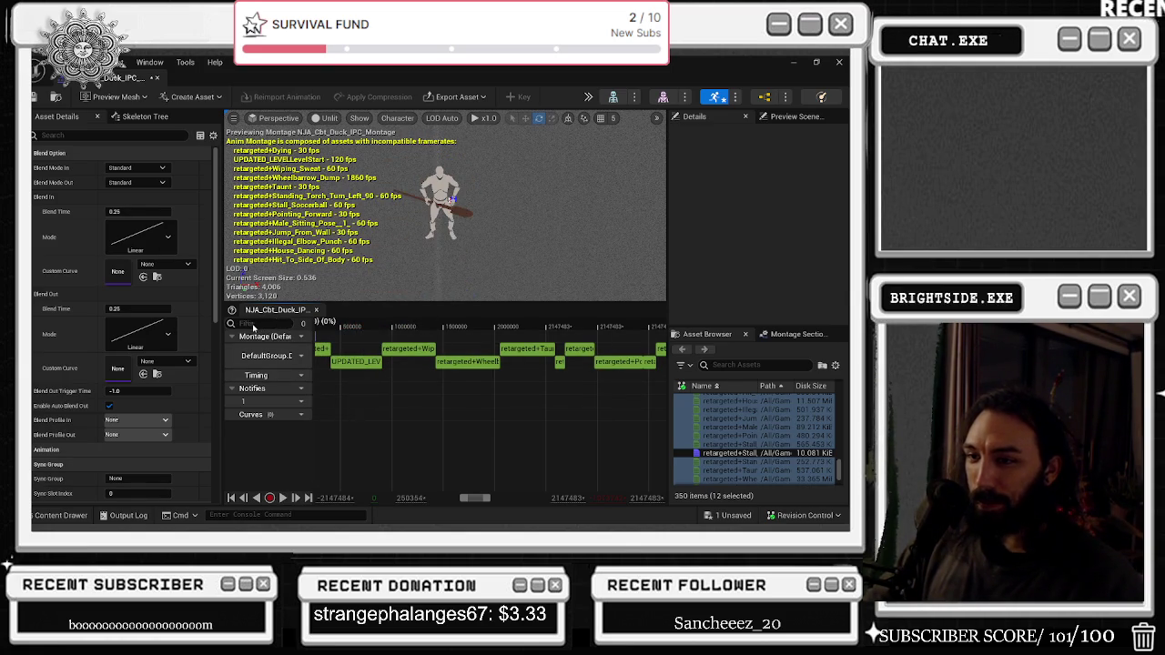
Play the montage preview from its start, pausing around 2.30 seconds.
left_click_drag(342, 337, 440, 336)
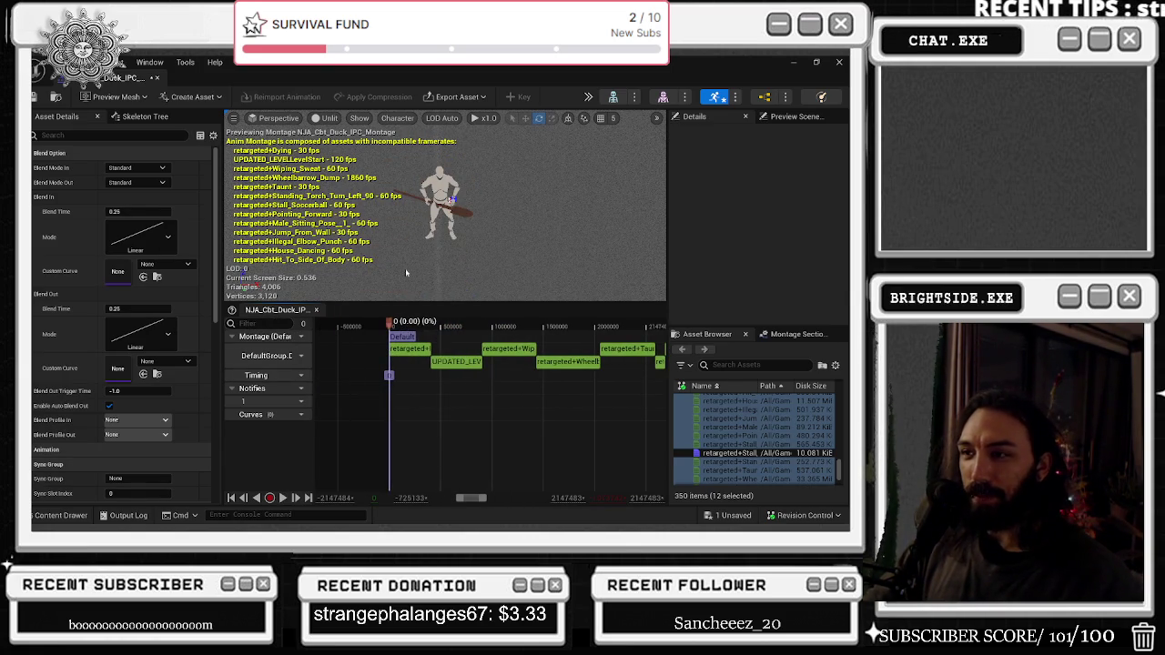
key("space")
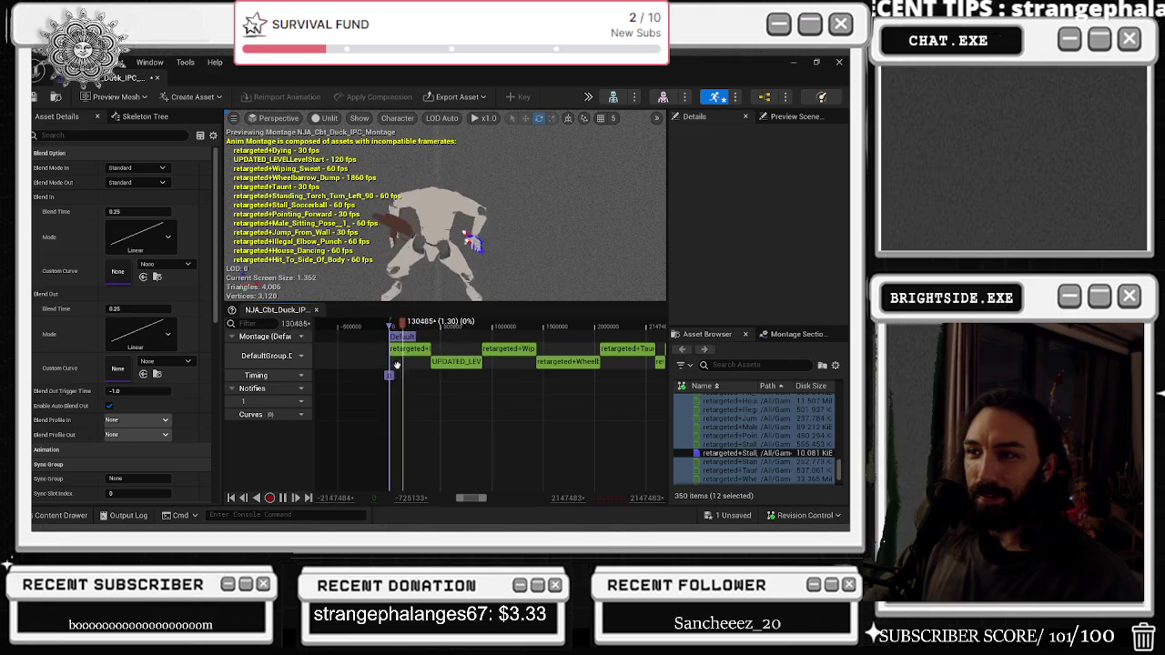
left_click(411, 324)
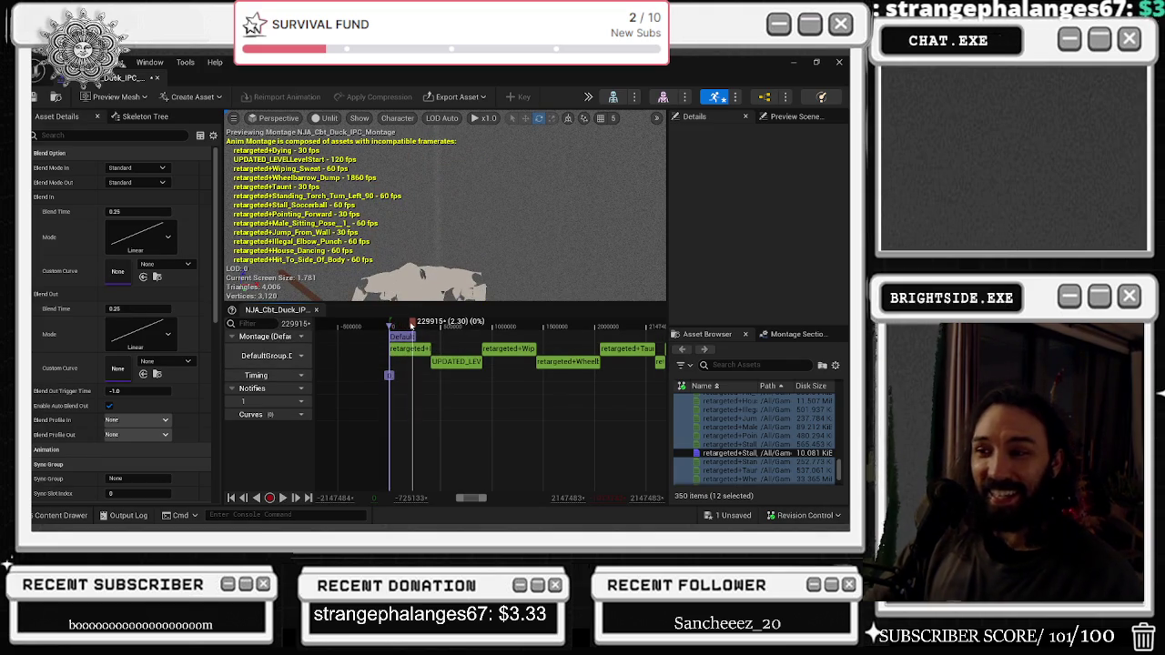
key("space")
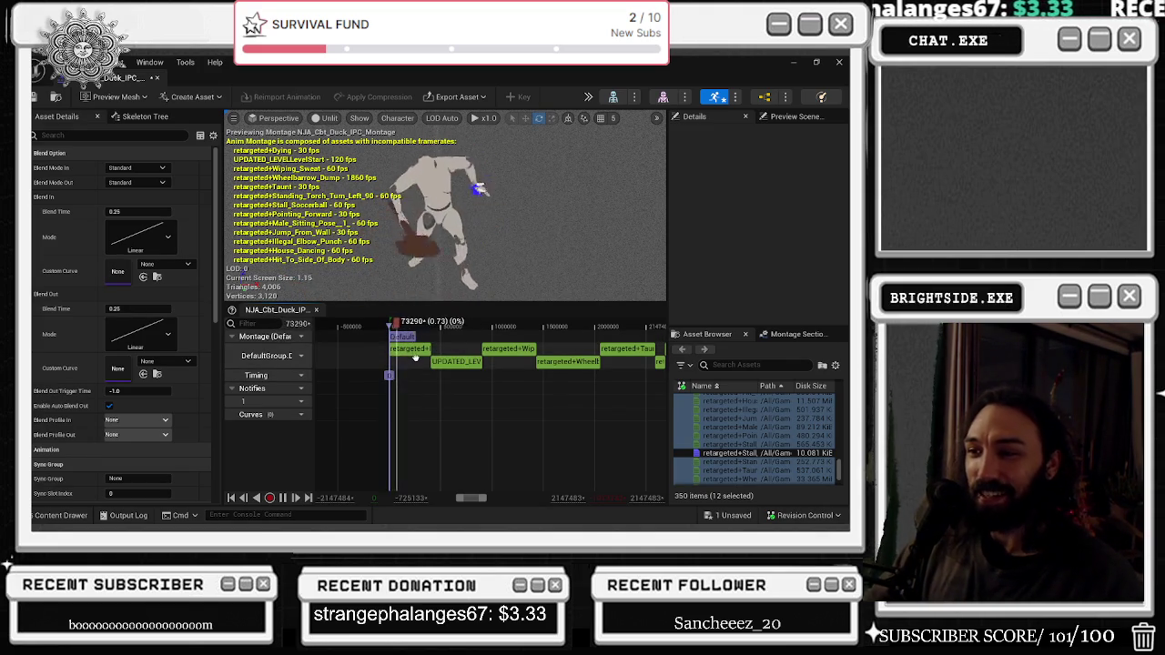
key("space")
Set the Dying segment's end time to about 1.82 and remove the UPDATED_LEVELStart segment.
left_click(413, 351)
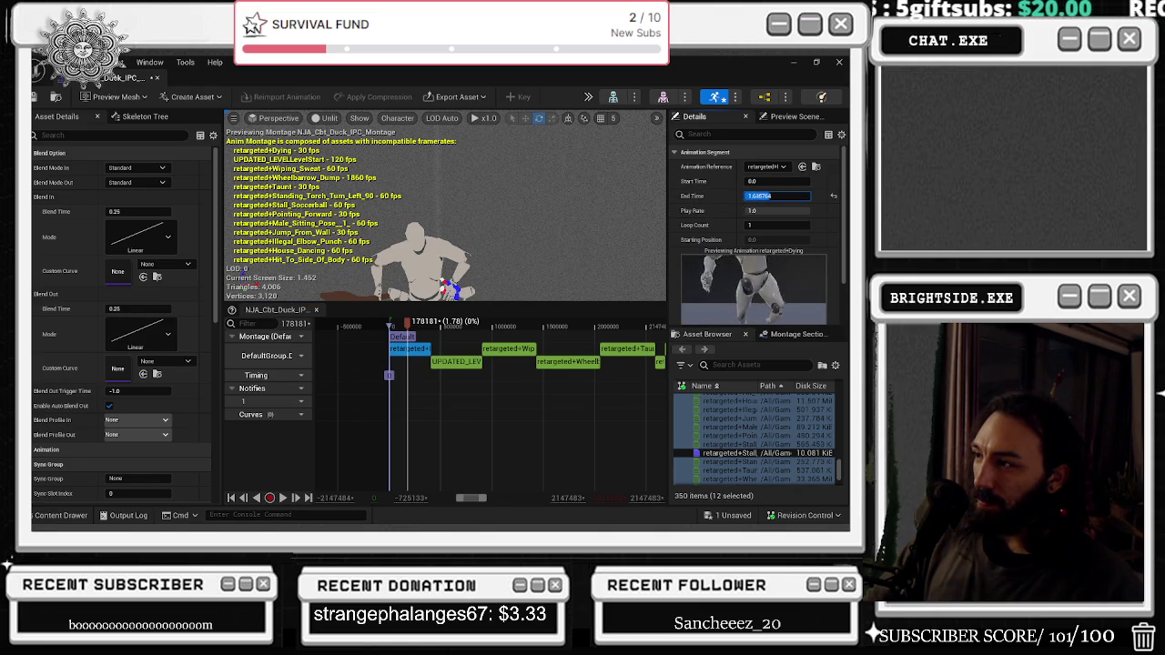
left_click_drag(778, 196, 772, 195)
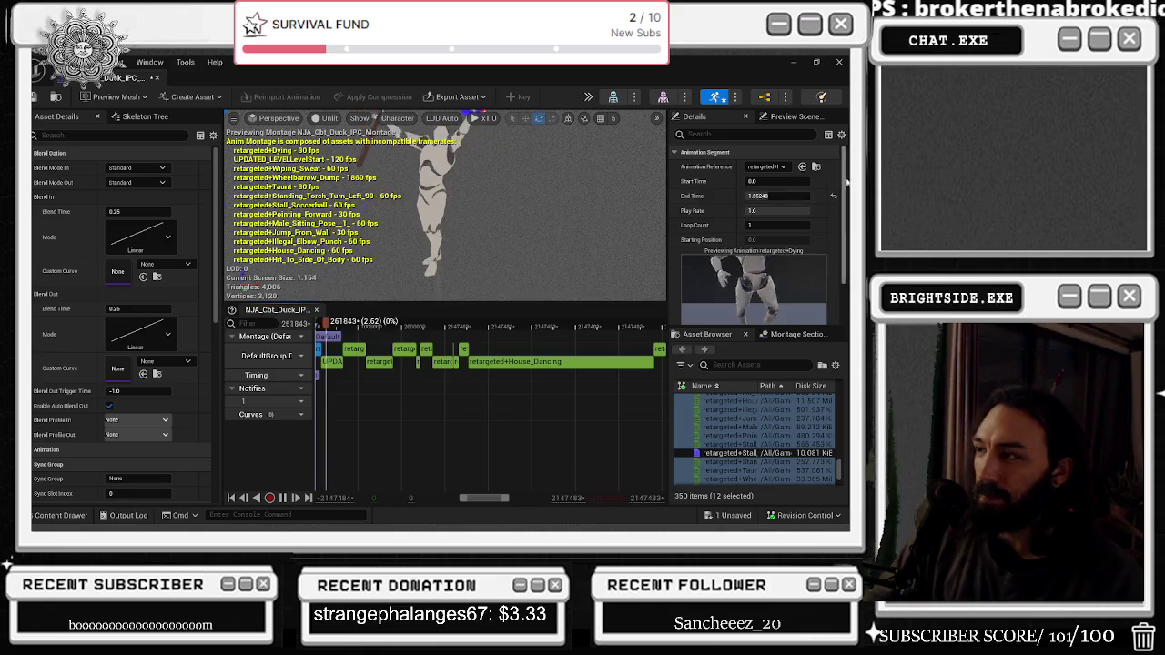
left_click_drag(778, 196, 791, 195)
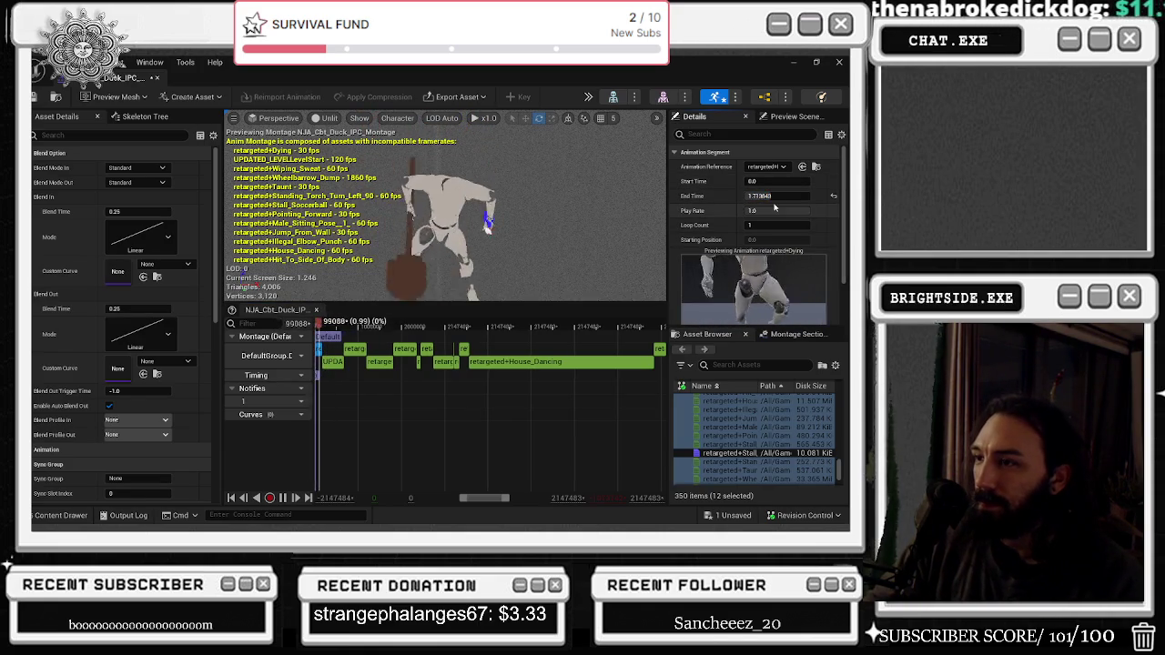
left_click_drag(783, 195, 785, 196)
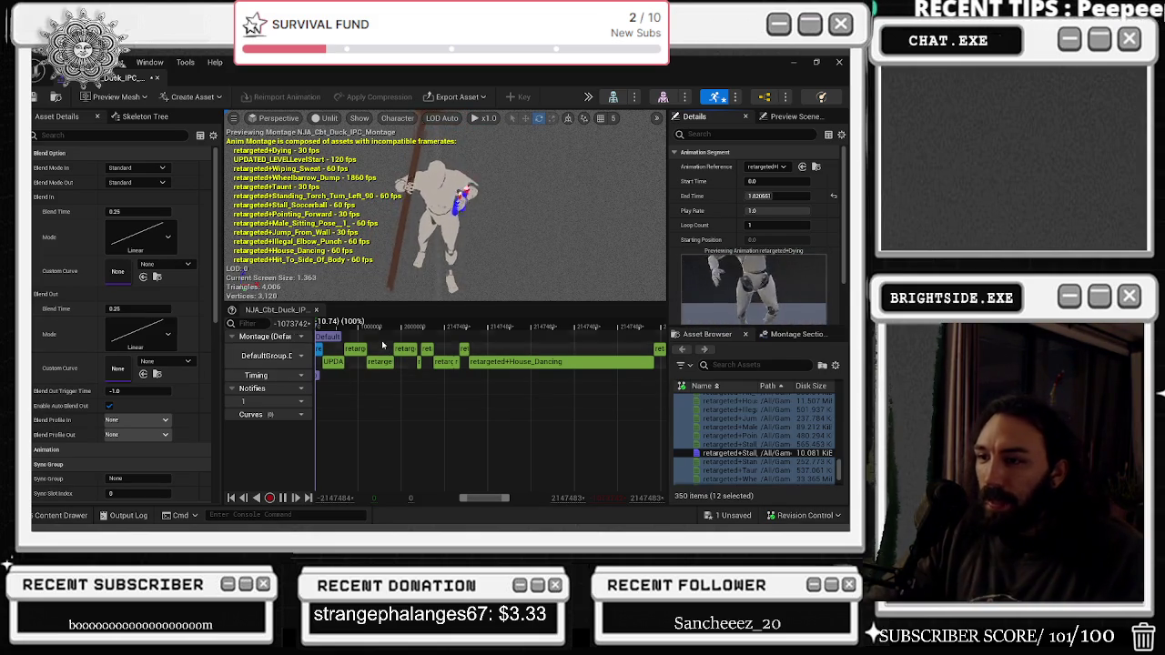
left_click(338, 362)
key("Delete")
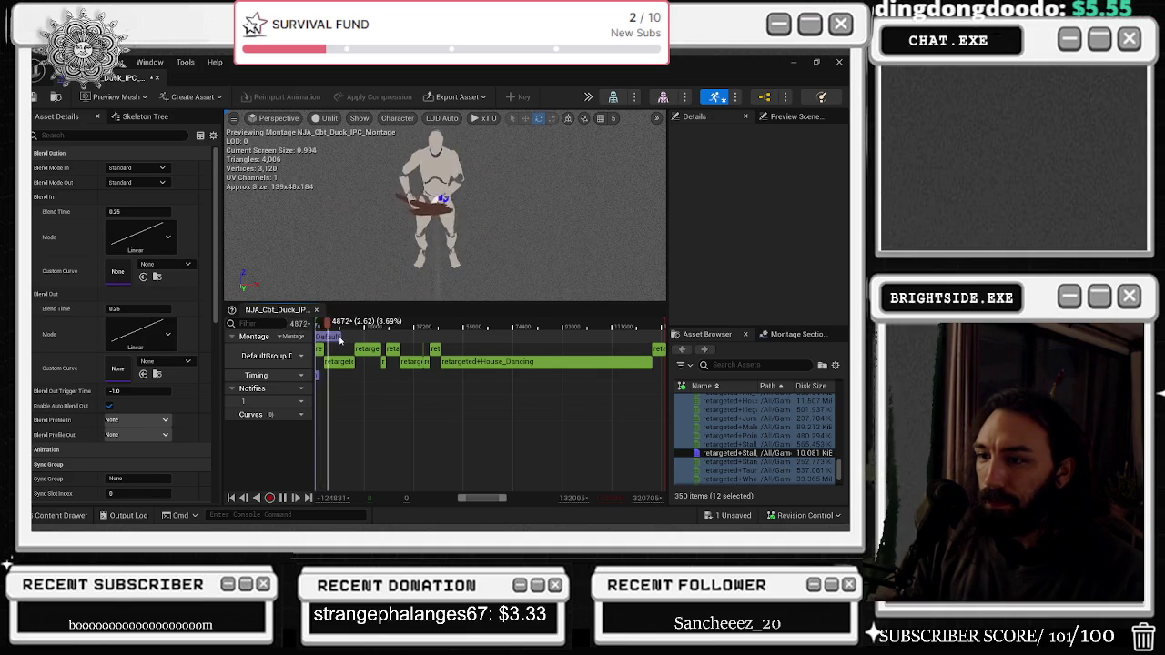
Stop the preview and remove the Standing_Torch_Turn_Left_90 and Stall_Soccerball segments.
key("space")
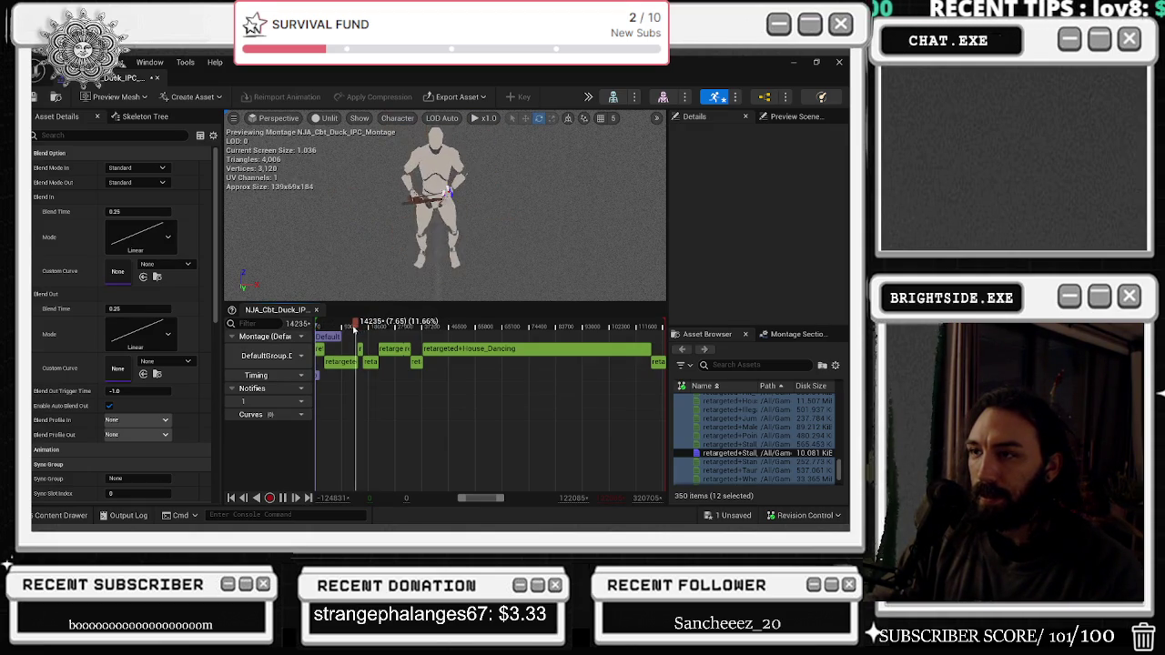
left_click(360, 349)
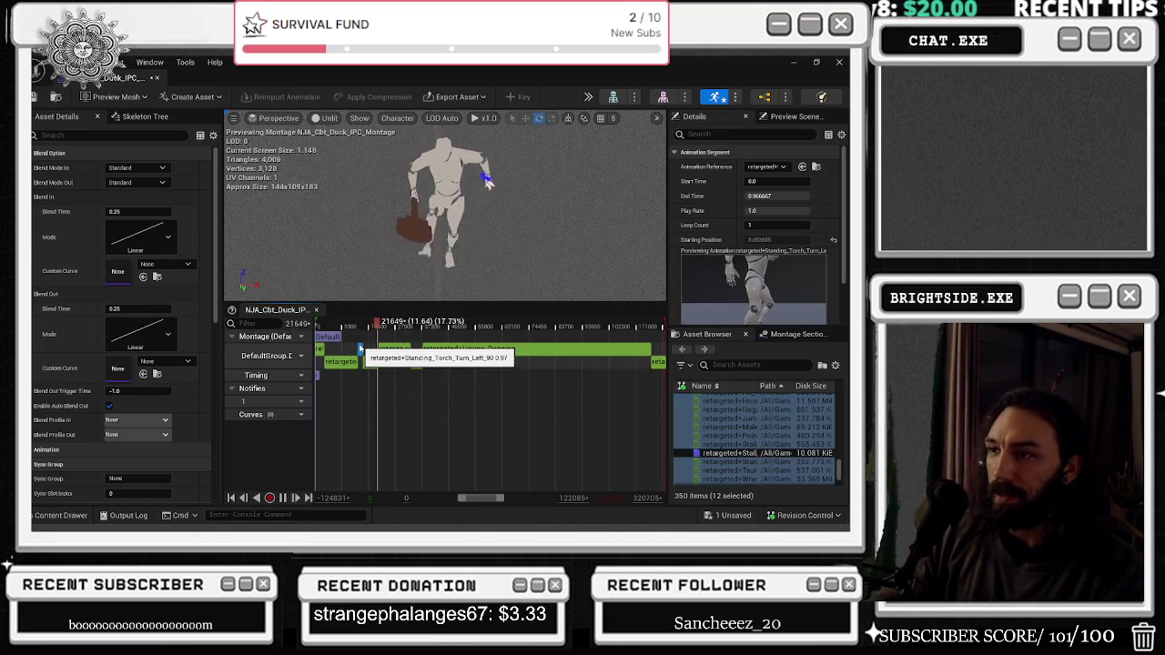
key("ctrl+z")
left_click(357, 326)
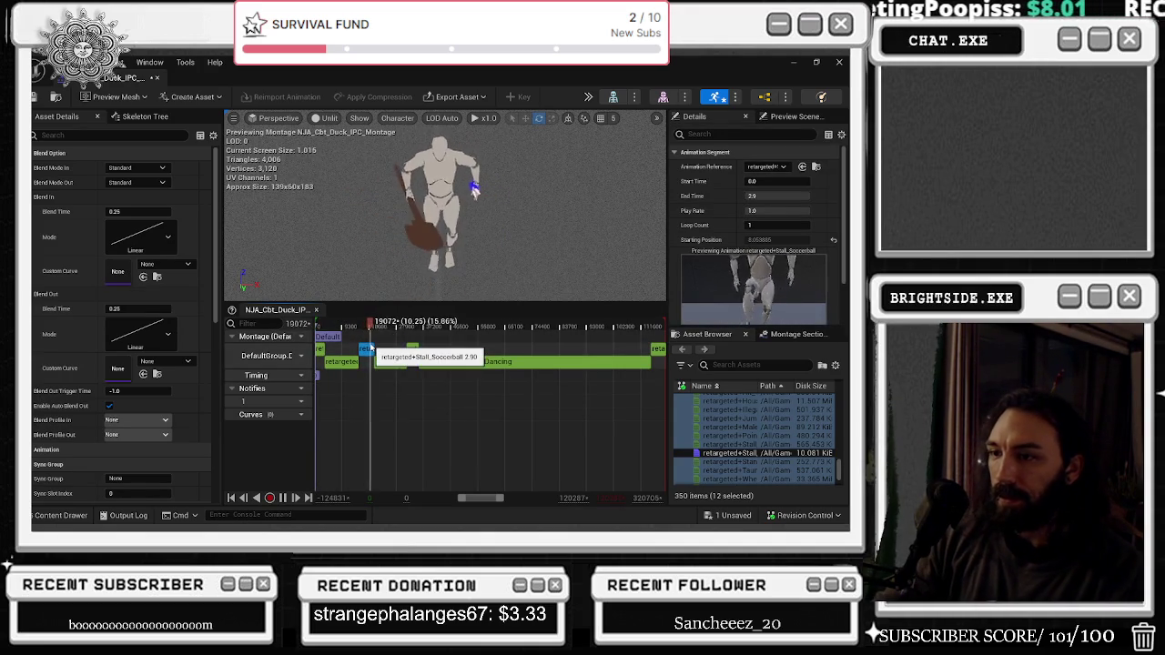
key("ctrl+z")
left_click(362, 326)
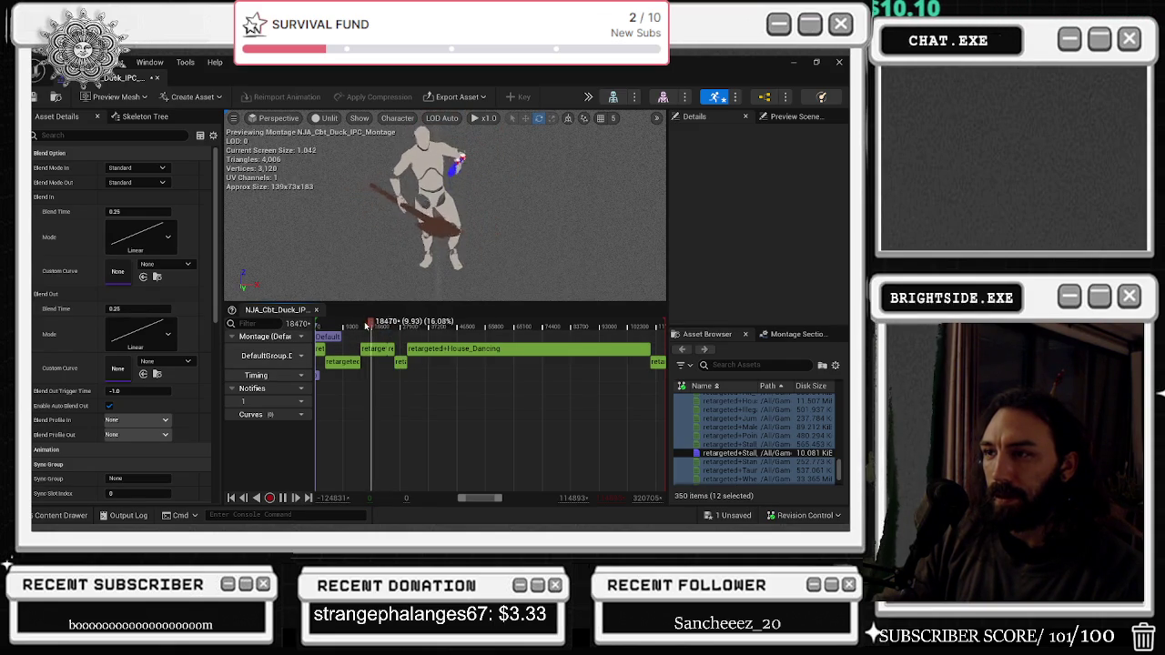
Remove Illegal_Elbow_Punch and several further segments from the montage.
left_click(376, 352)
key("ctrl+z")
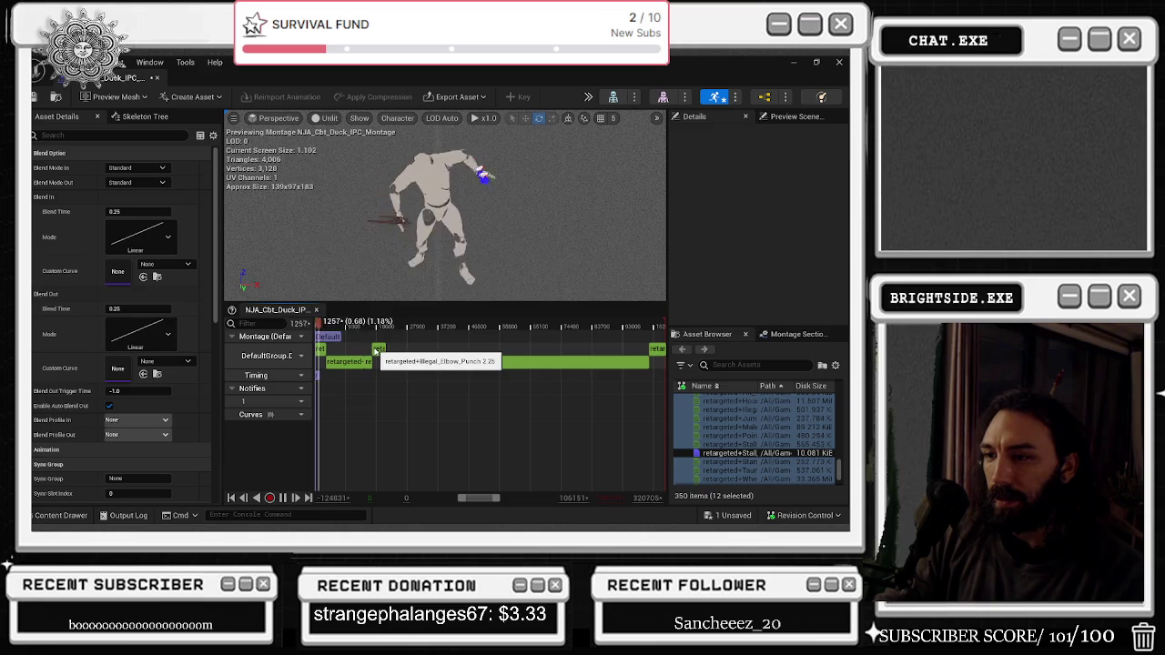
left_click(376, 351)
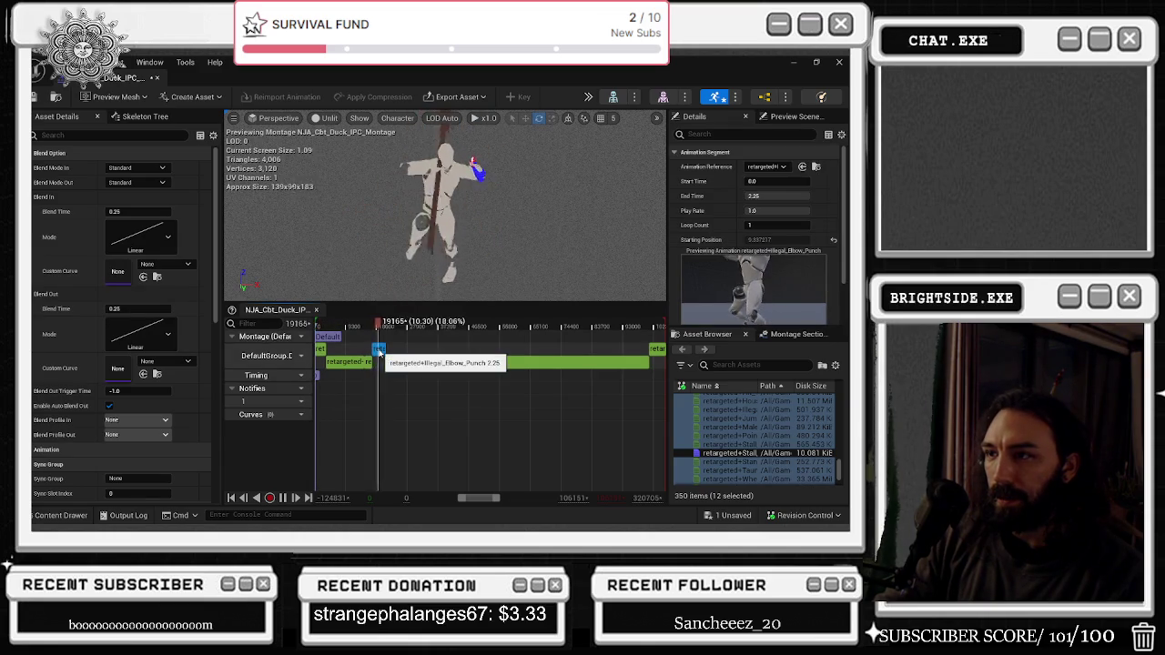
key("ctrl+z")
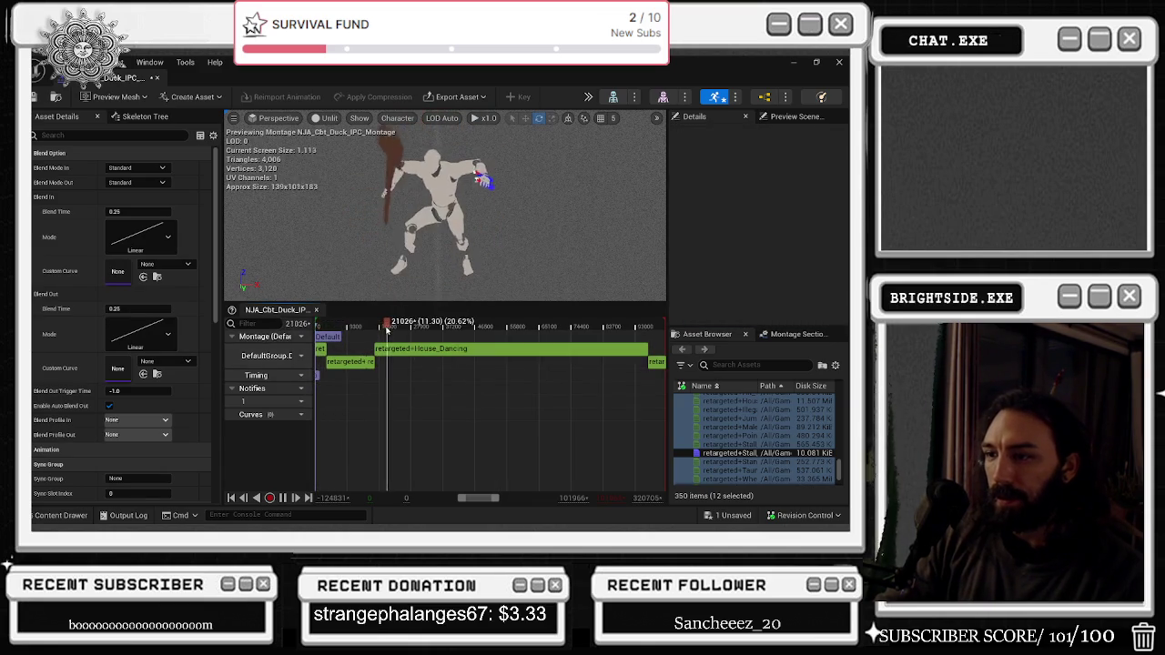
key("ctrl+z")
key("ctrl+z")
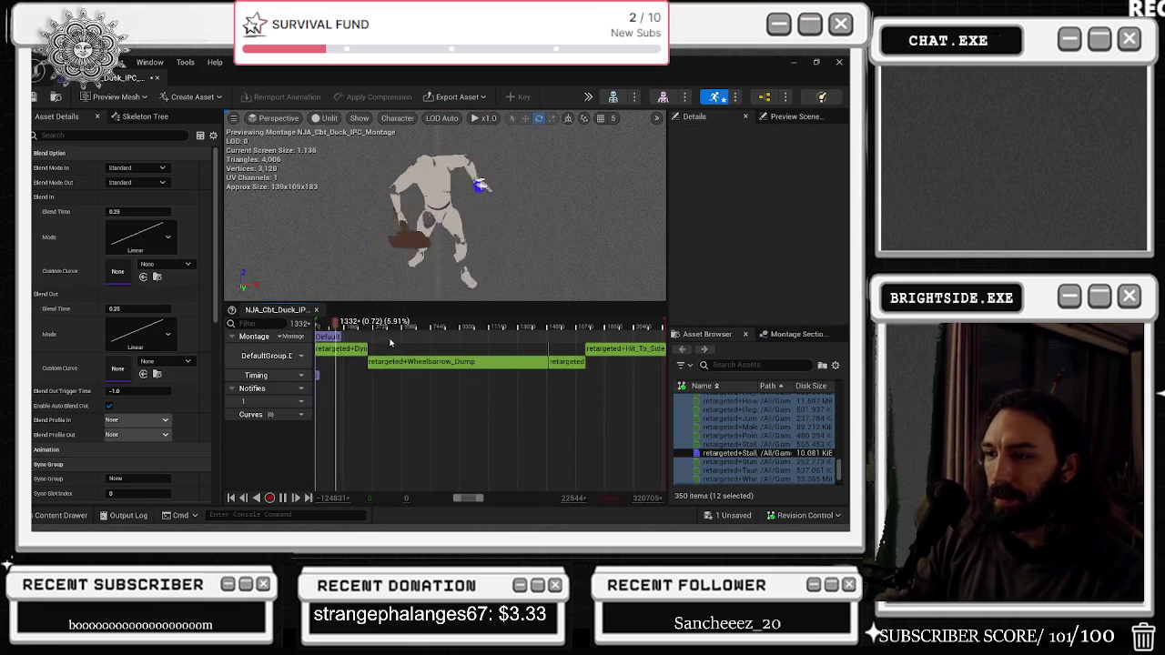
key("ctrl+z")
key("ctrl+z")
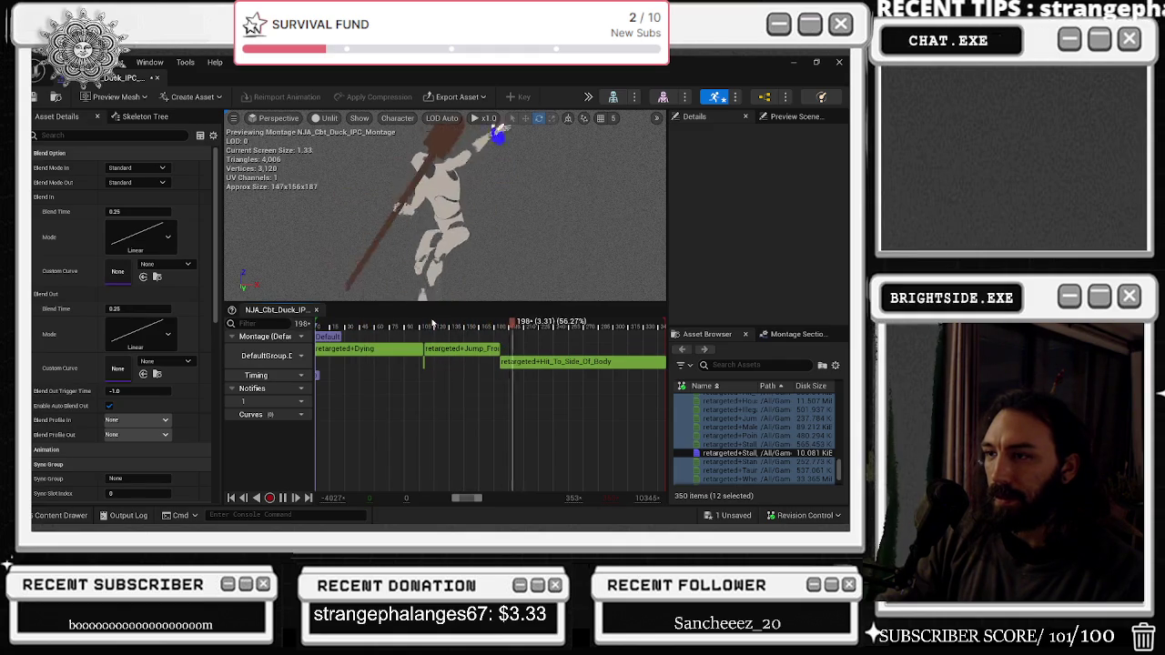
Undo the last segment removal, then delete the Hit_To_Side segment.
key("ctrl+z")
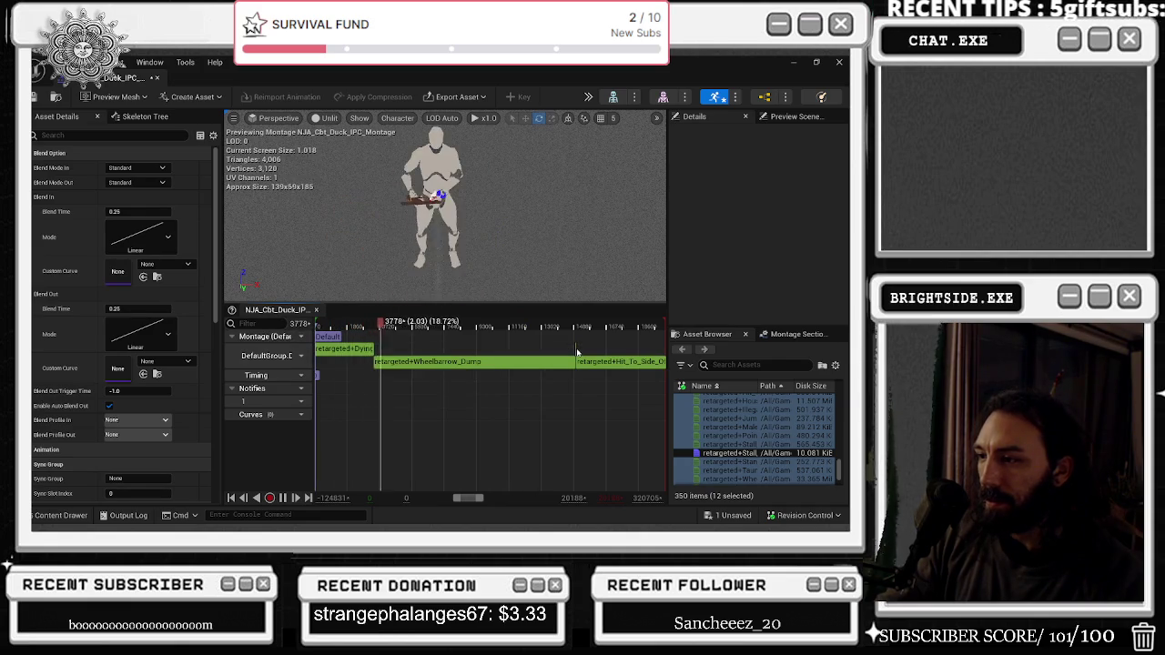
left_click_drag(571, 351, 569, 393)
left_click(605, 408)
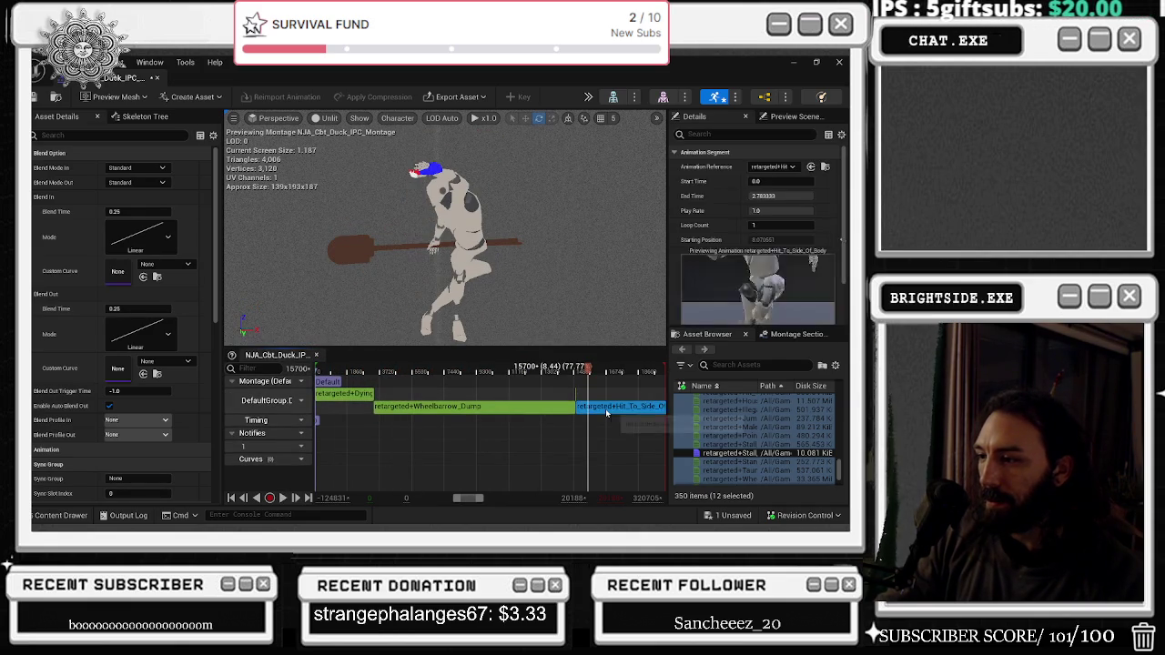
key("Delete")
Play the montage preview from the start to check Dying running into Wheelbarrow_Dump.
key("End")
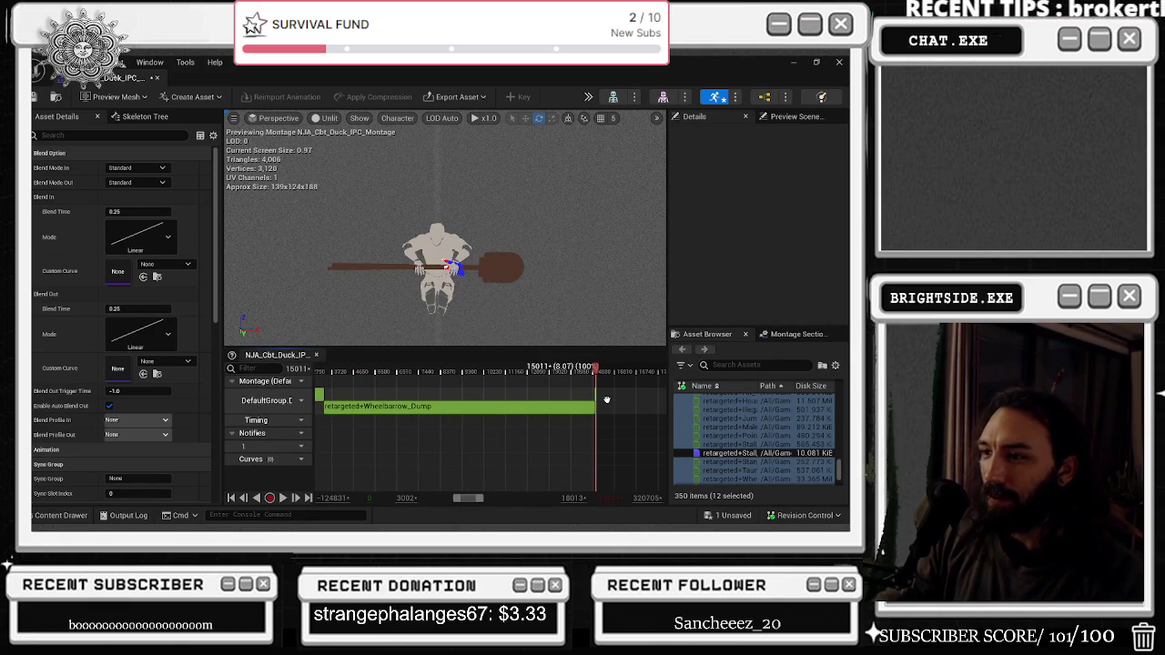
left_click_drag(606, 400, 593, 393)
scroll(612, 401, "up", 5)
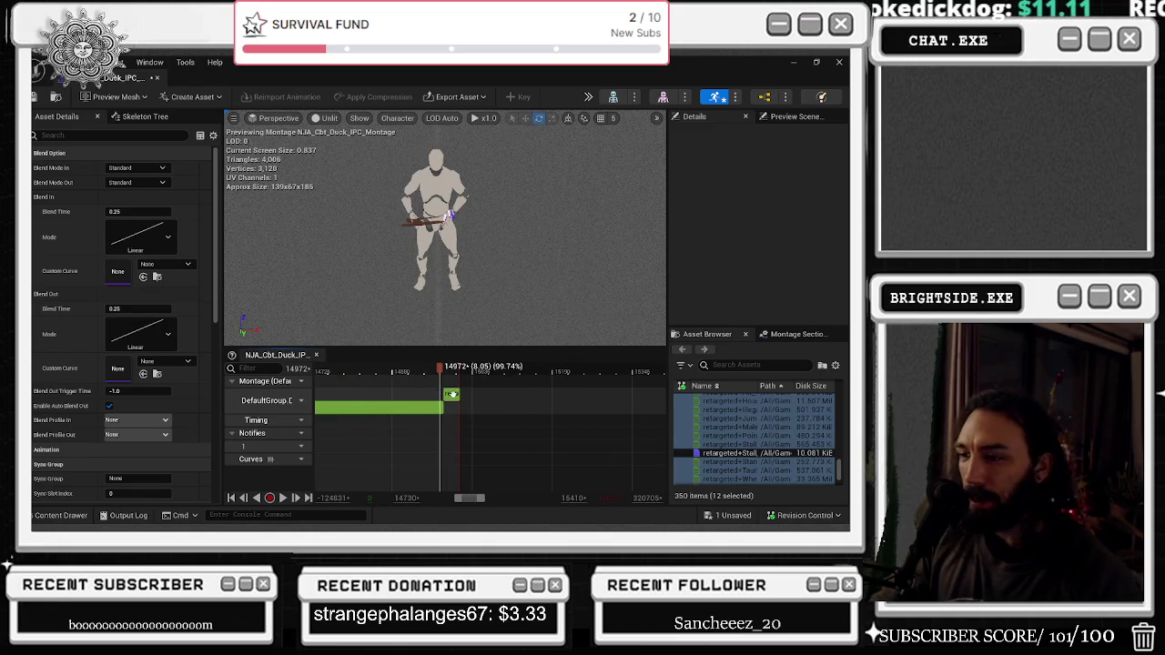
scroll(400, 392, "down", 5)
key("space")
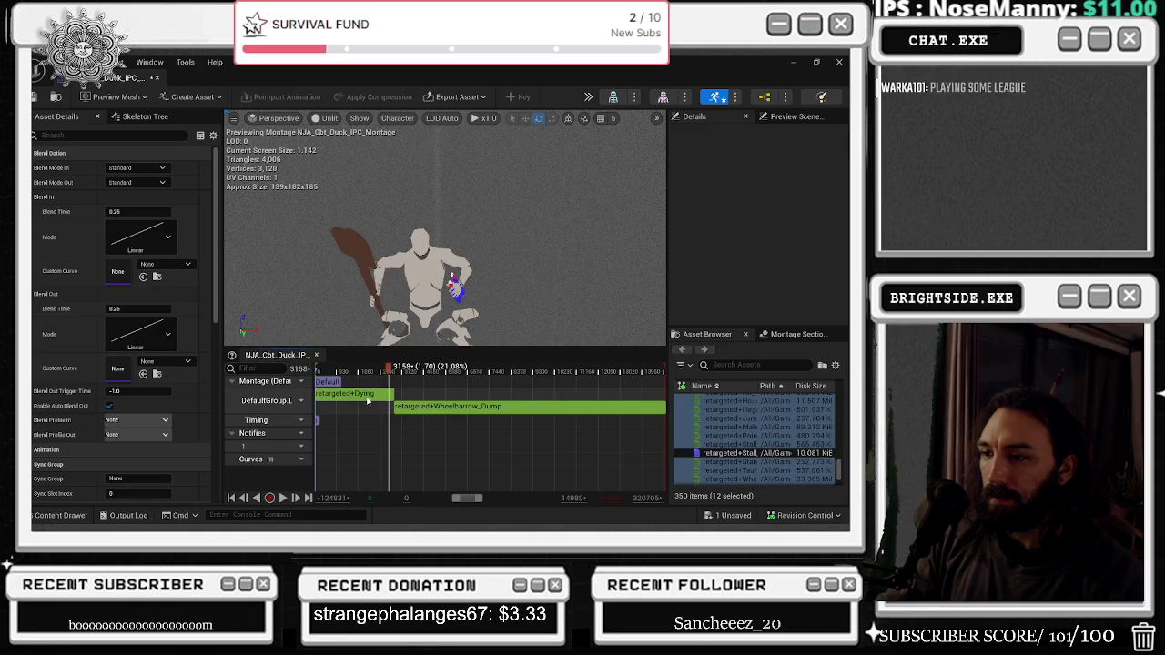
Inspect the timing settings of the Dying and Wheelbarrow_Dump segments.
left_click(364, 394)
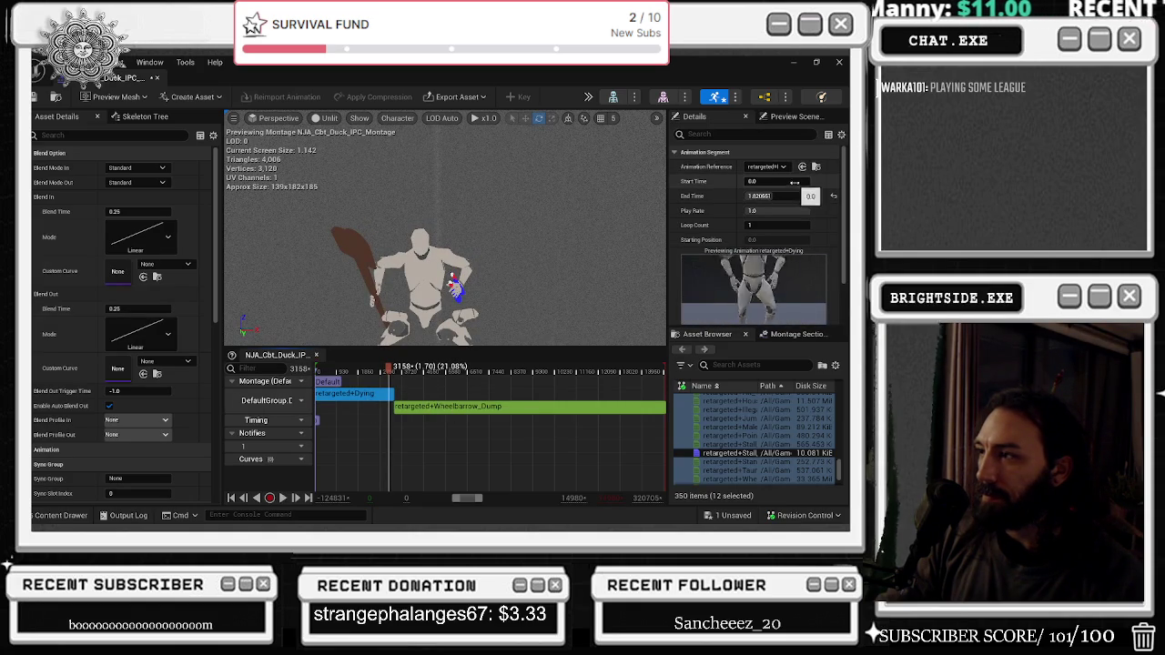
scroll(800, 195, "down", 1)
left_click(437, 406)
left_click(374, 394)
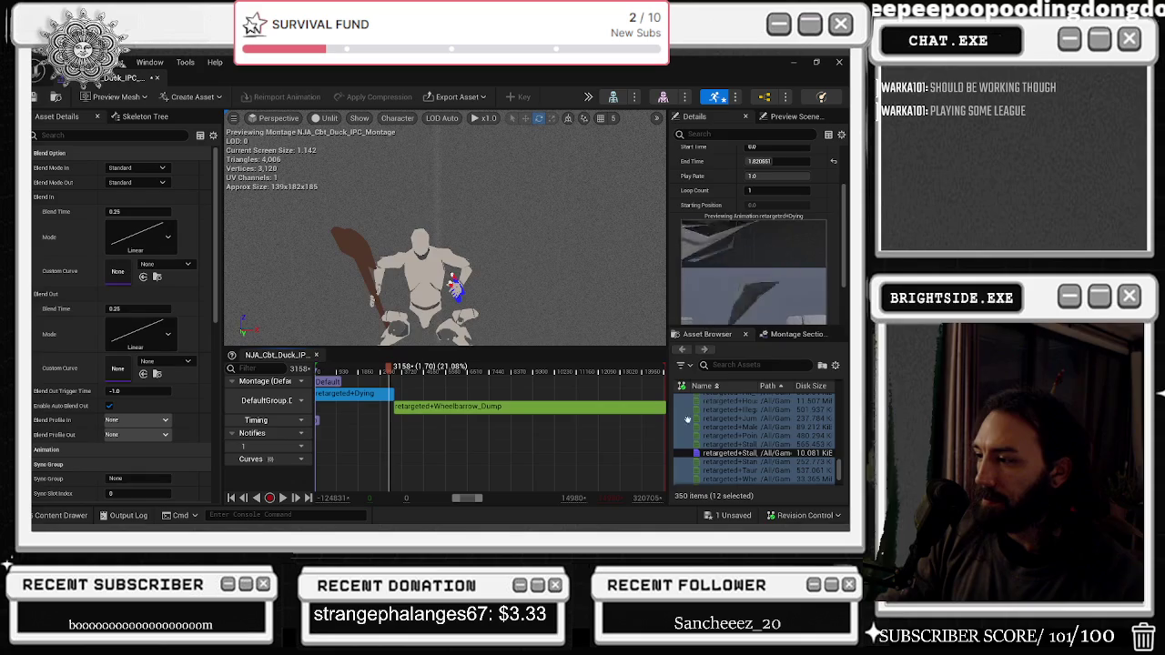
Add a second Dying clip from the Asset Browser with end time 1 and play rate -1.
type("DYING")
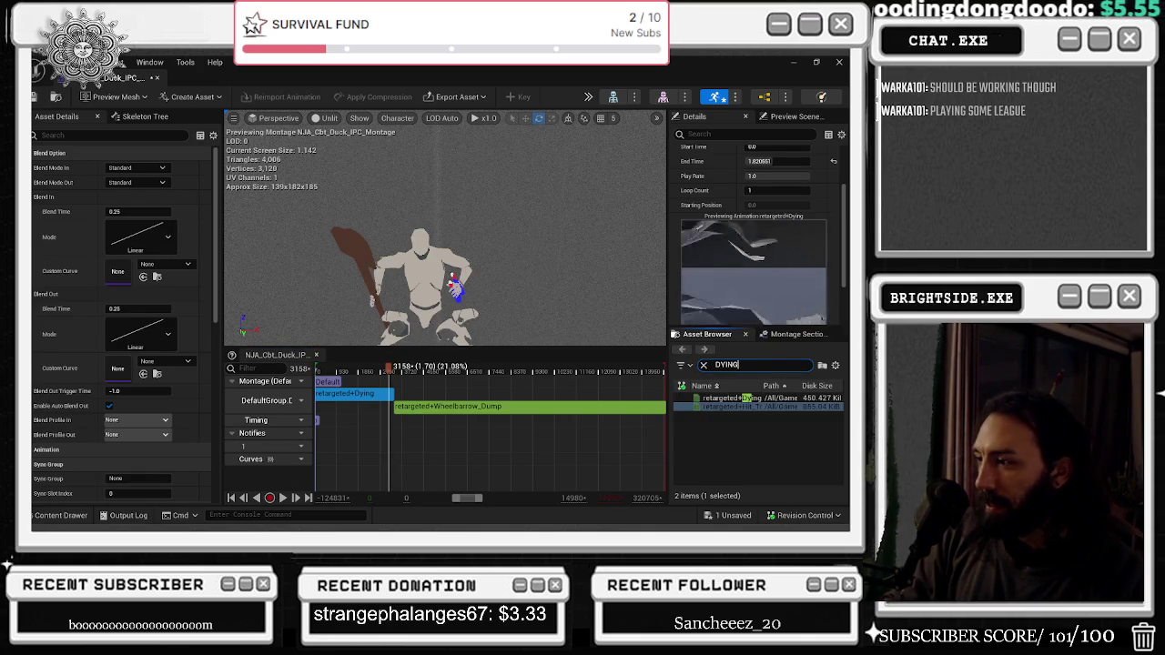
left_click_drag(728, 397, 359, 403)
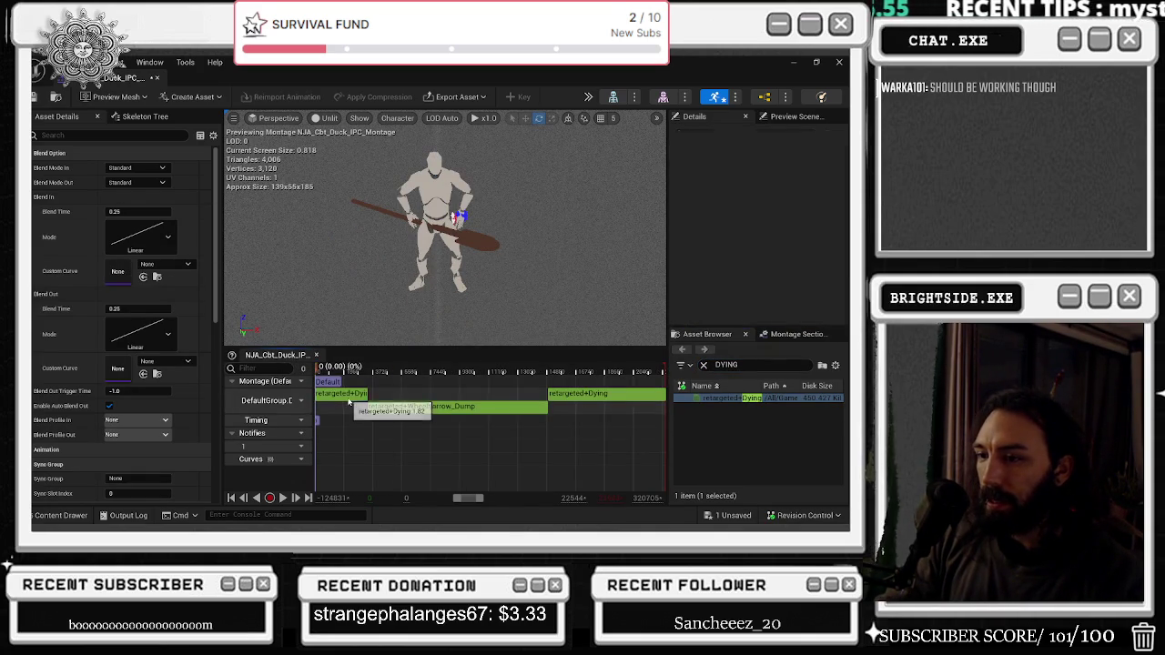
left_click(350, 394)
left_click(619, 393)
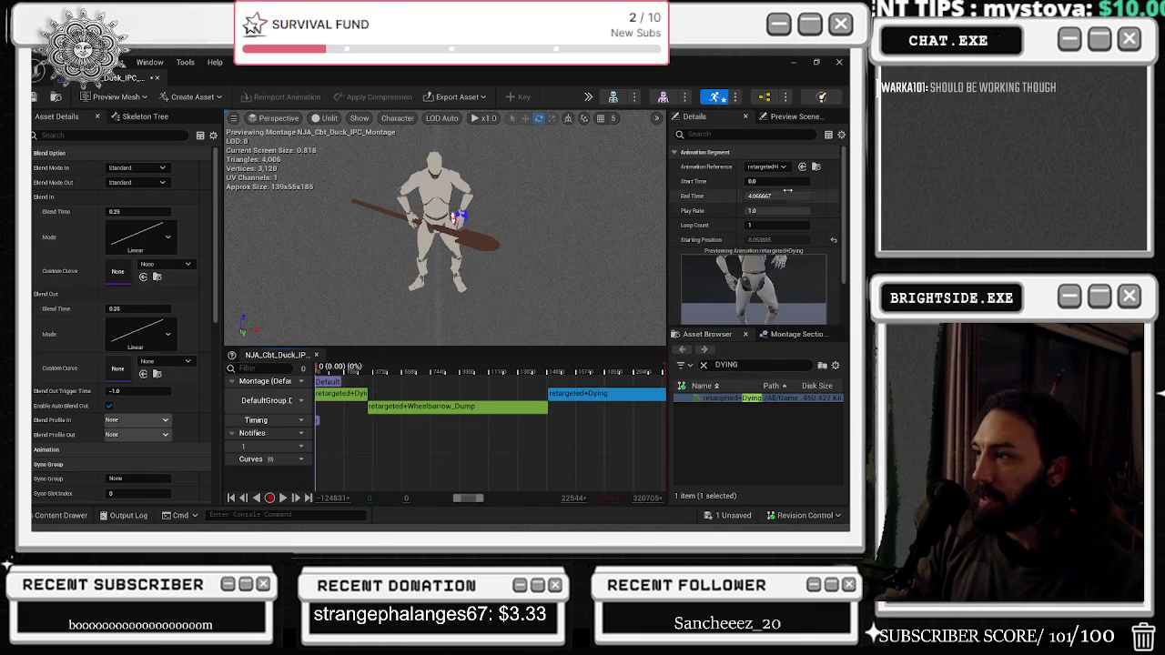
left_click(773, 195)
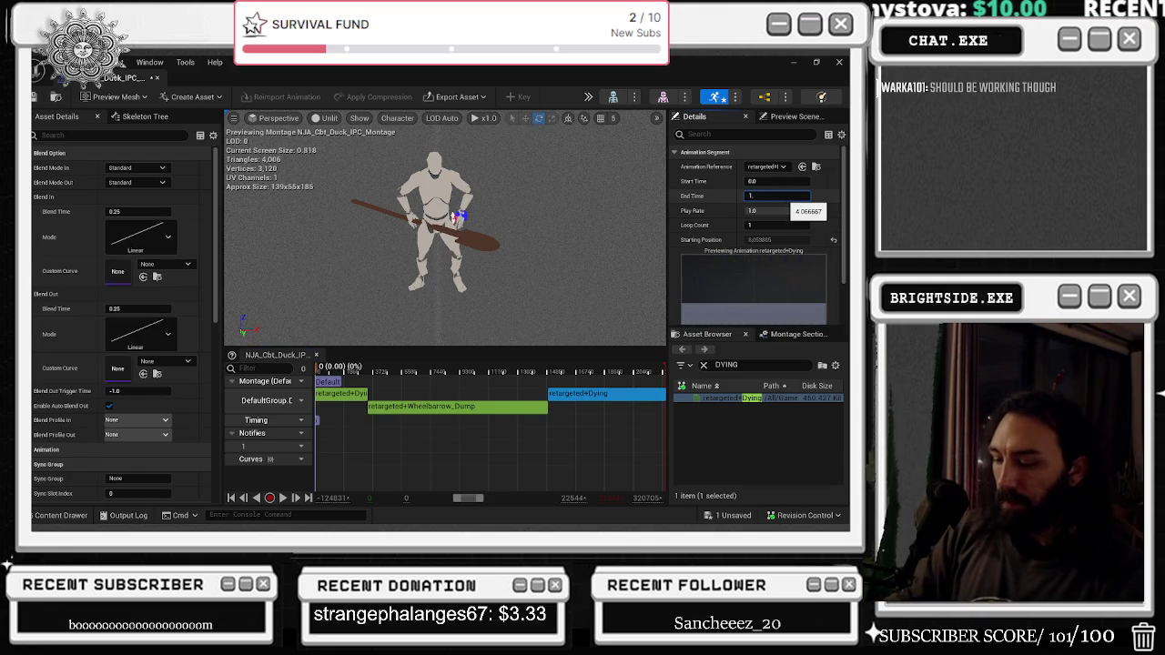
type("1")
key("Return")
left_click(803, 209)
type("-1")
key("Return")
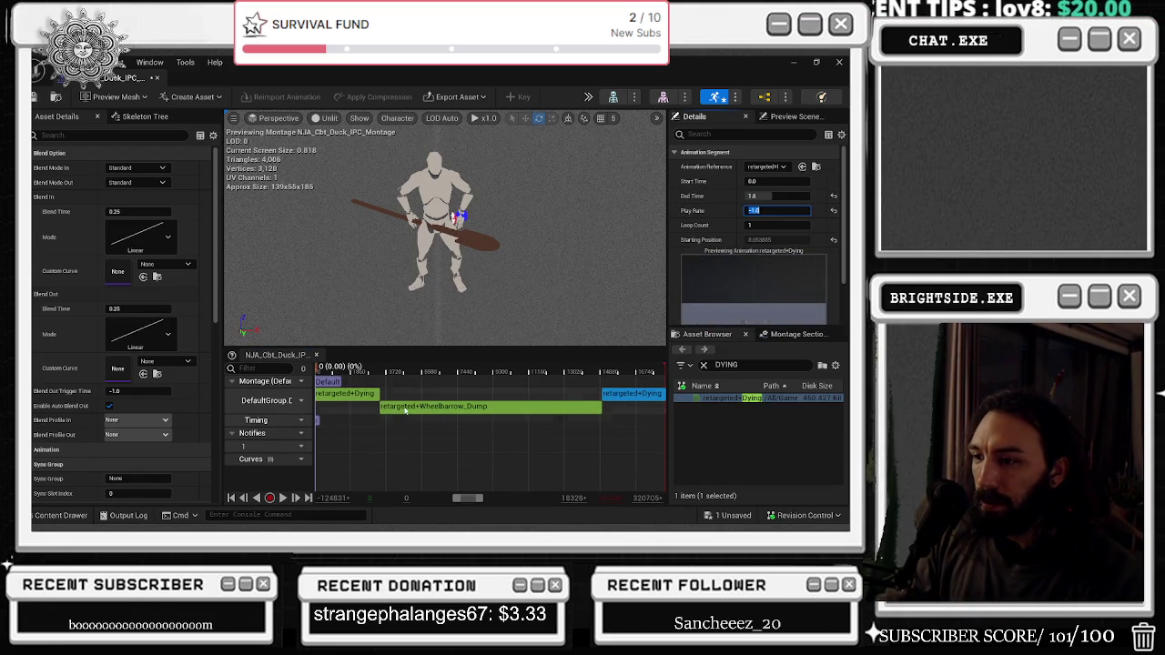
Move Wheelbarrow_Dump later in the montage and add another Wheelbarrow_Dump copy.
left_click_drag(402, 406, 626, 387)
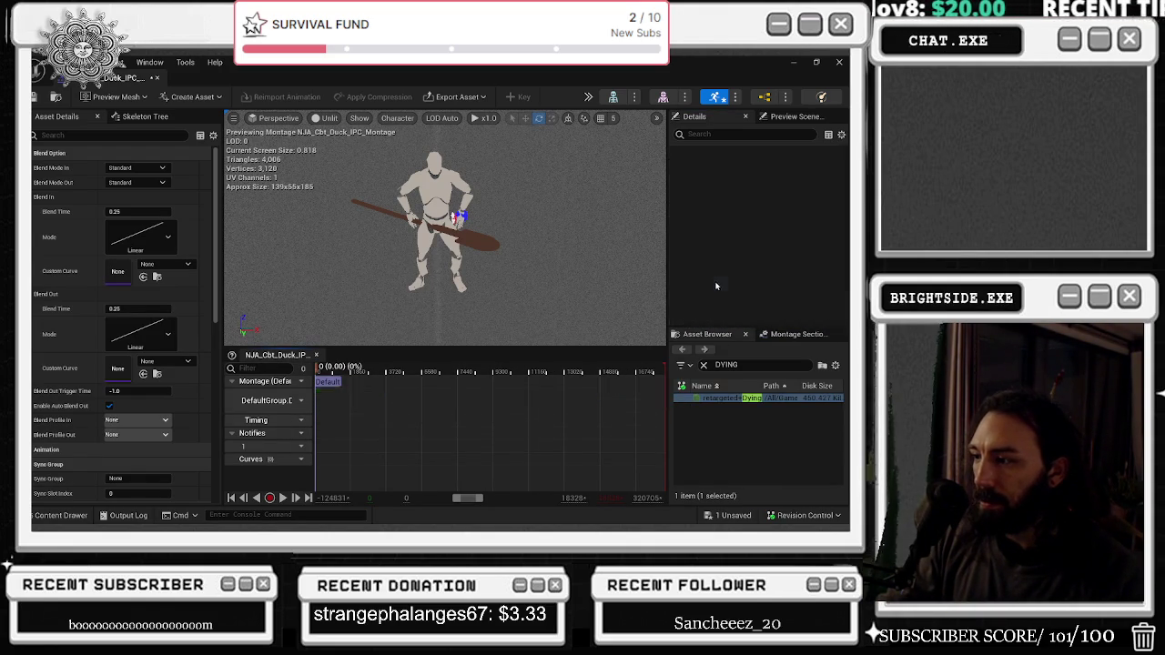
left_click_drag(727, 333, 490, 406)
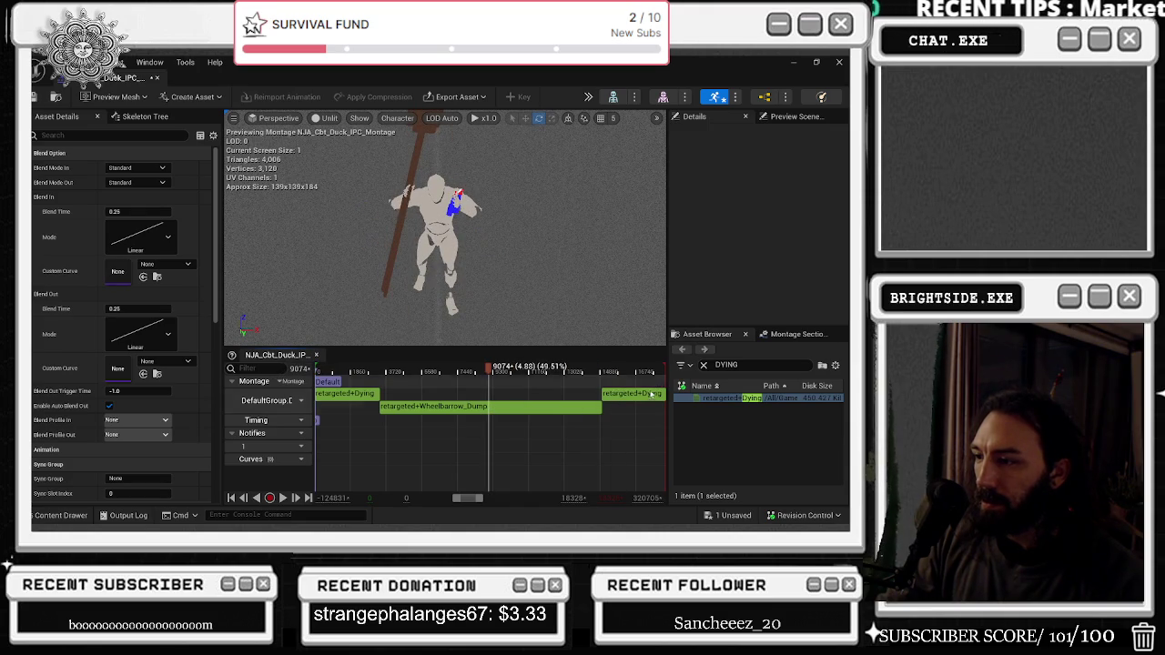
left_click(490, 406)
key("Delete")
key("ctrl+z")
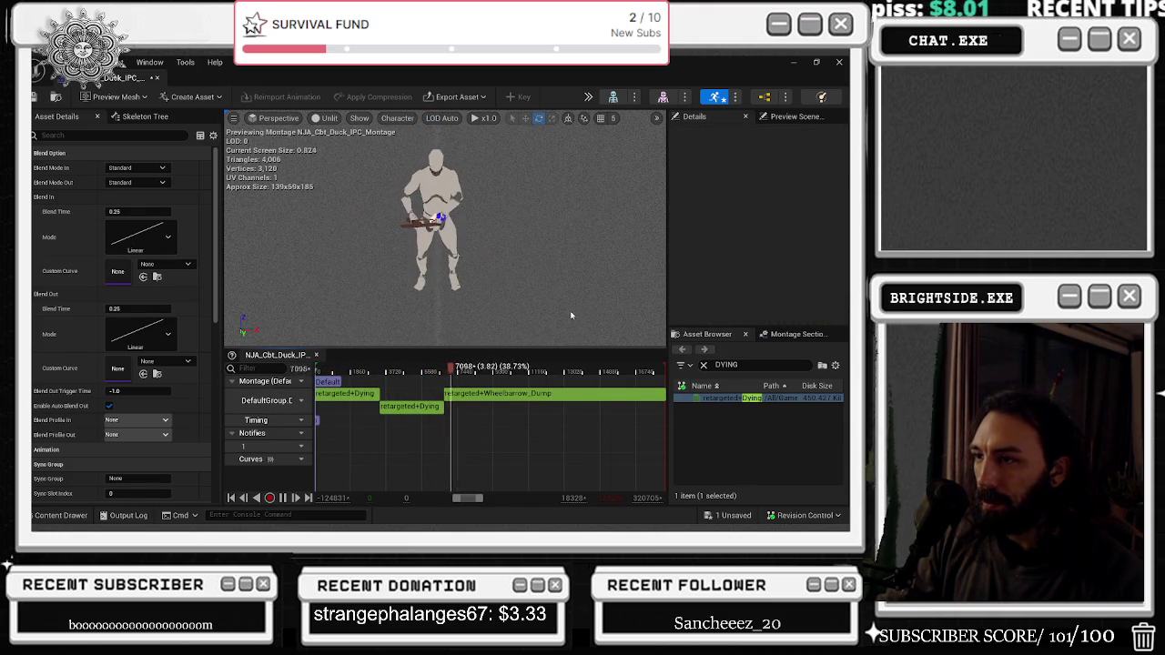
Set the second Dying segment's play rate to 1.5.
left_click(409, 406)
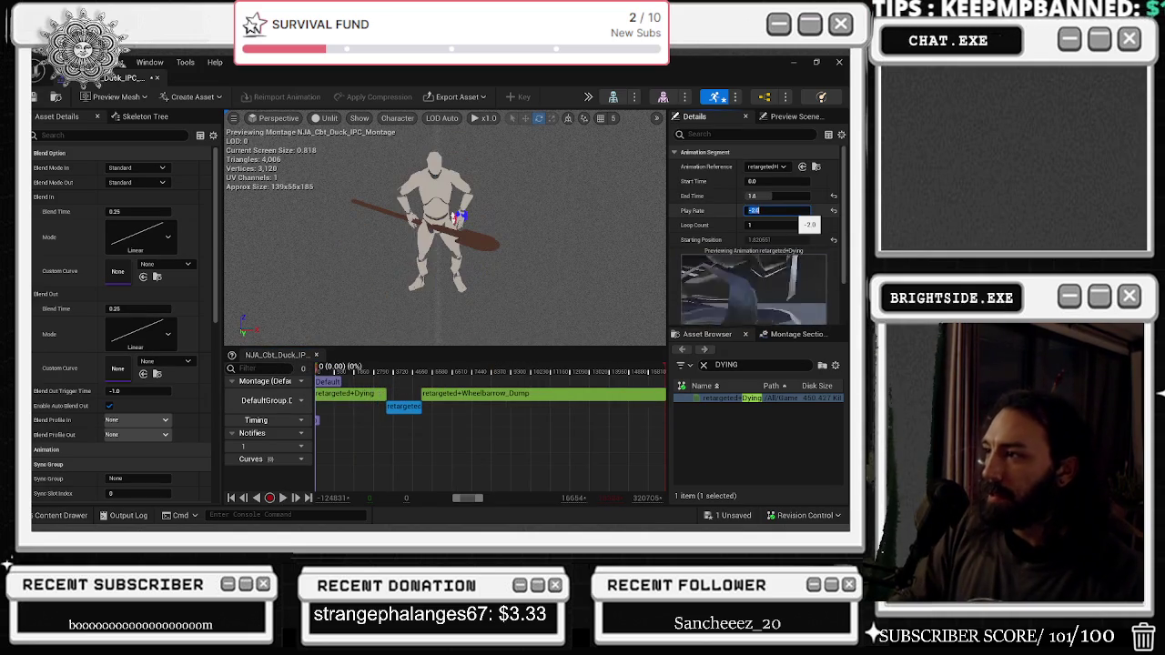
left_click_drag(791, 209, 530, 223)
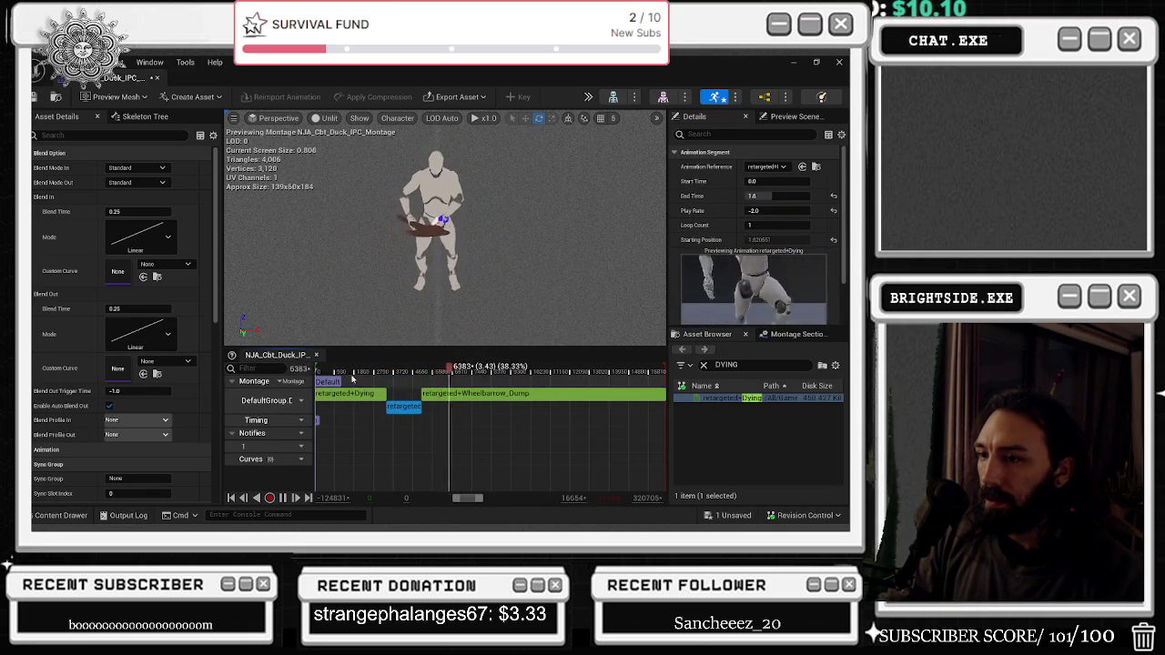
key("ctrl+z")
key("ctrl+z")
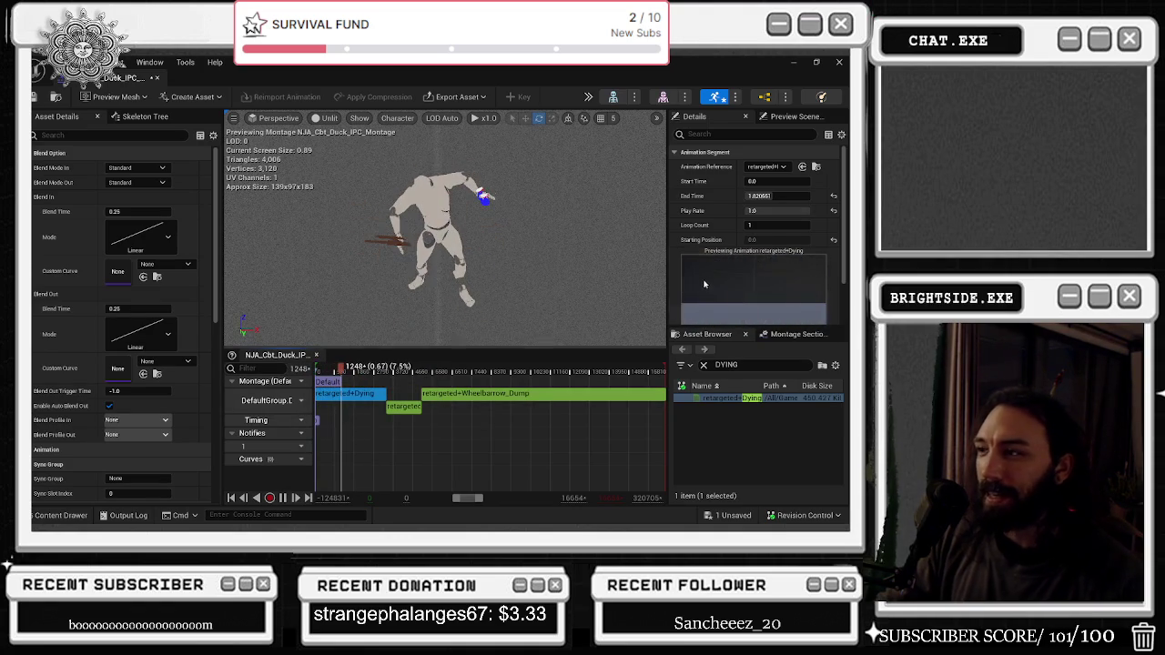
left_click(755, 210)
type("1.5")
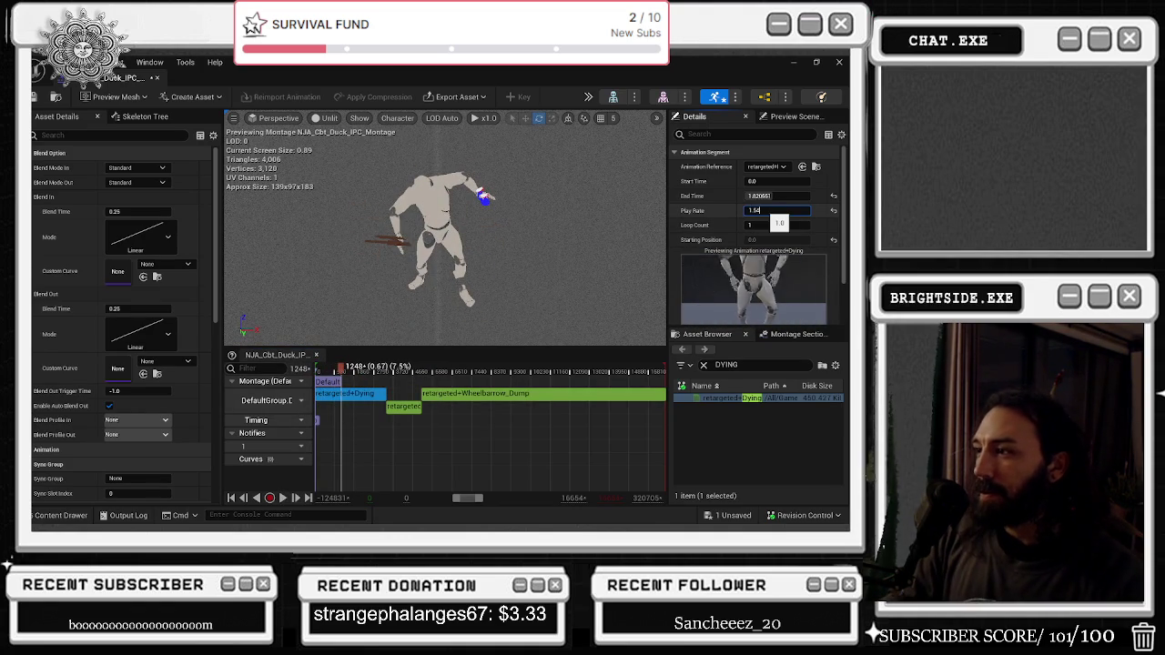
key("Return")
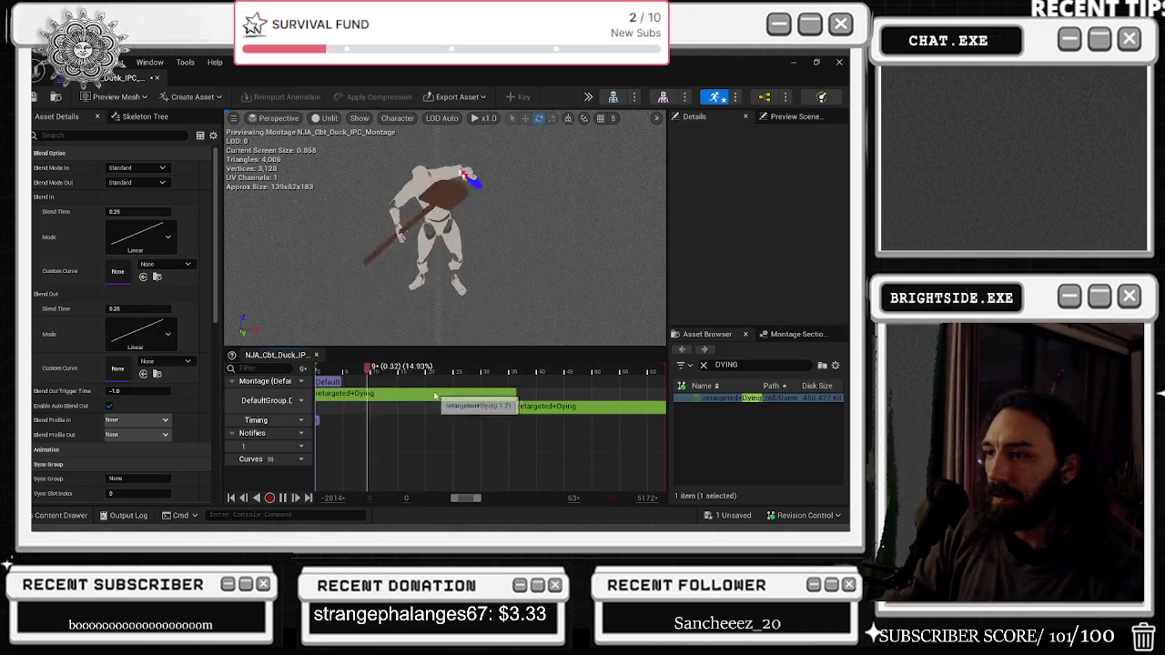
left_click(109, 80)
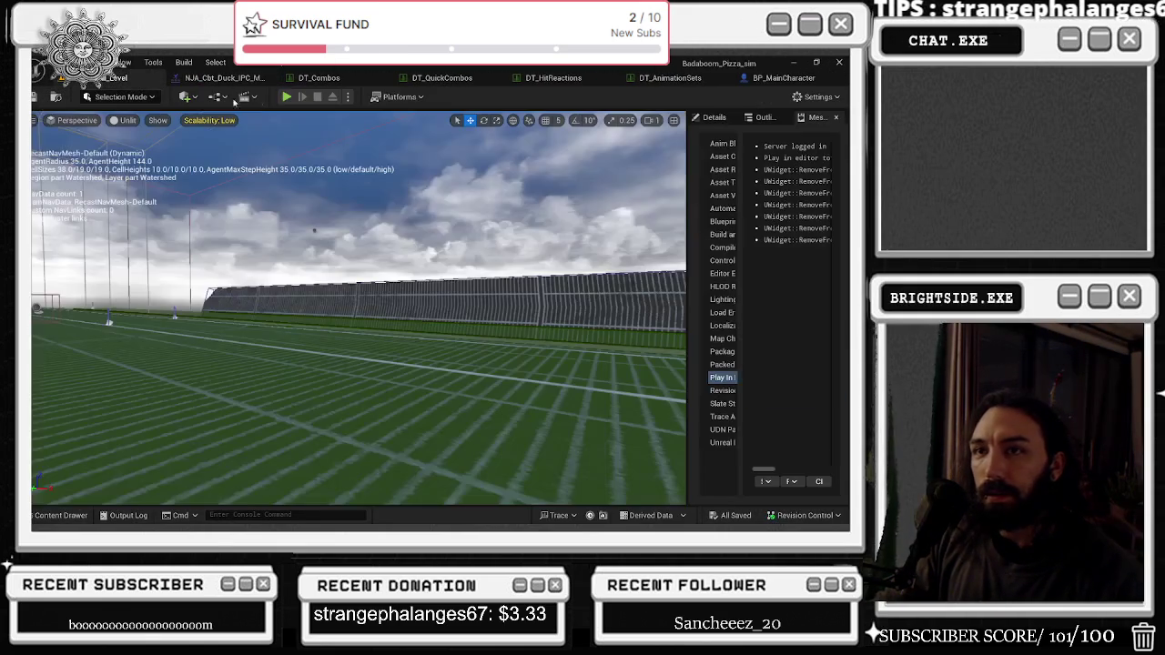
left_click(285, 97)
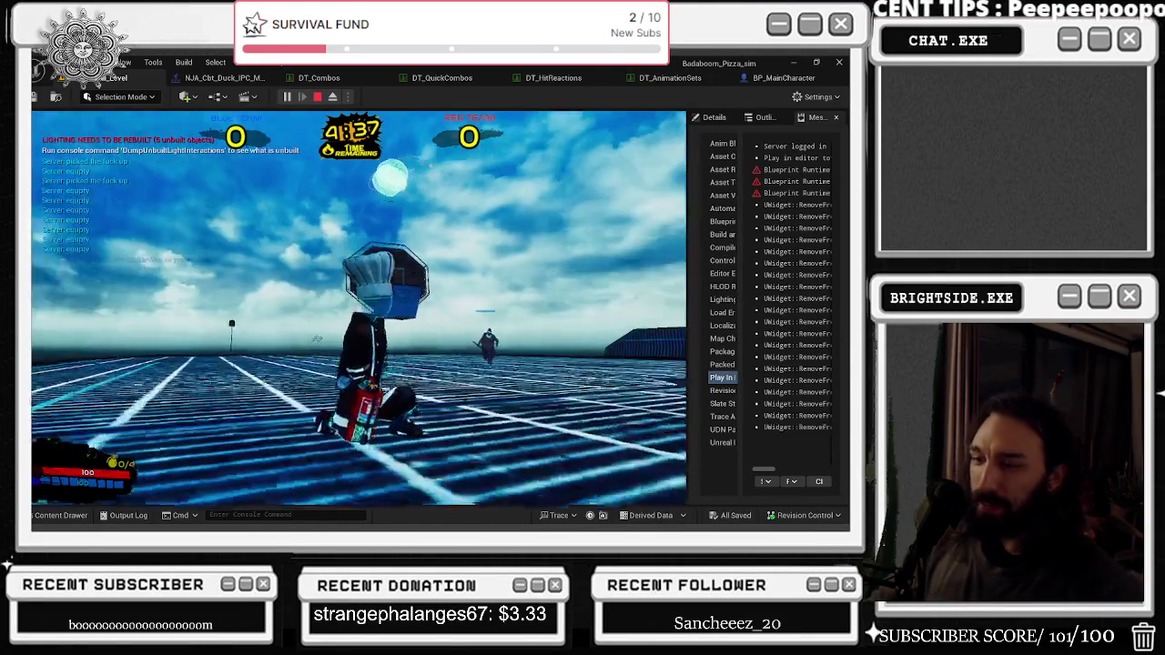
key("Escape")
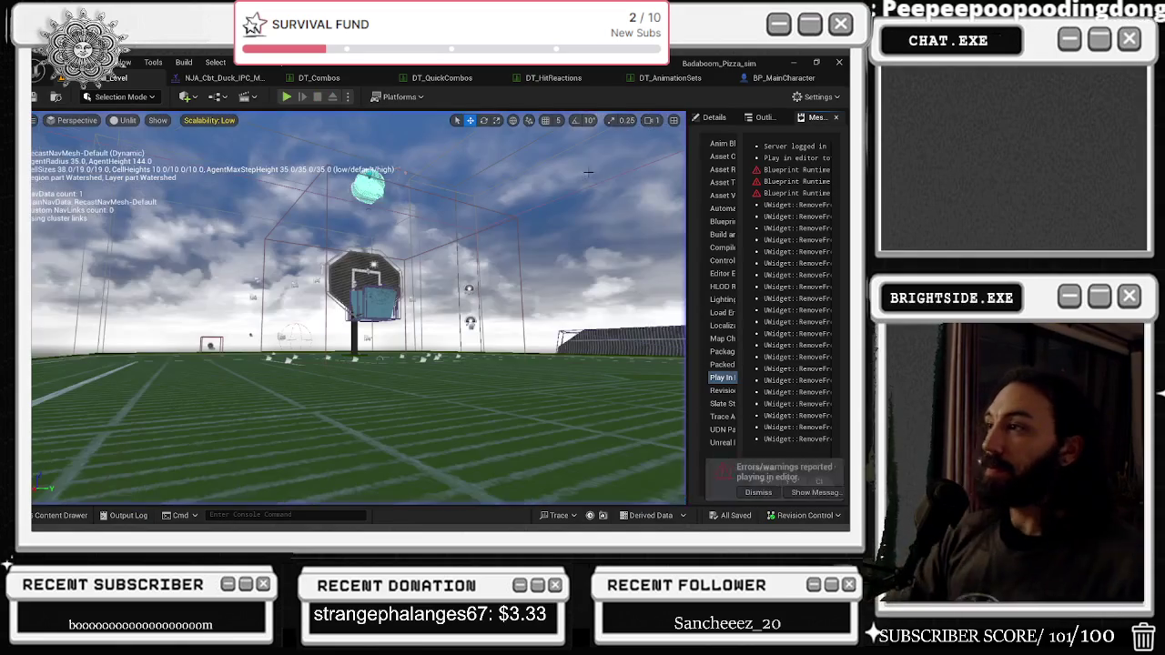
left_click(223, 77)
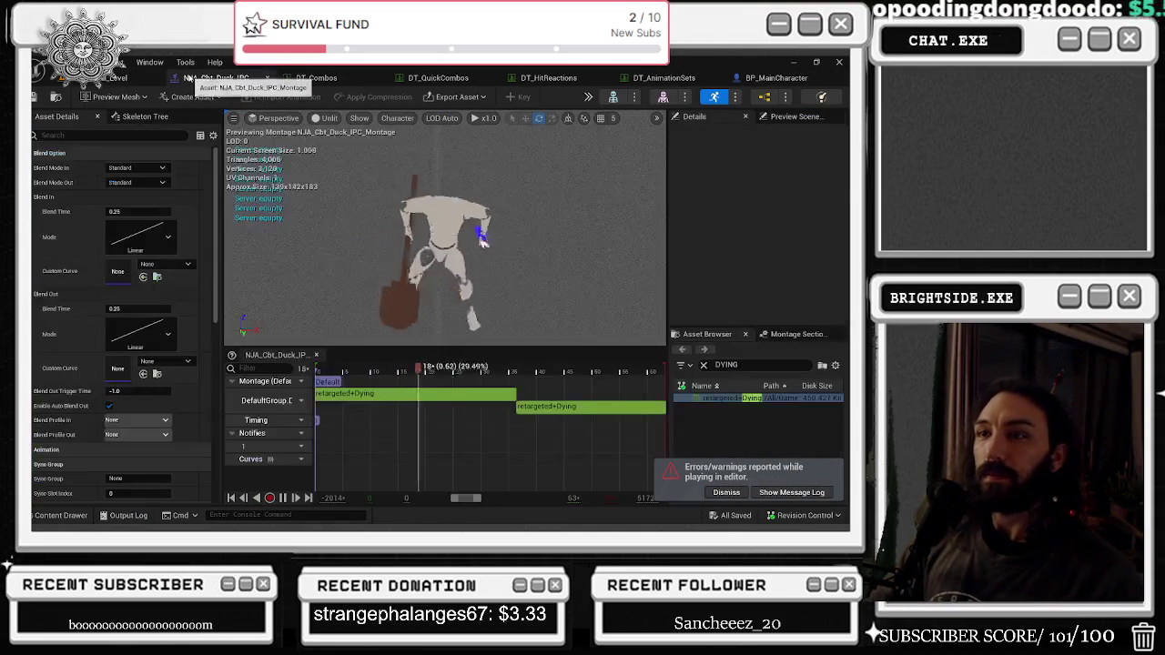
Replace both Dying segments with Wheelbarrow_Dump, found by searching WHEEL.
double_click(726, 365)
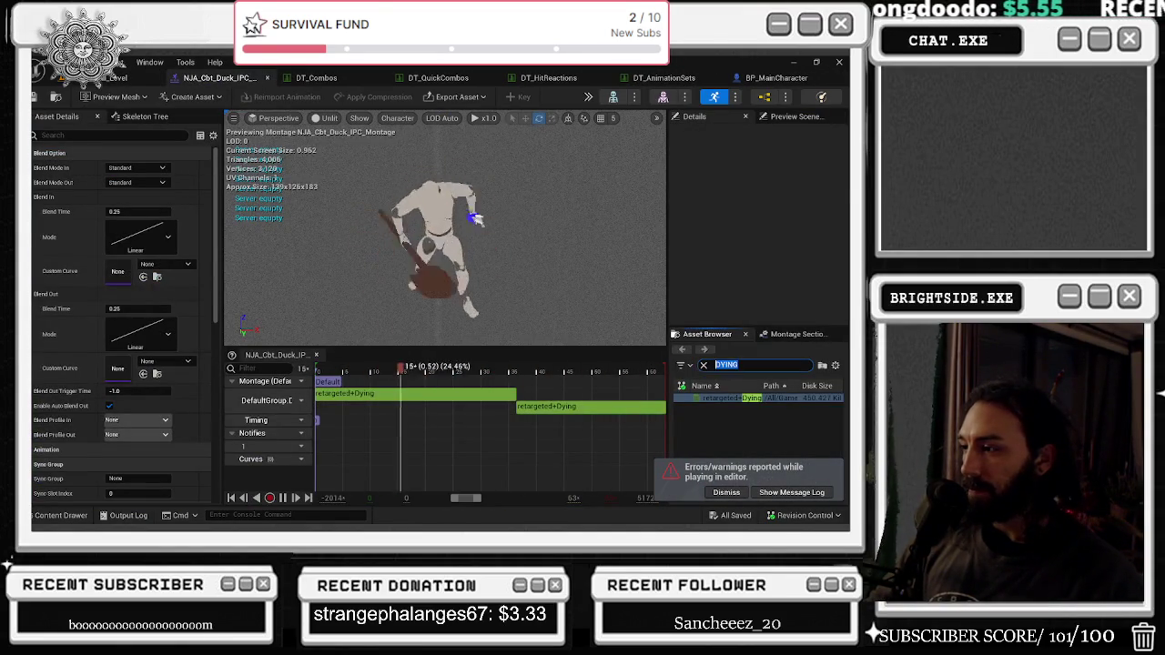
type("WHEEL")
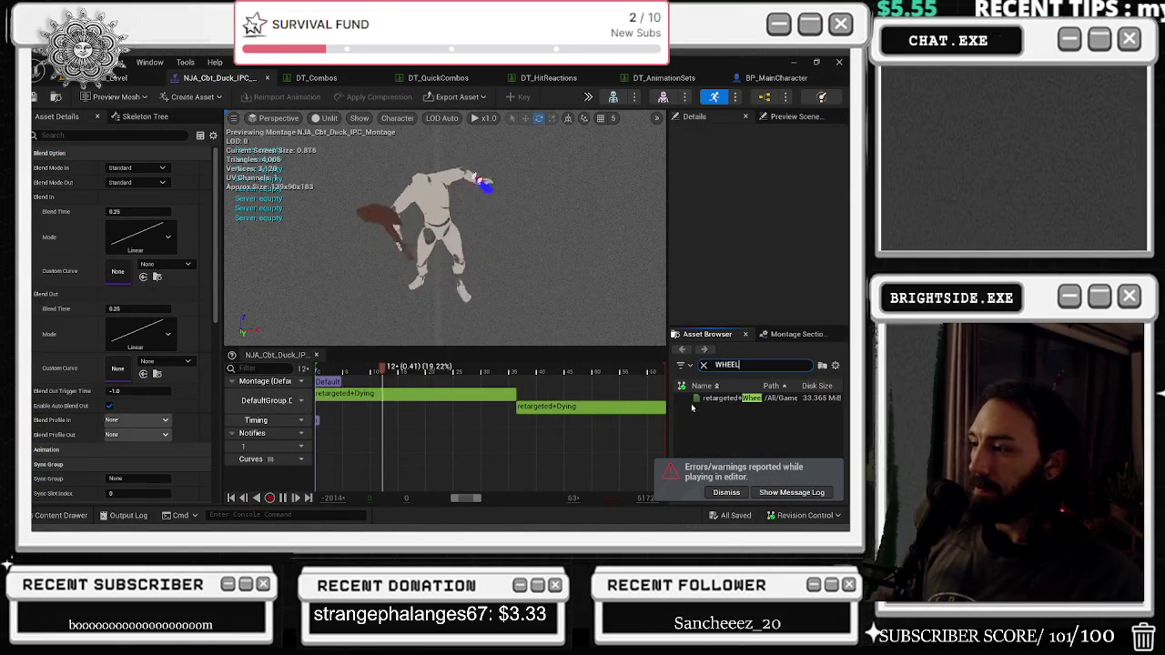
left_click(444, 398)
key("Delete")
left_click(446, 402)
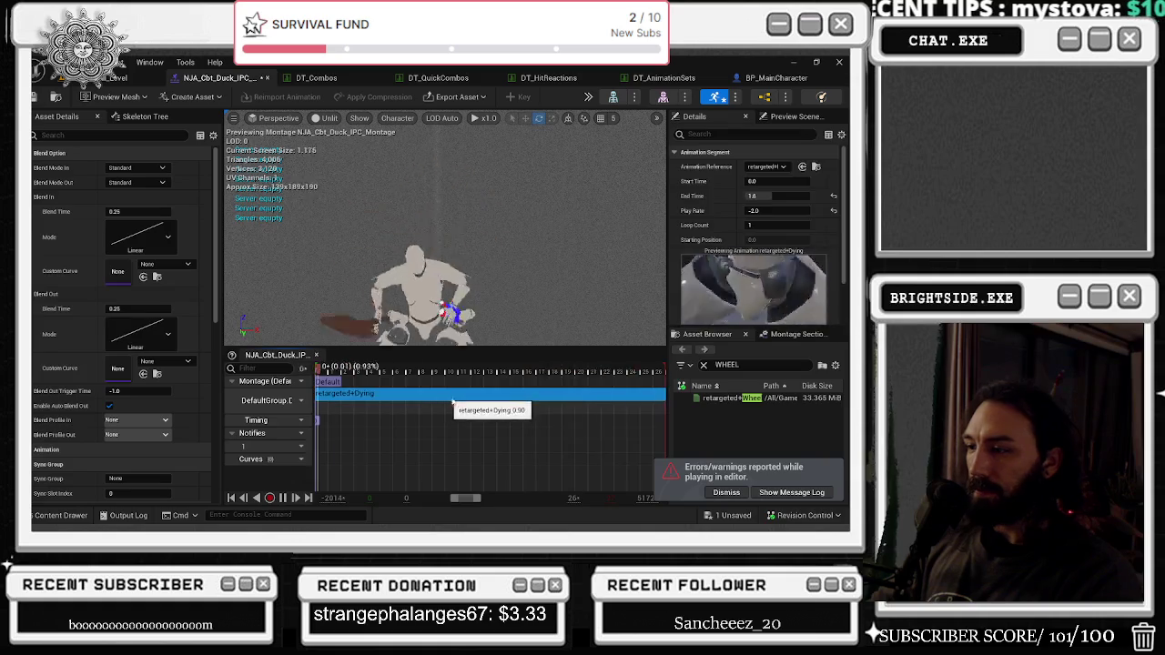
key("Delete")
left_click_drag(327, 383, 330, 383)
Save the montage and return to the level editor.
key("ctrl+s")
left_click(538, 418)
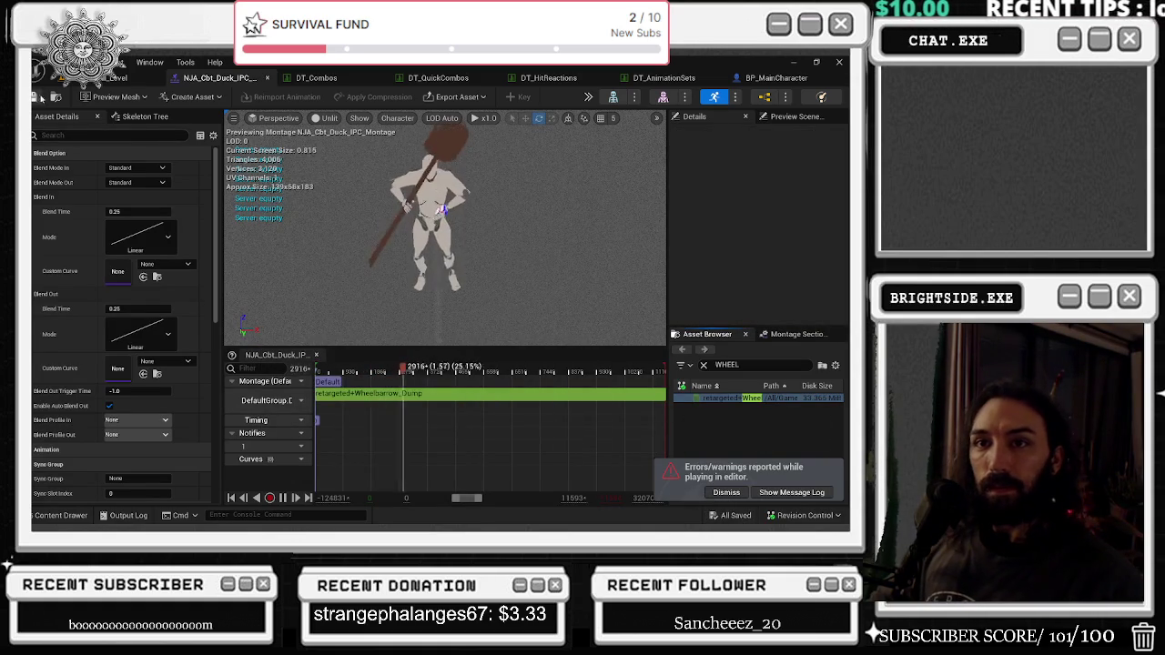
left_click(100, 77)
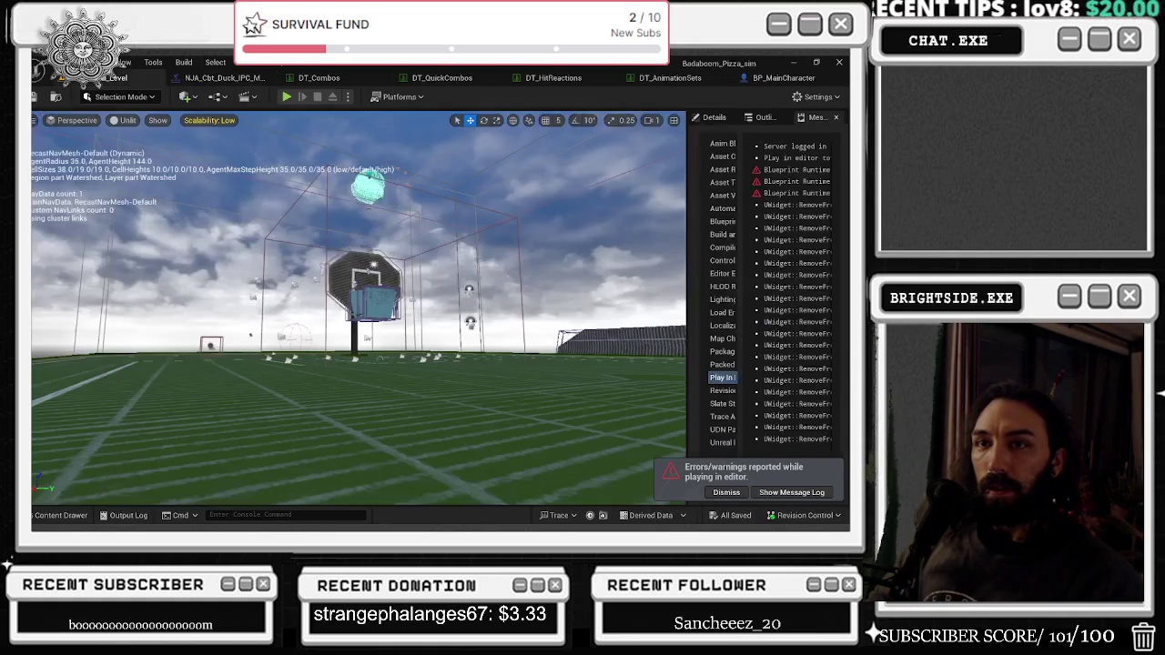
key("alt+p")
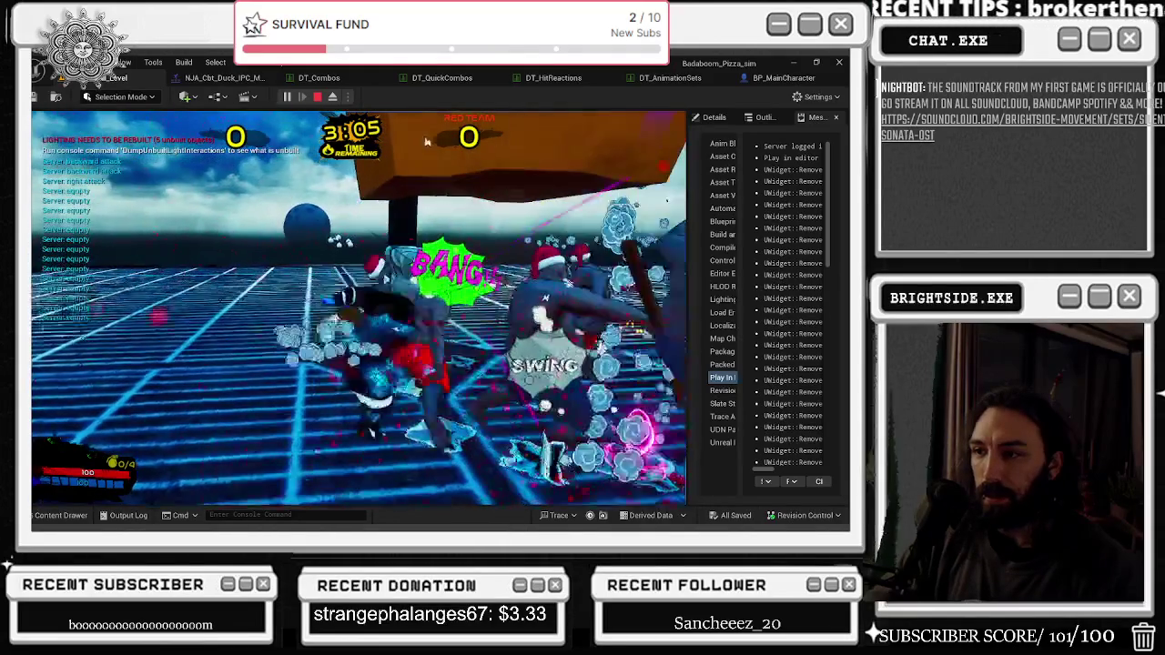
key("Escape")
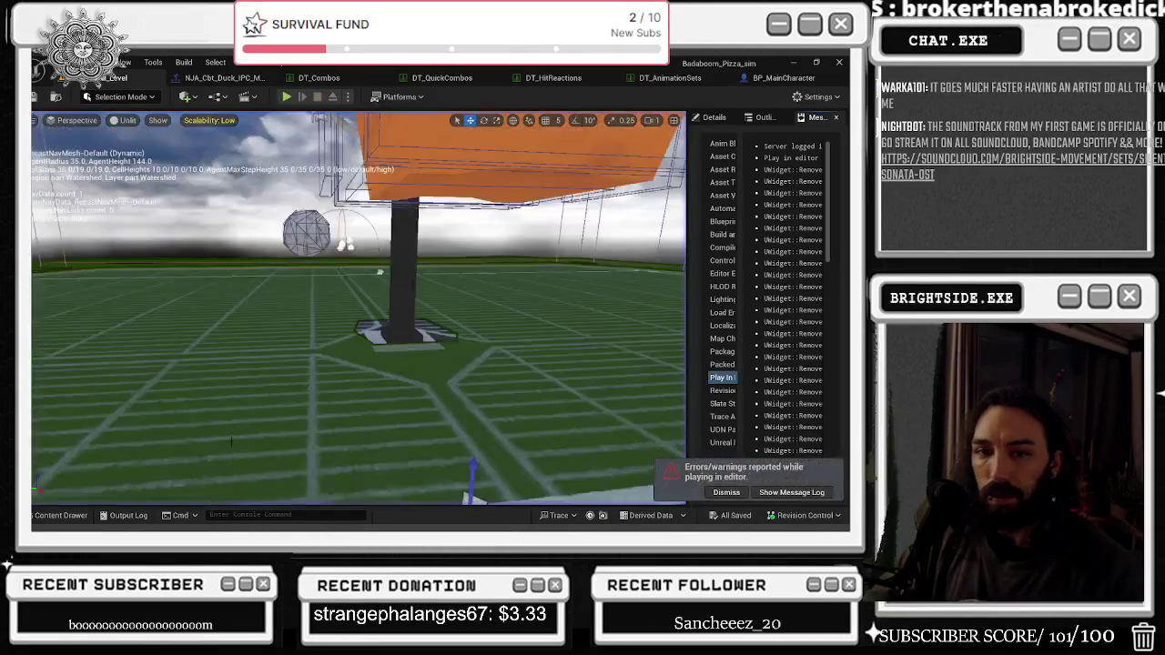
Go from BP_MainCharacter and DT_AnimationSets to DT_Combos, then open Teabag2's NJA_Cbt_Duck_IPC_Montage.
left_click(782, 78)
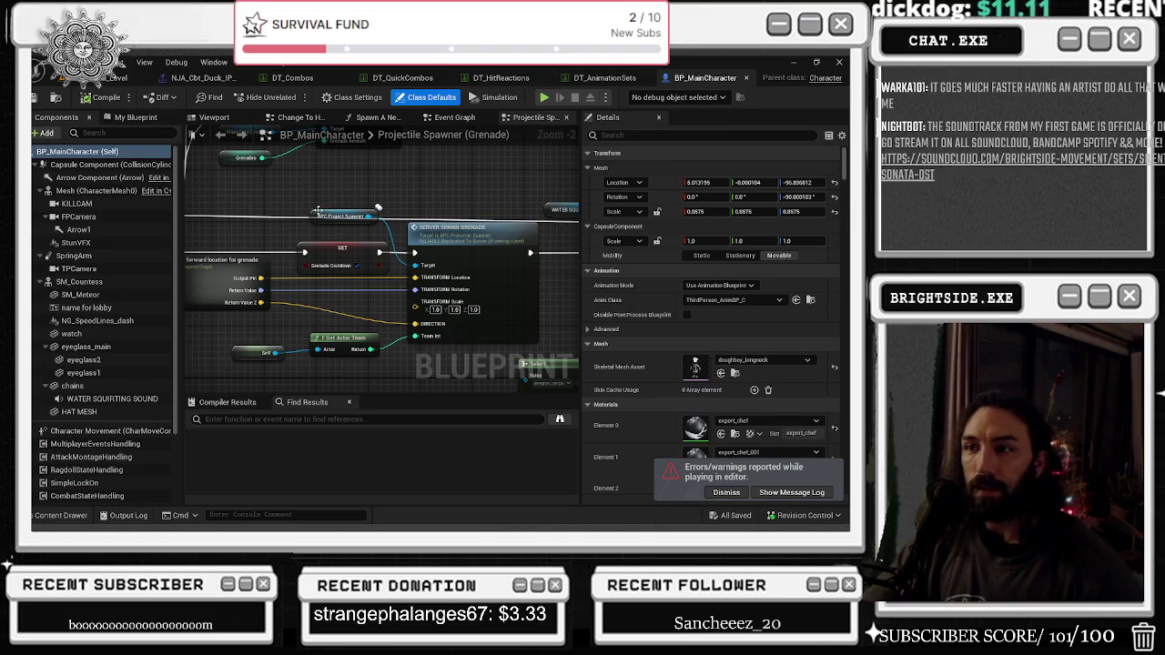
left_click(592, 79)
left_click(278, 78)
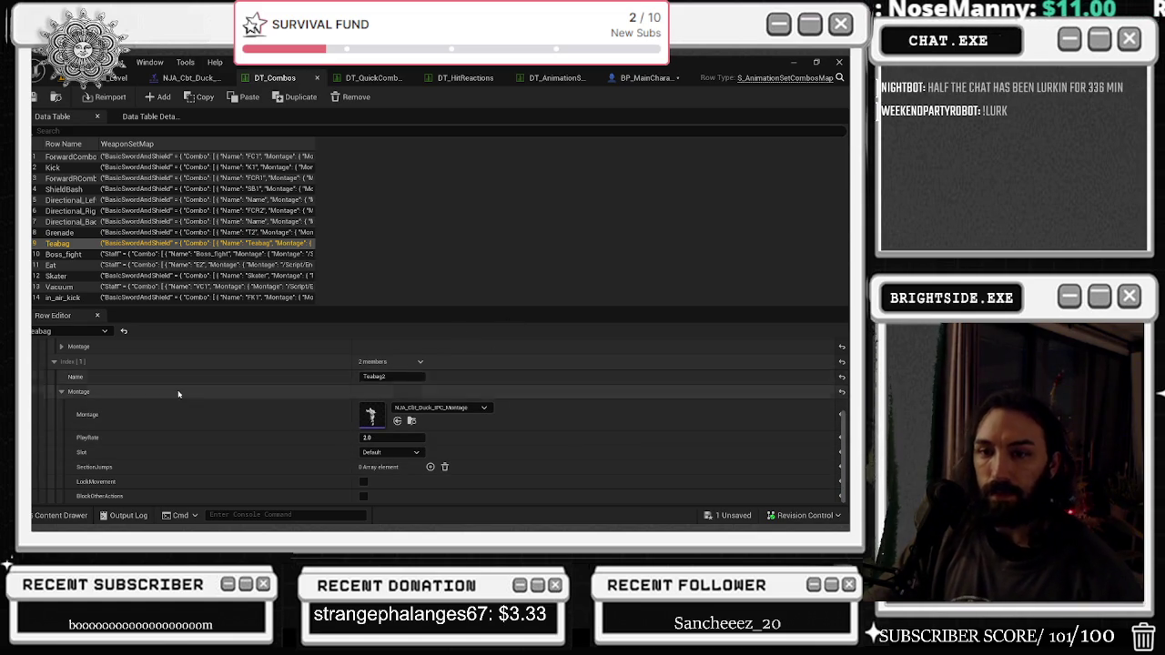
scroll(173, 391, "up", 1)
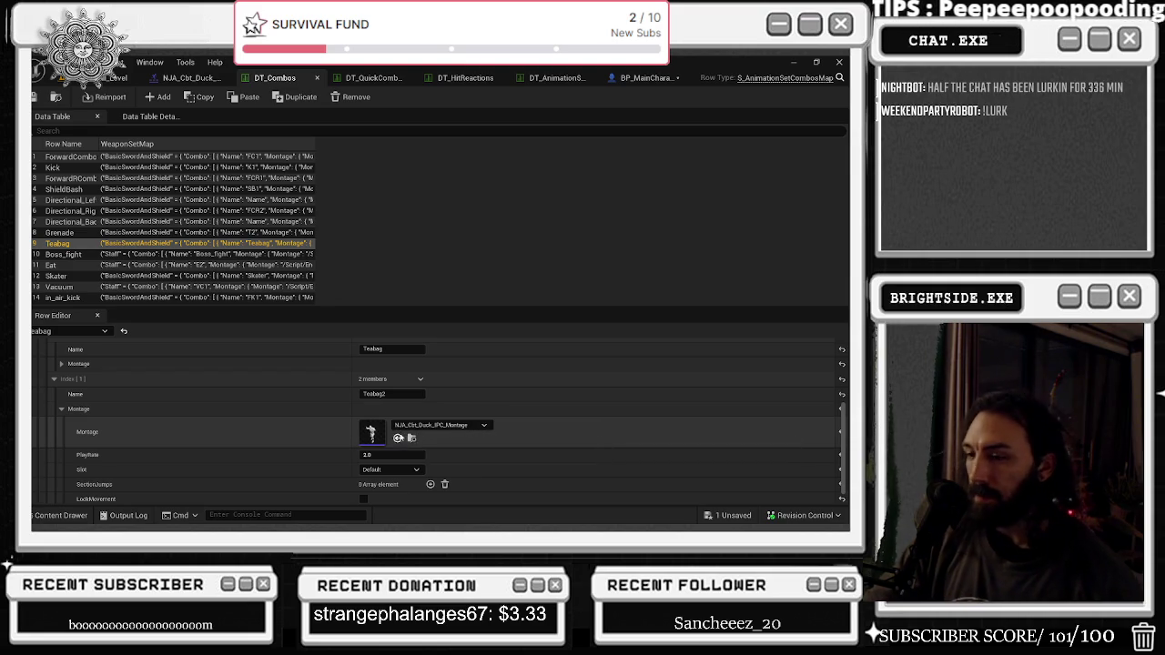
double_click(371, 433)
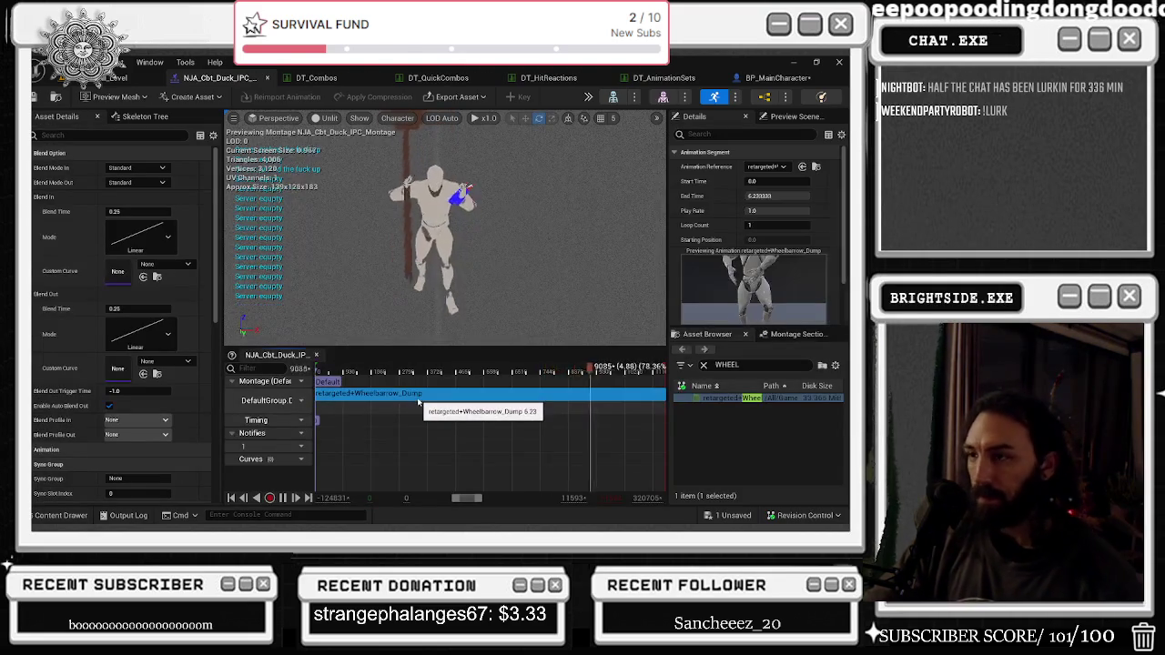
Put the NJA_Cbt_Duck_IPC animation (searched as TEADUCK) on the slot track and save.
left_click(728, 365)
type("TEA")
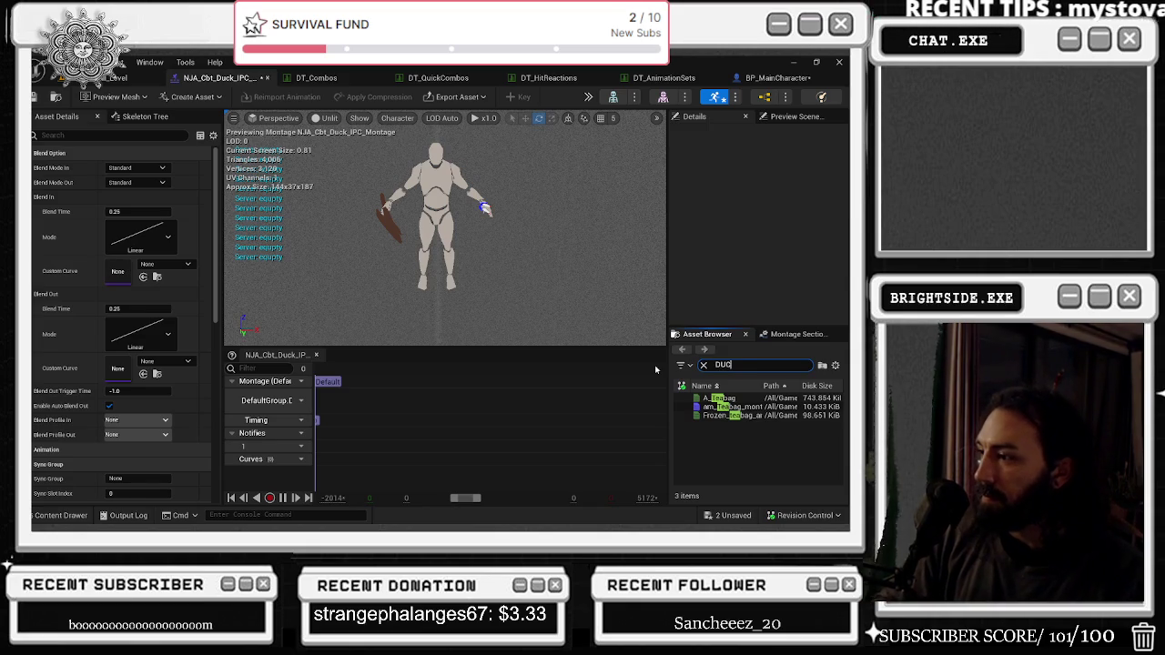
type("DUCK")
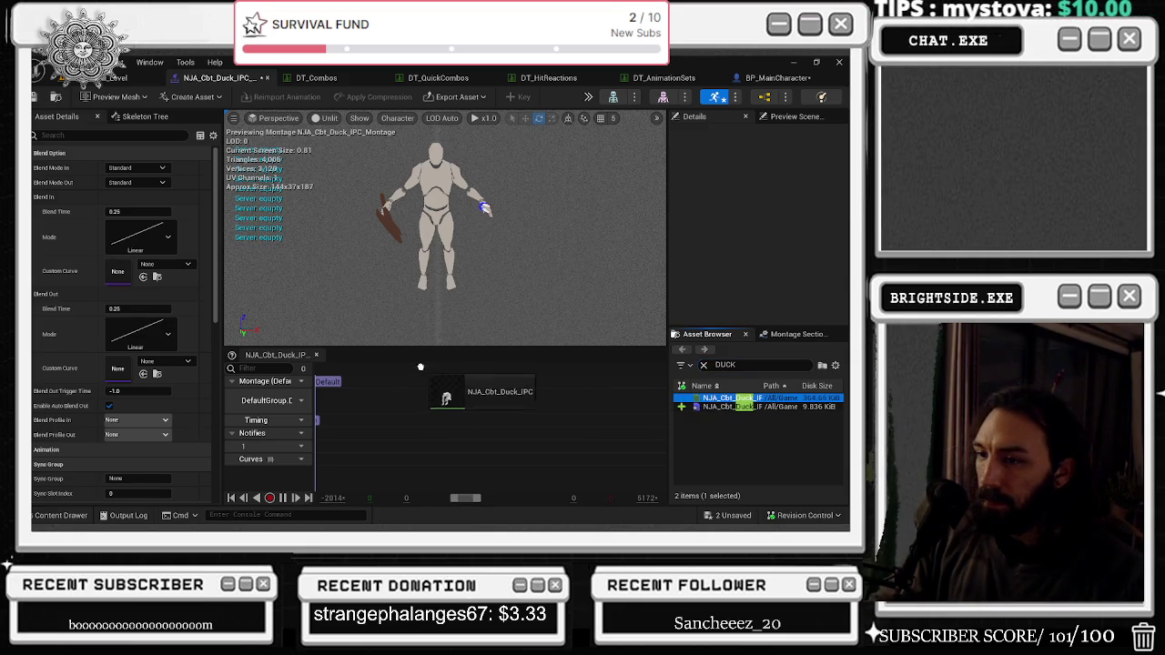
left_click_drag(712, 401, 449, 395)
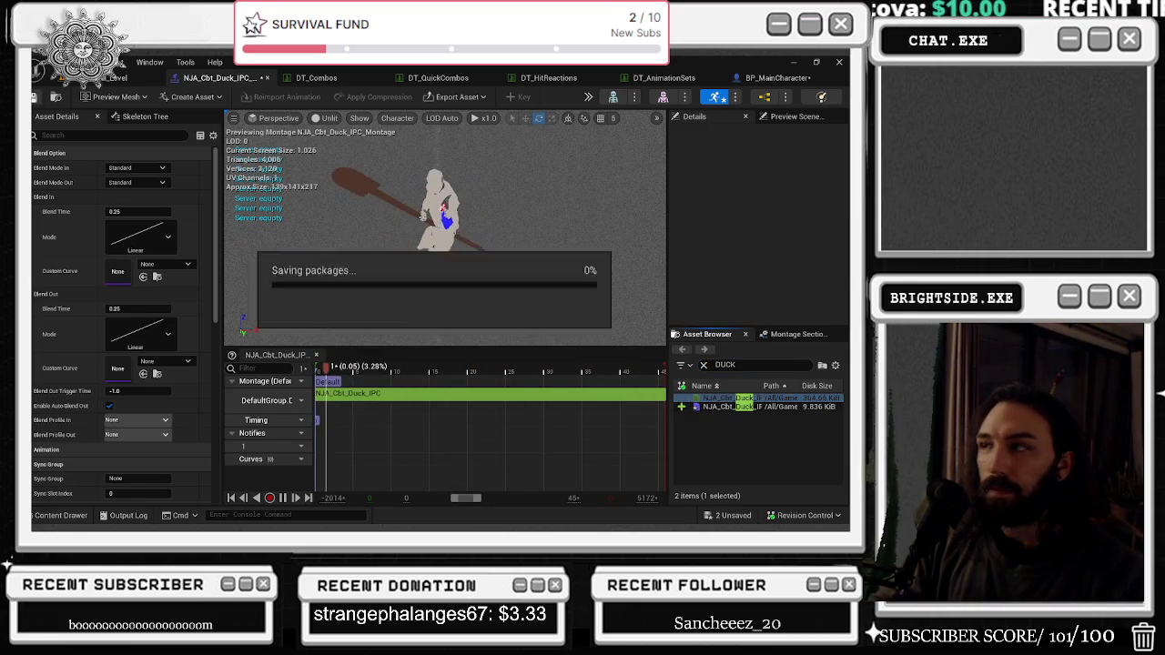
key("ctrl+s")
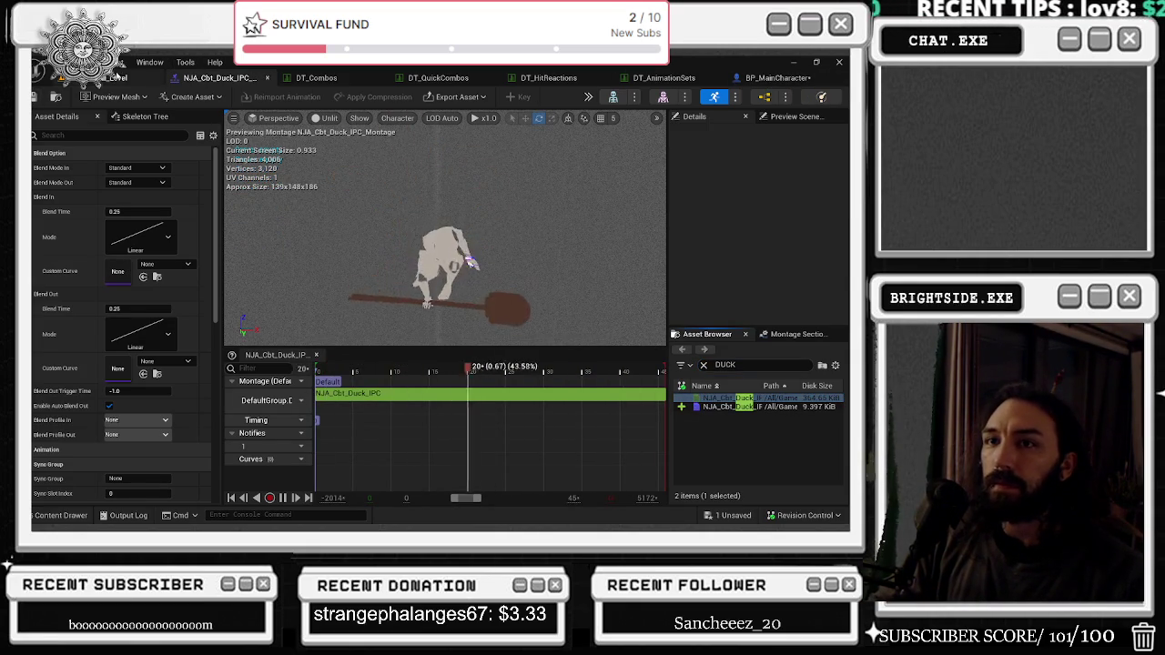
left_click(113, 78)
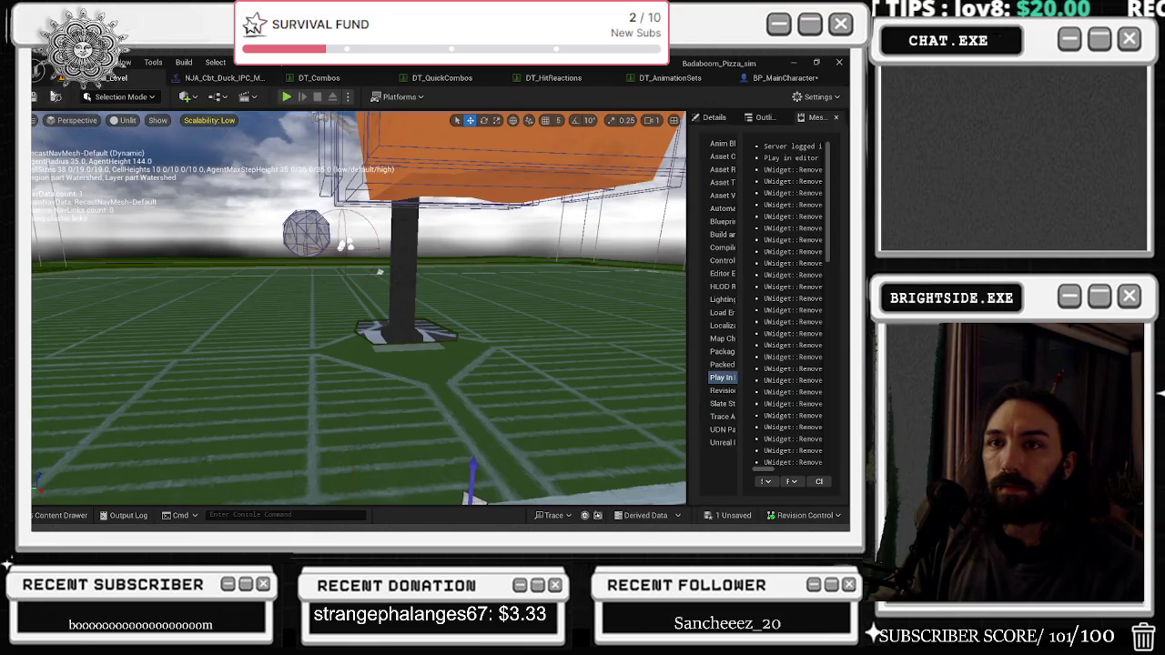
Change Teabag2's PlayRate in DT_Combos to 1.45 and save the table.
left_click(319, 79)
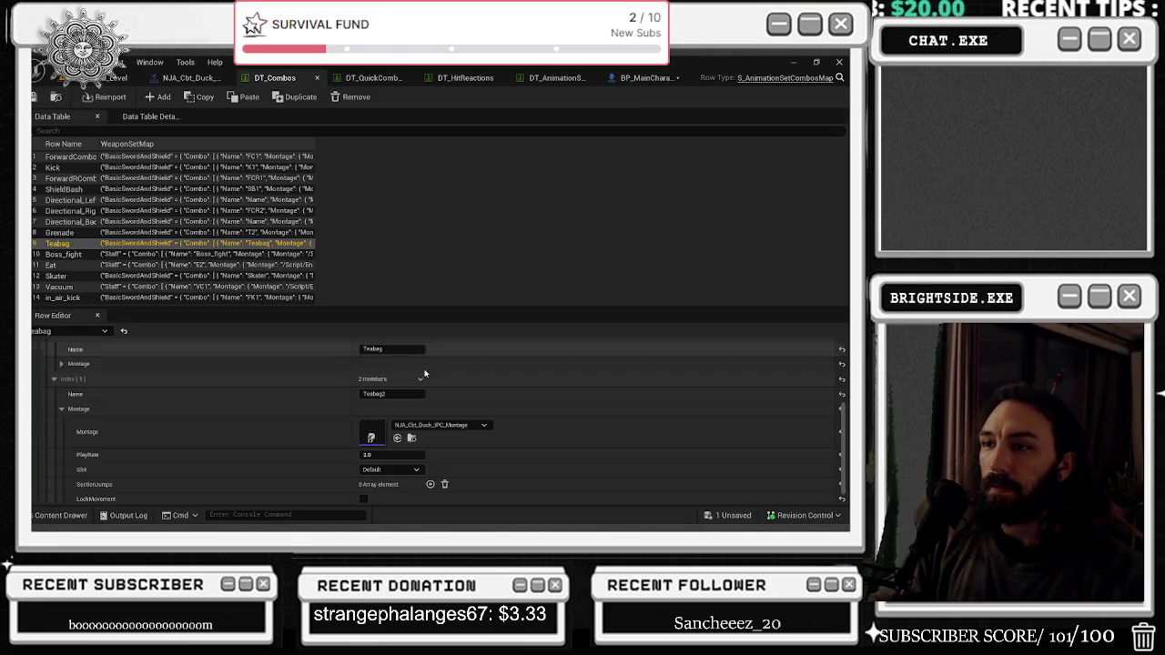
scroll(299, 438, "down", 2)
scroll(182, 424, "up", 3)
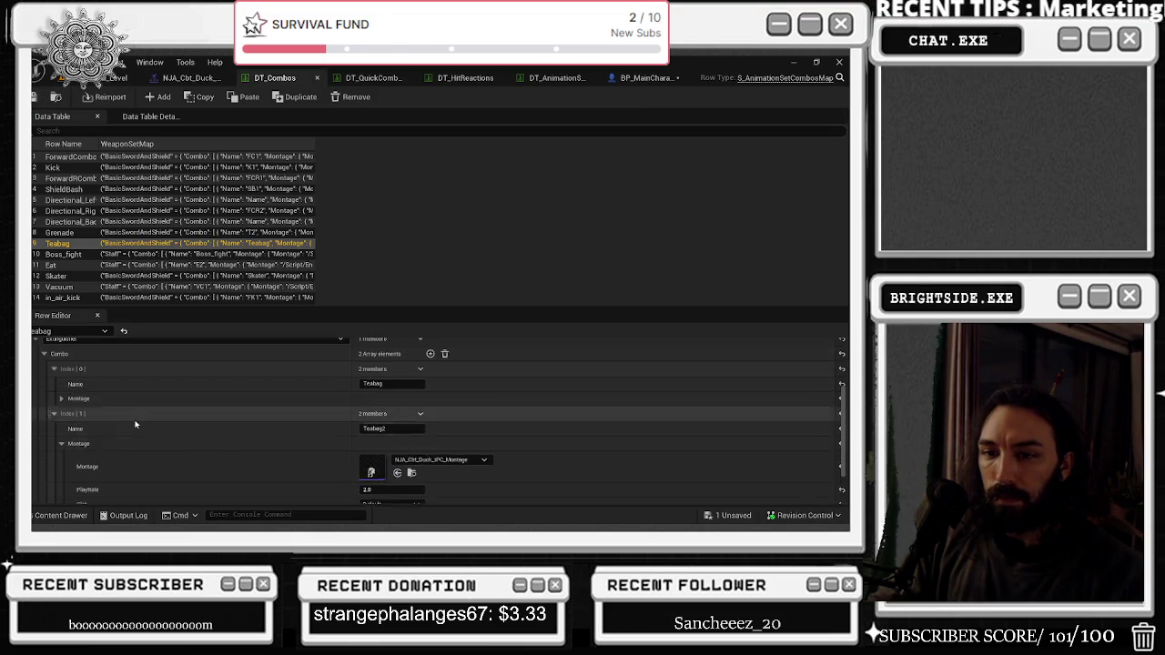
scroll(403, 454, "down", 2)
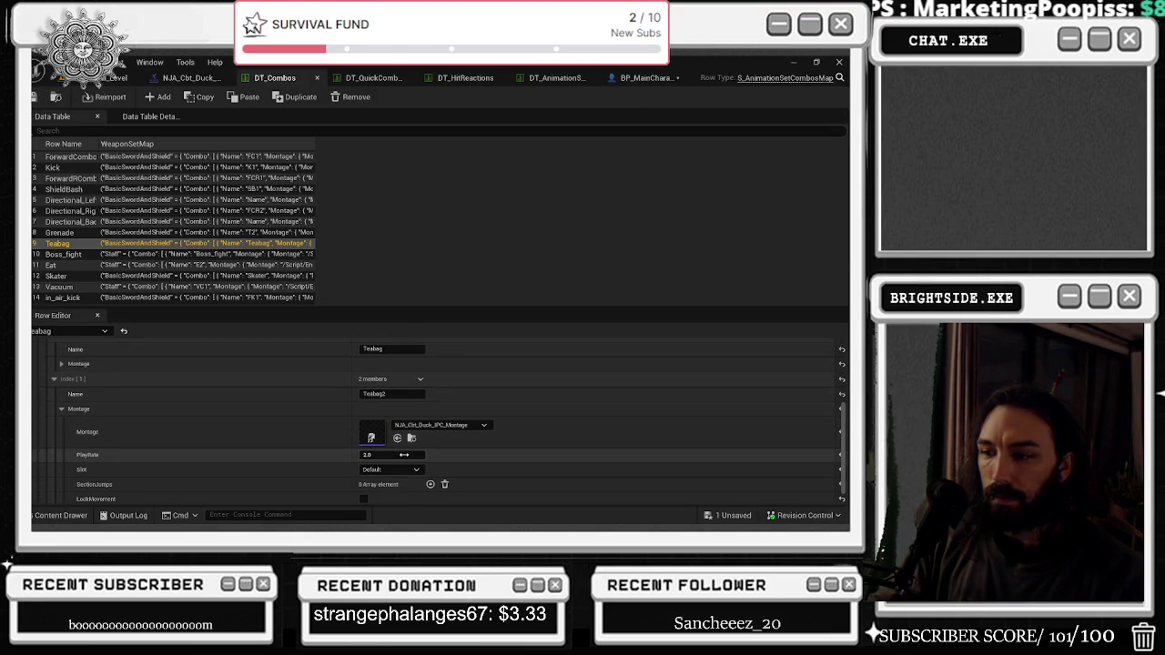
type("1.45")
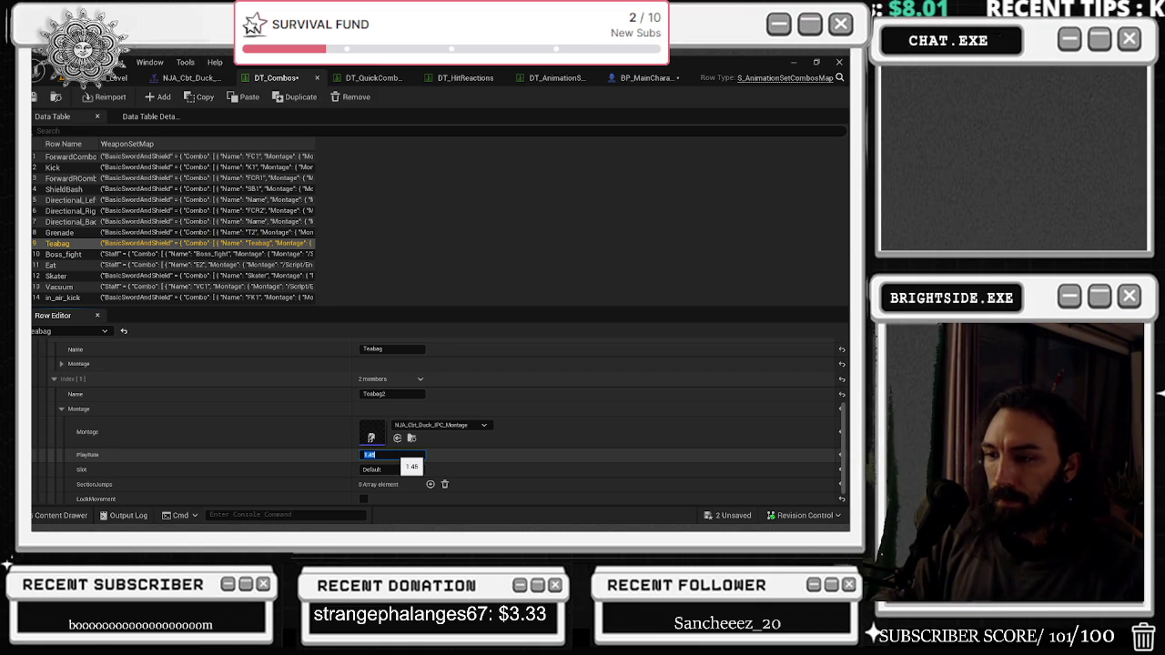
key("Return")
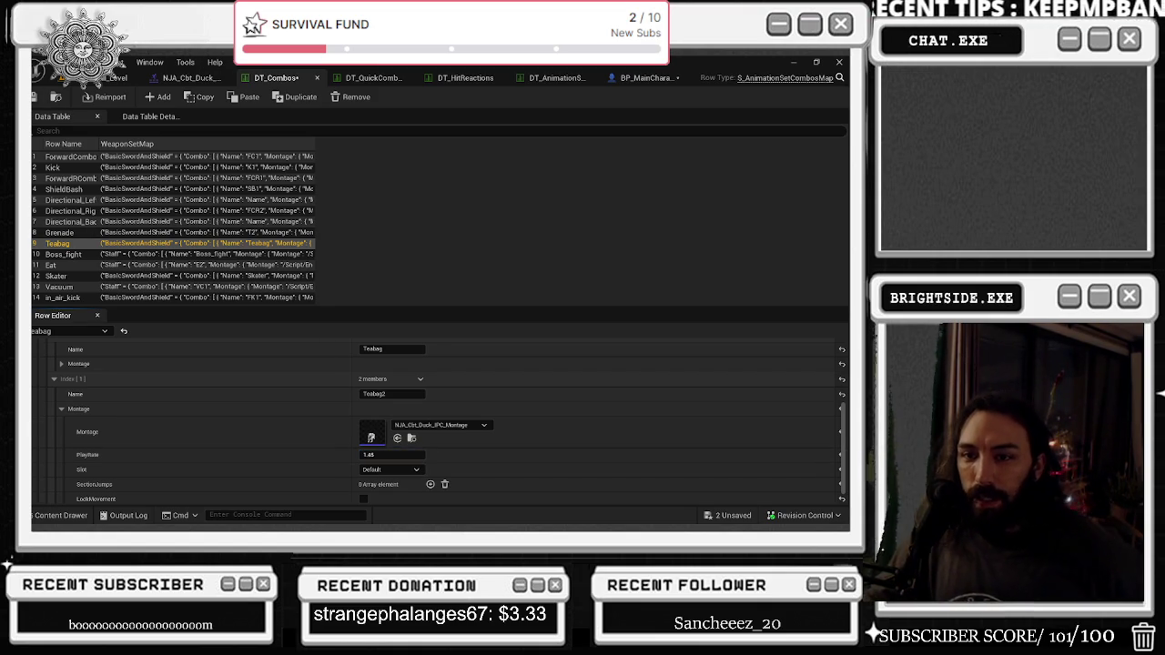
key("ctrl+s")
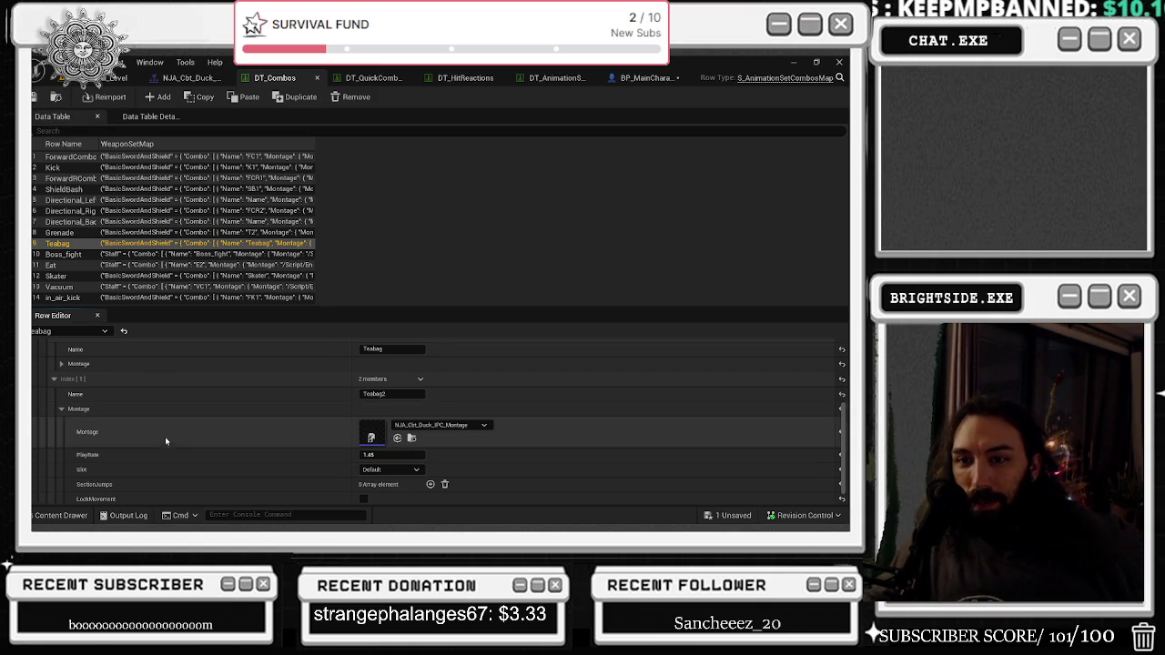
Collapse the Extinguisher entry and switch to the browser's error search.
scroll(132, 432, "up", 3)
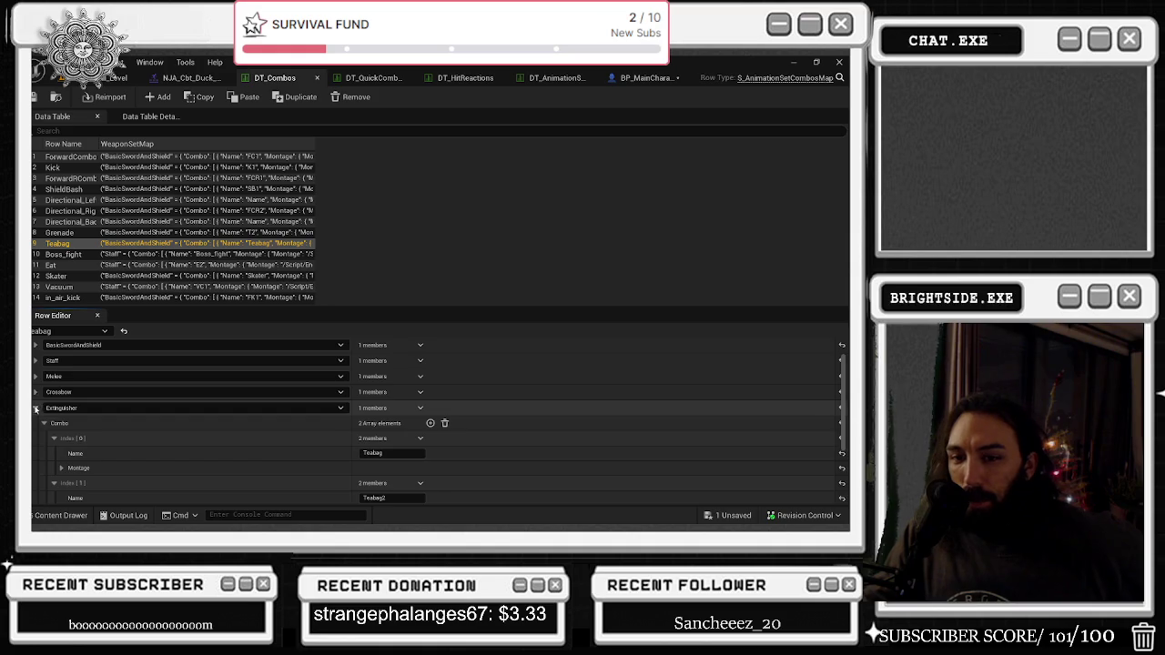
left_click(35, 408)
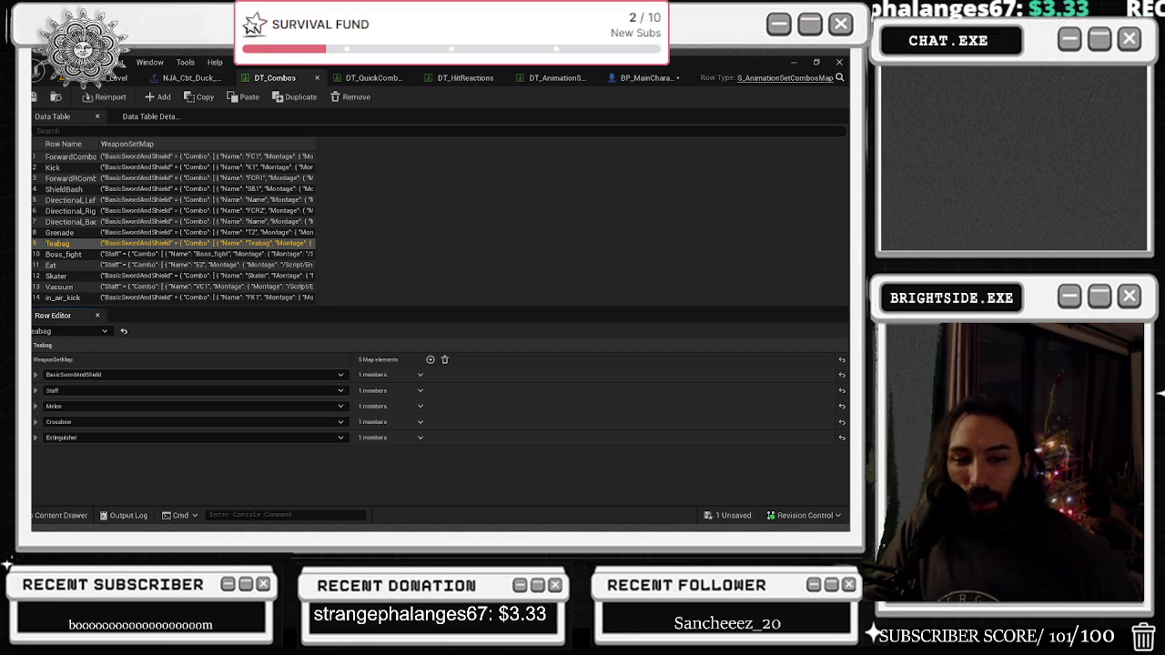
key("alt+Tab")
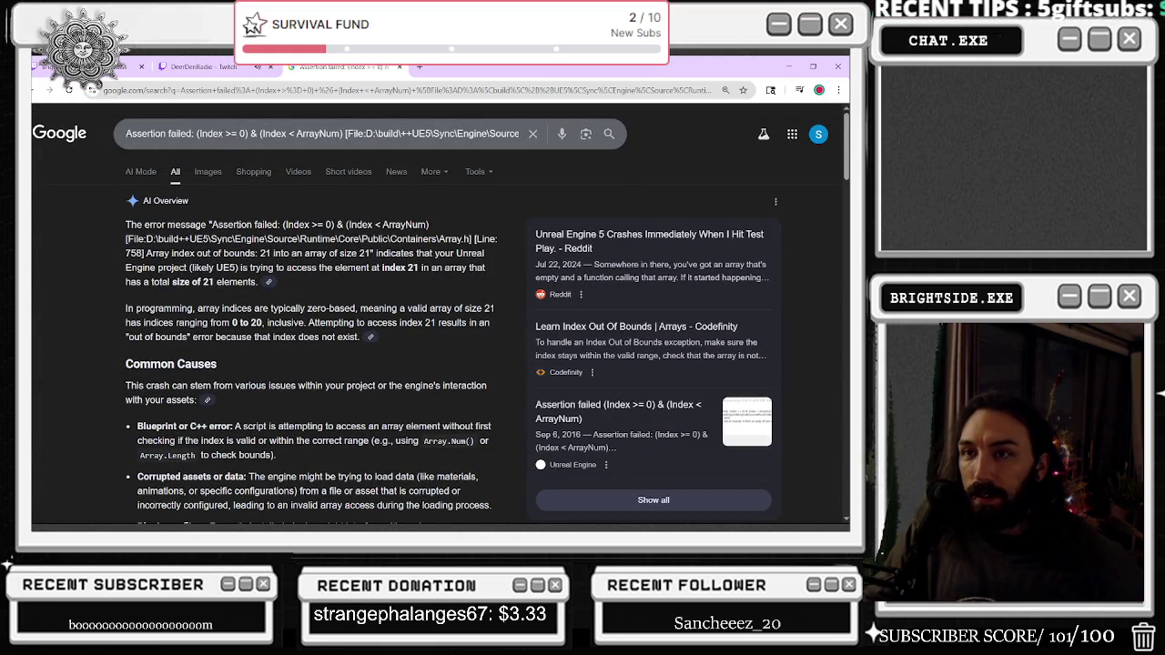
Search Google for 'HACKING 800000 CASMERAS' in a new tab and browse the video results.
left_click(224, 134)
left_click(419, 68)
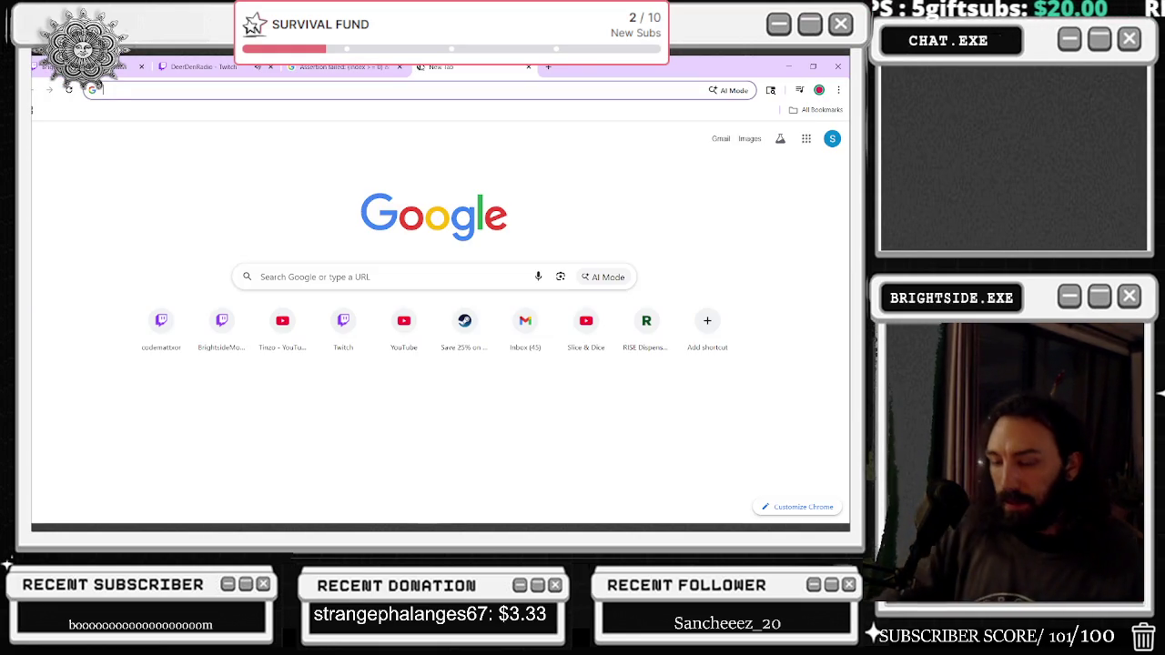
type("HACKING")
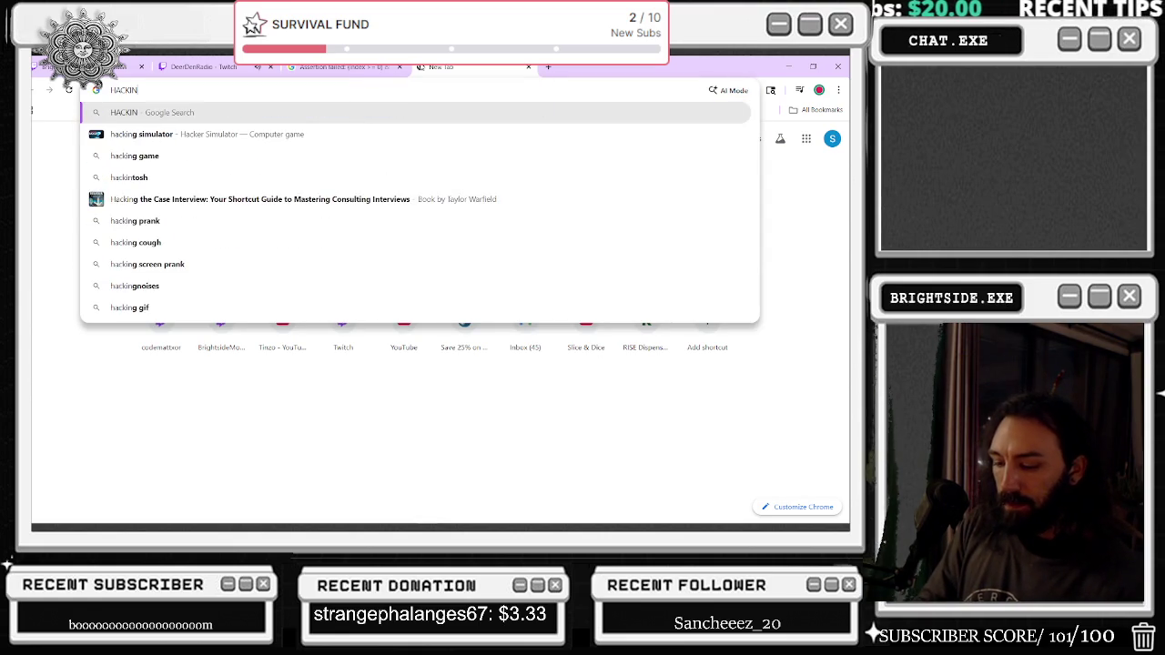
type(" 800000 CASMER")
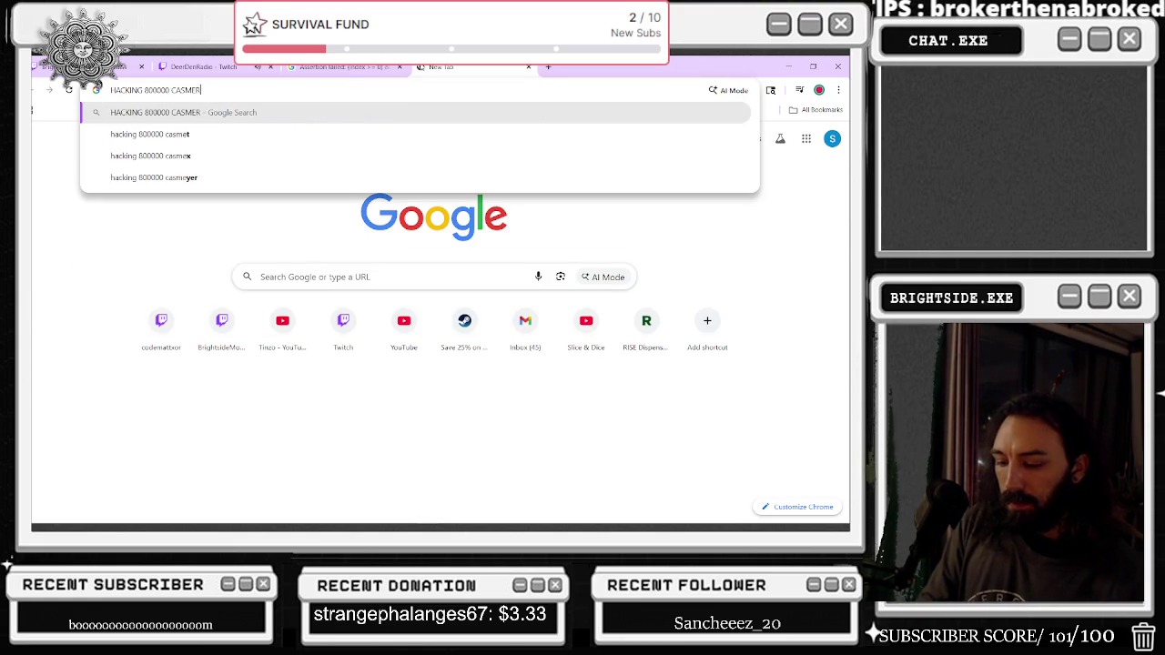
type("AS")
key("Return")
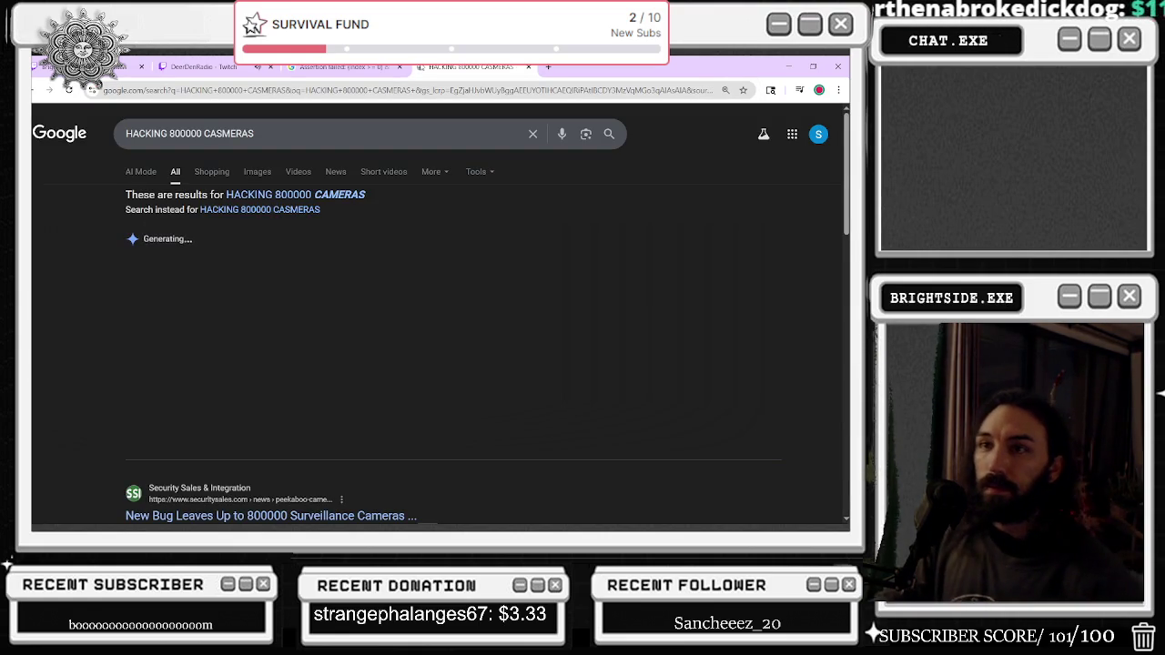
left_click(295, 172)
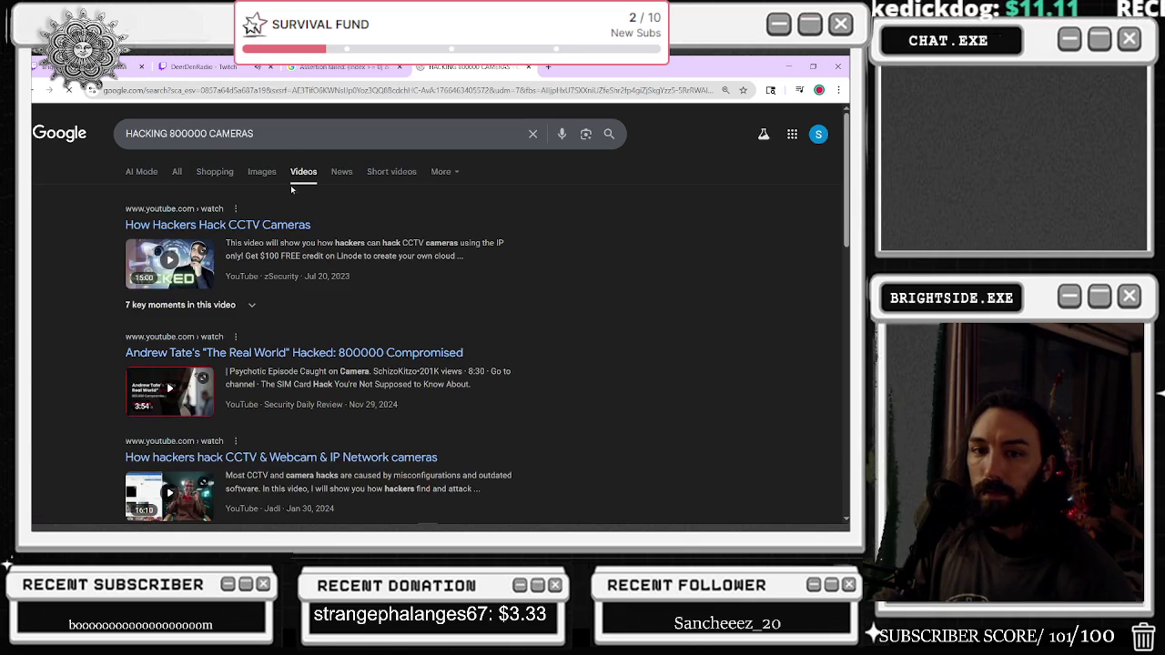
scroll(377, 320, "down", 3)
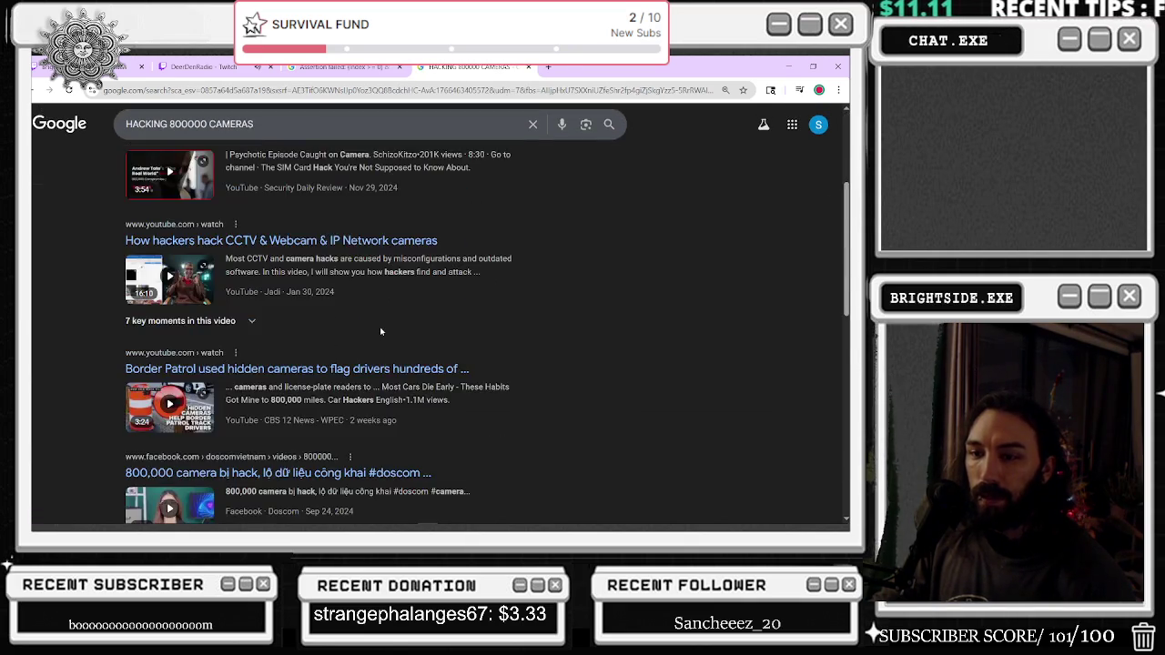
scroll(380, 326, "down", 3)
scroll(379, 327, "down", 3)
scroll(381, 325, "down", 3)
scroll(381, 325, "down", 4)
scroll(381, 319, "down", 3)
scroll(364, 264, "down", 2)
scroll(360, 250, "down", 3)
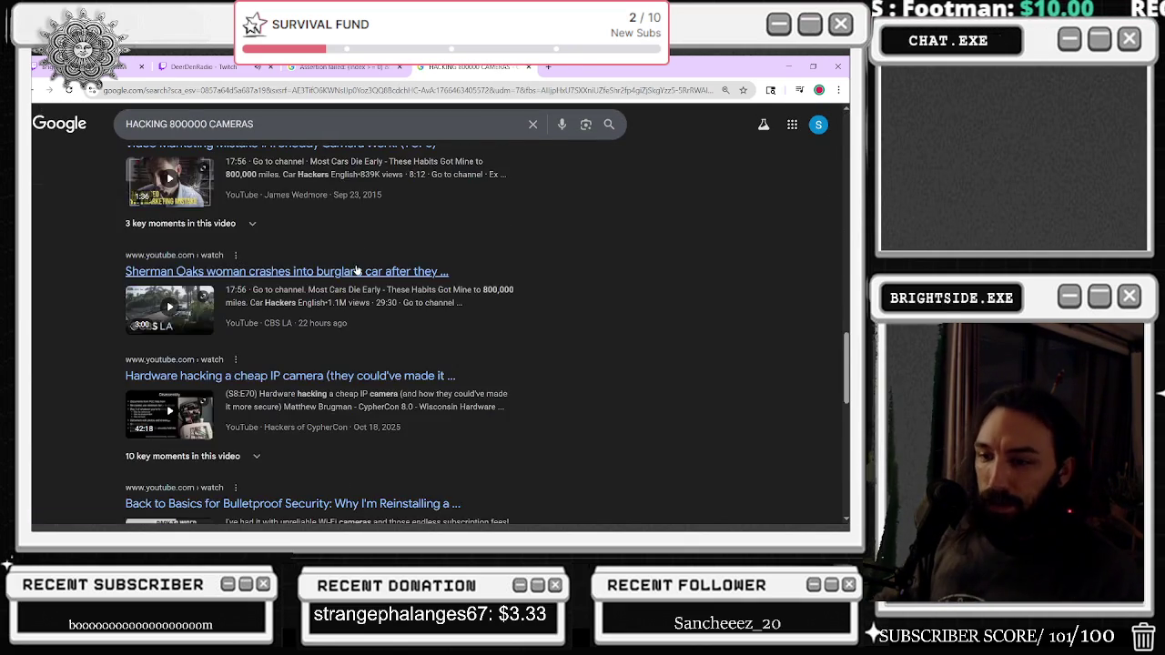
scroll(356, 263, "down", 1)
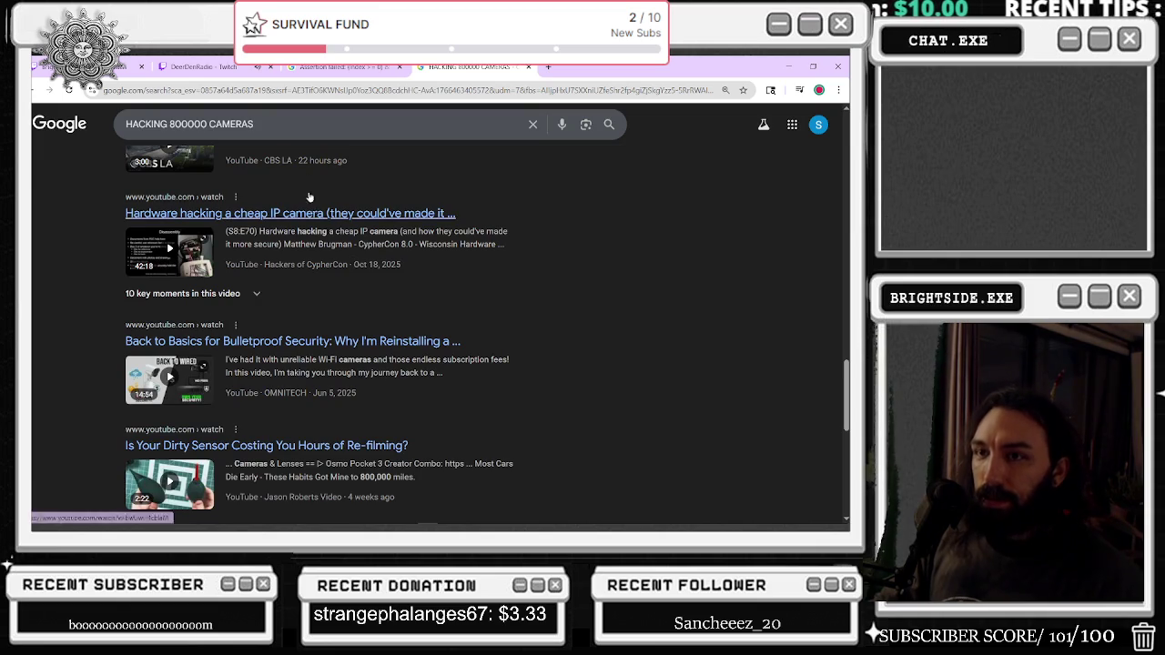
Search 'FLOCK CAMERAS DAVID', skim the results, then close the tab and minimize Chrome.
left_click_drag(231, 123, 127, 123)
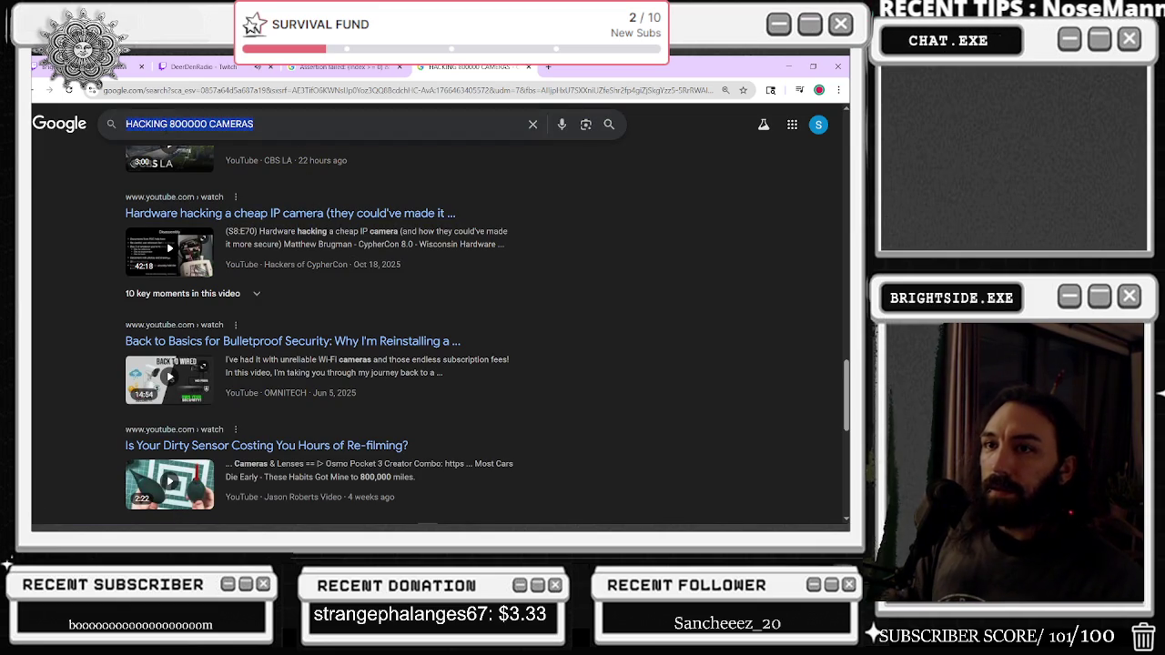
type("FLOCK CAMERAS DAVID")
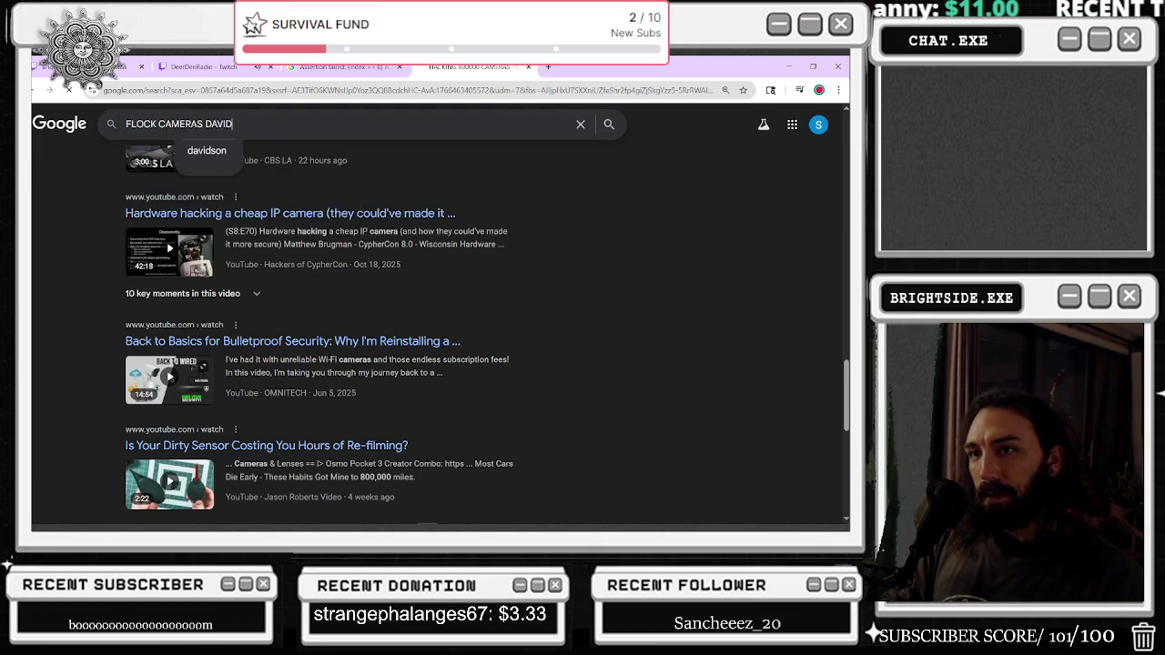
key("Return")
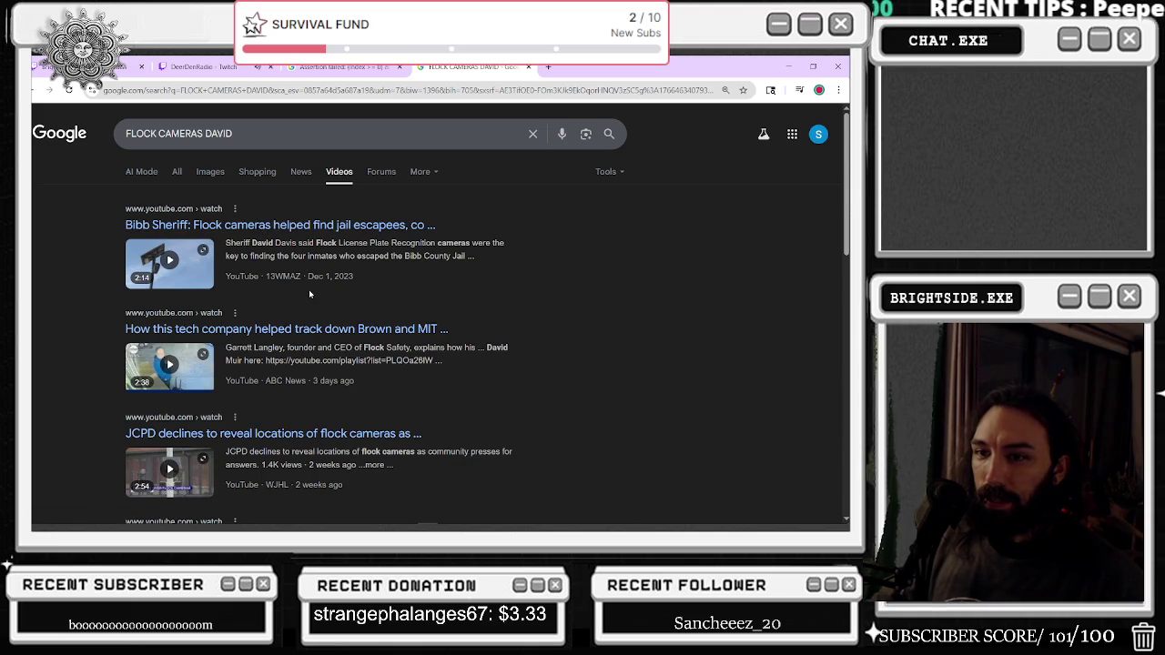
scroll(308, 290, "down", 5)
scroll(309, 293, "down", 6)
scroll(309, 293, "down", 2)
scroll(309, 293, "down", 1)
scroll(308, 296, "down", 5)
scroll(308, 295, "up", 5)
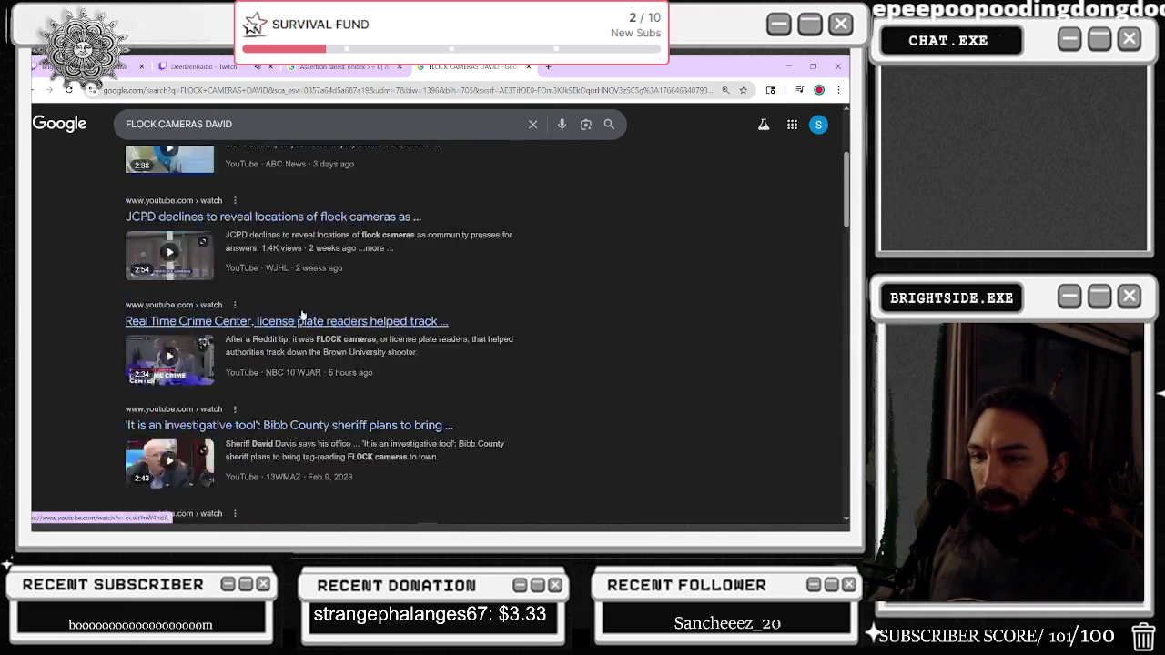
scroll(307, 295, "up", 5)
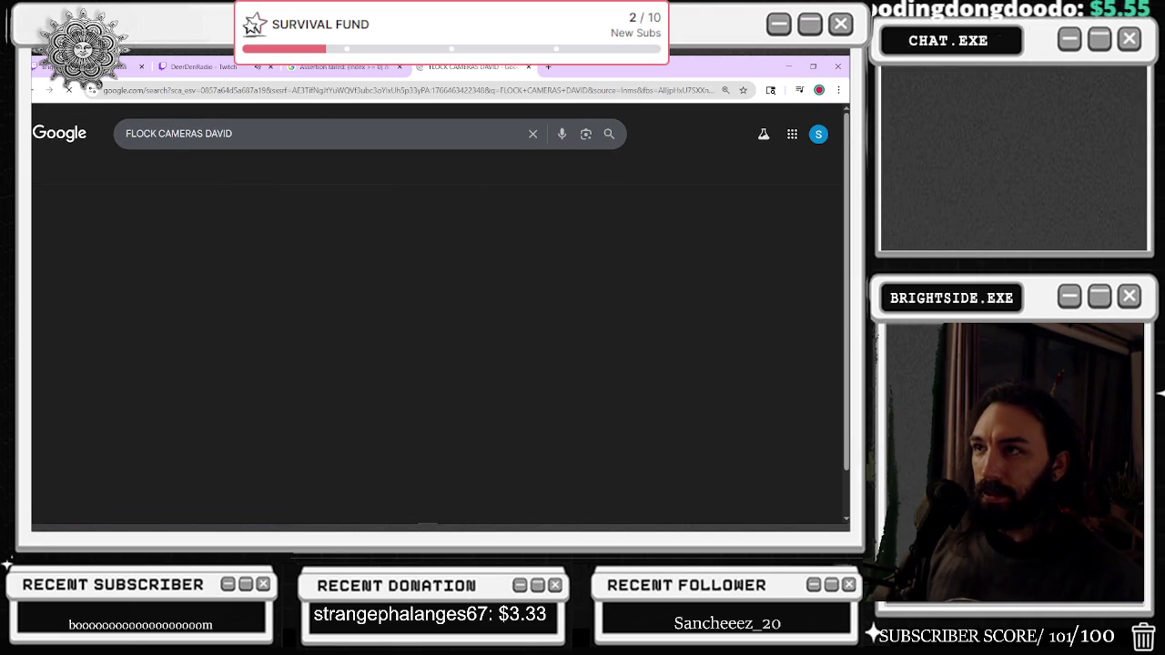
left_click(527, 68)
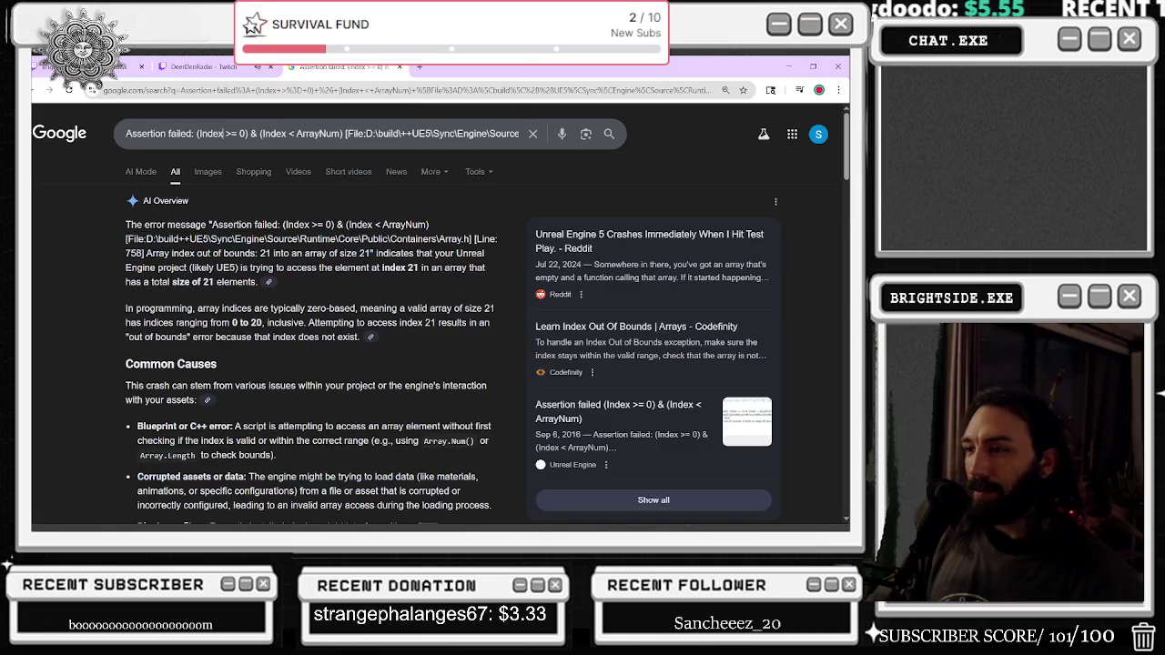
left_click(787, 66)
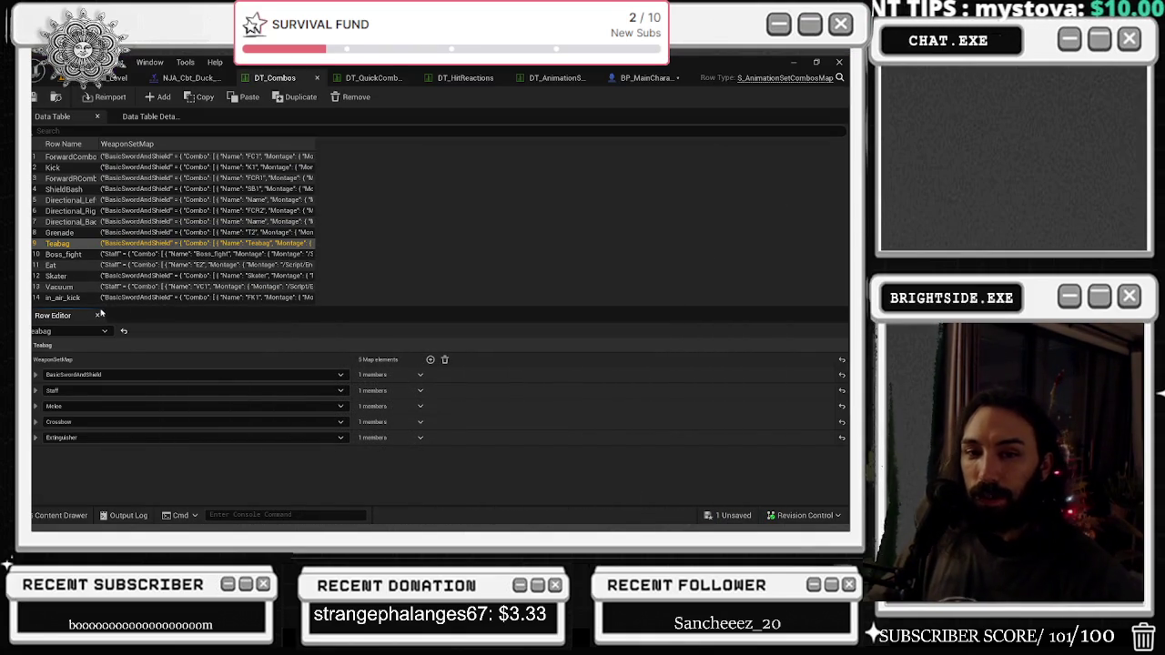
Expand Boss_fight's Staff > Combo > Index [0] > Montage, showing us_Throw2 at PlayRate 0.46.
left_click(52, 255)
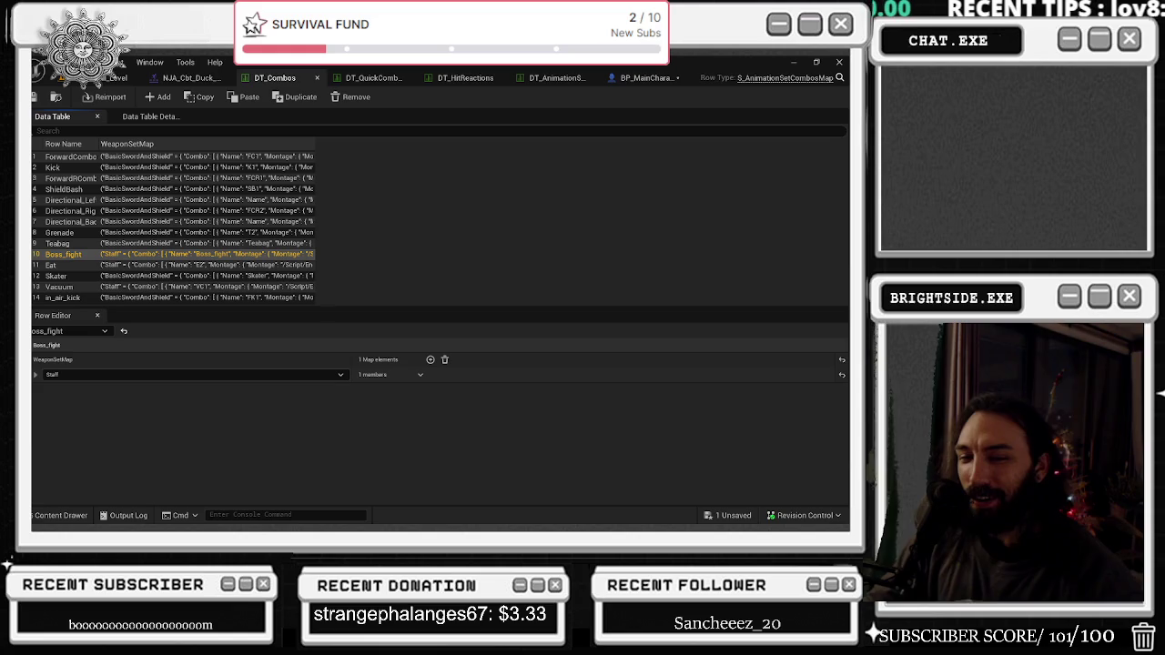
left_click(35, 375)
left_click(44, 389)
left_click(54, 405)
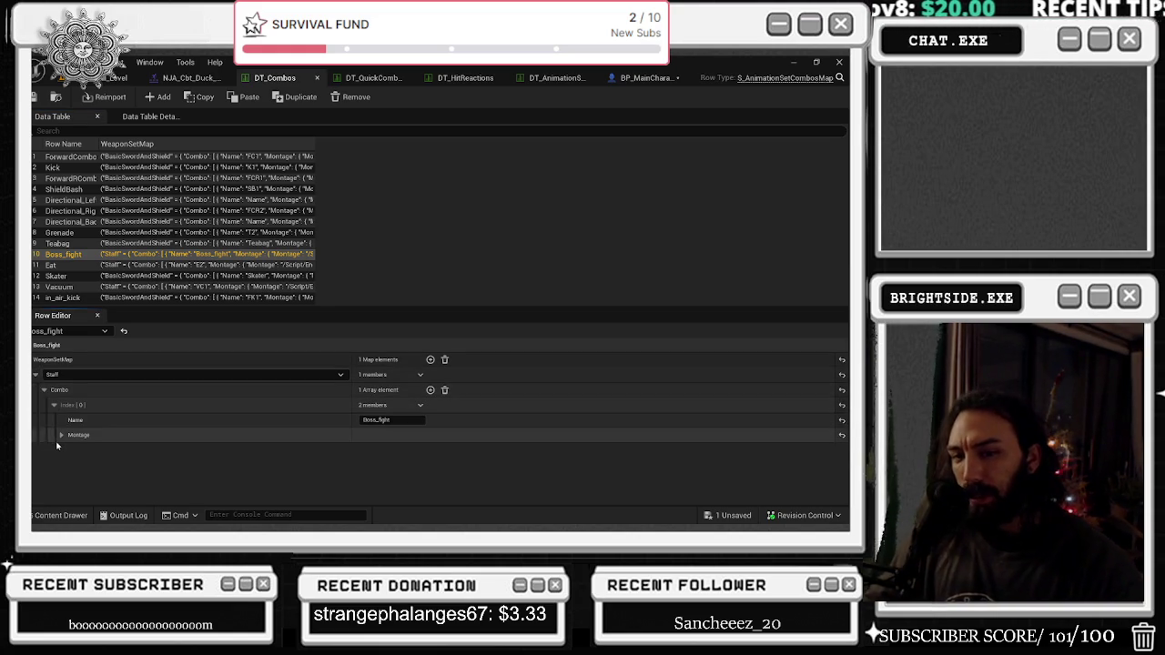
left_click(60, 435)
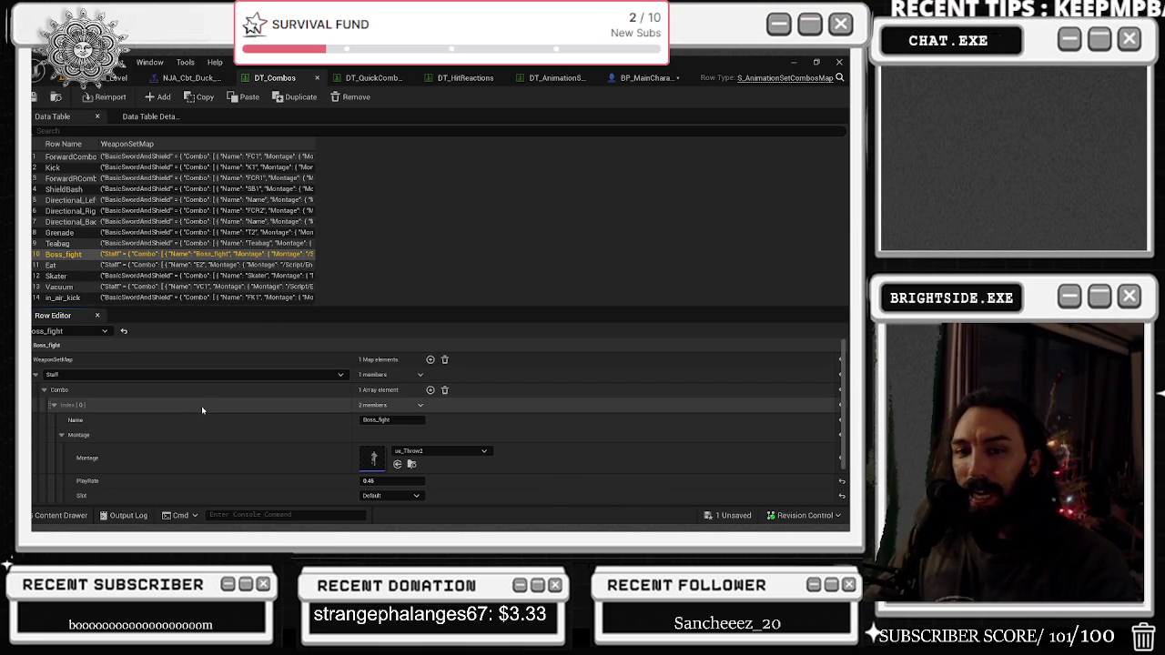
Compare with the Eat row's combo, then return to Boss_fight and collapse Index [0].
left_click(66, 266)
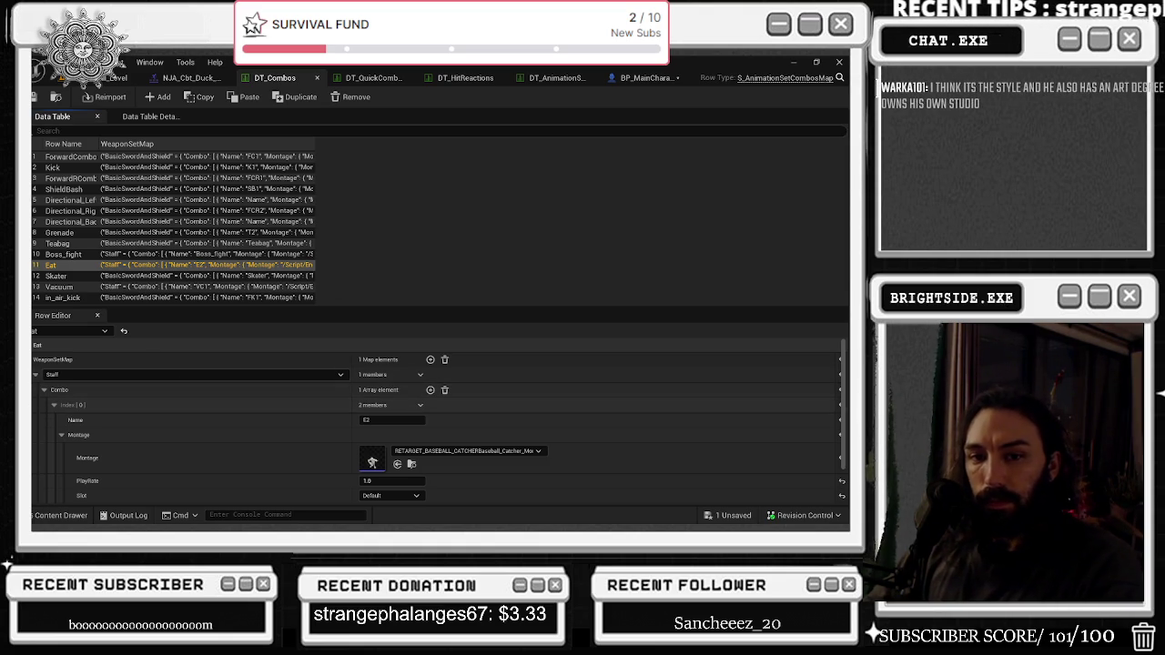
left_click(75, 256)
scroll(156, 398, "down", 2)
scroll(161, 424, "up", 2)
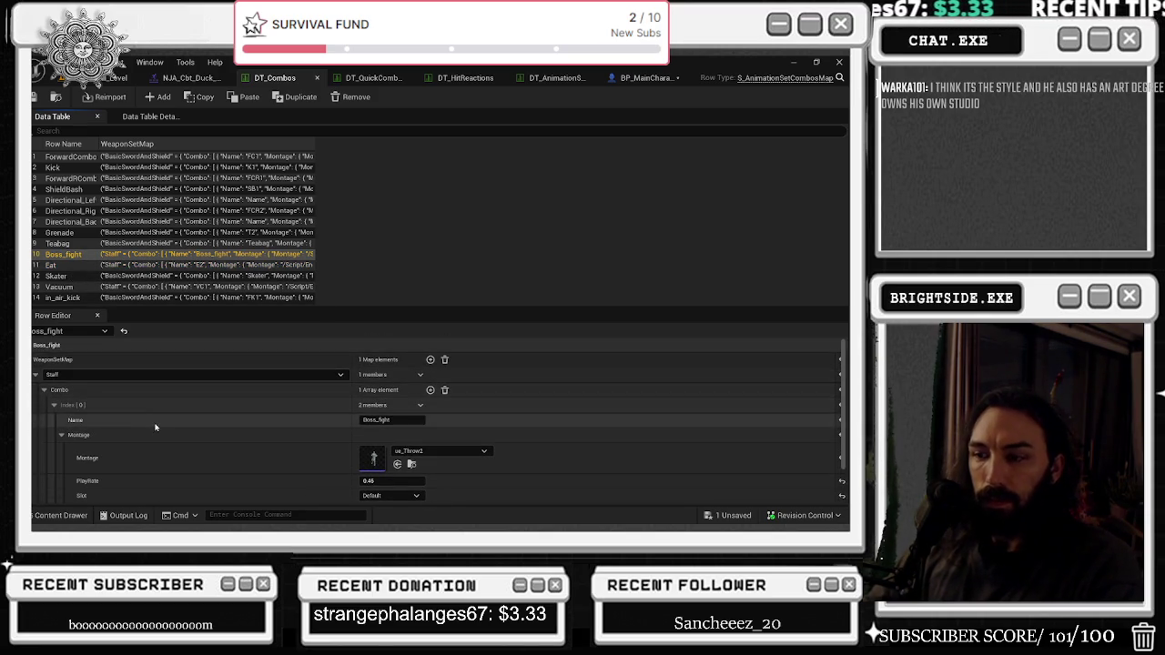
scroll(157, 443, "down", 2)
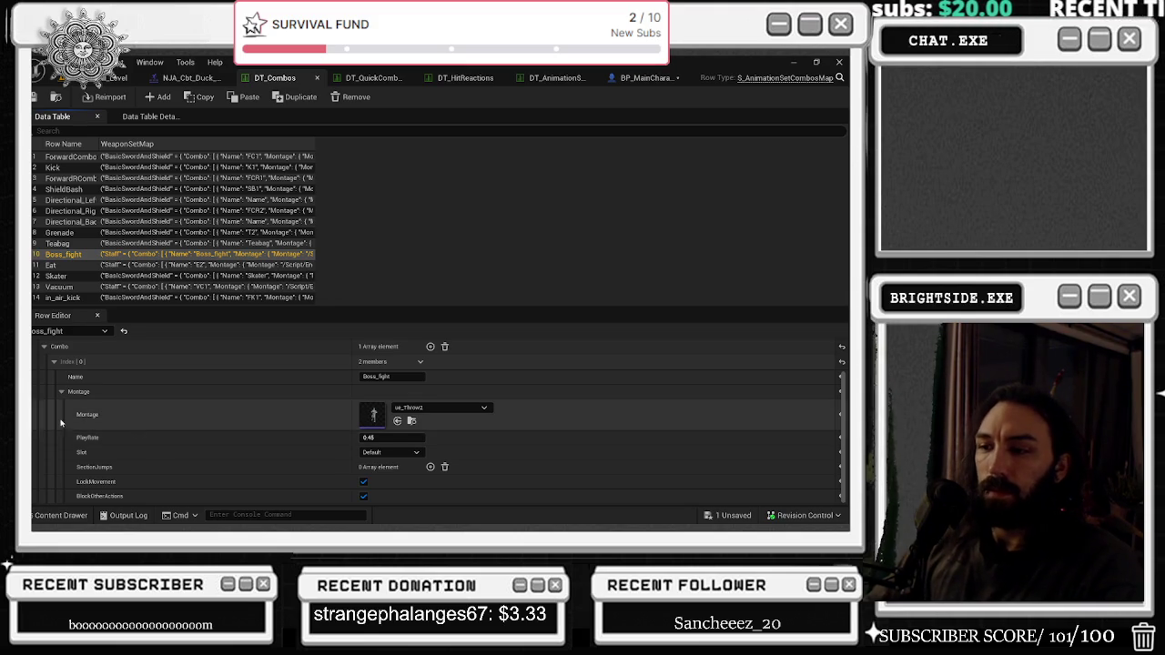
left_click(54, 363)
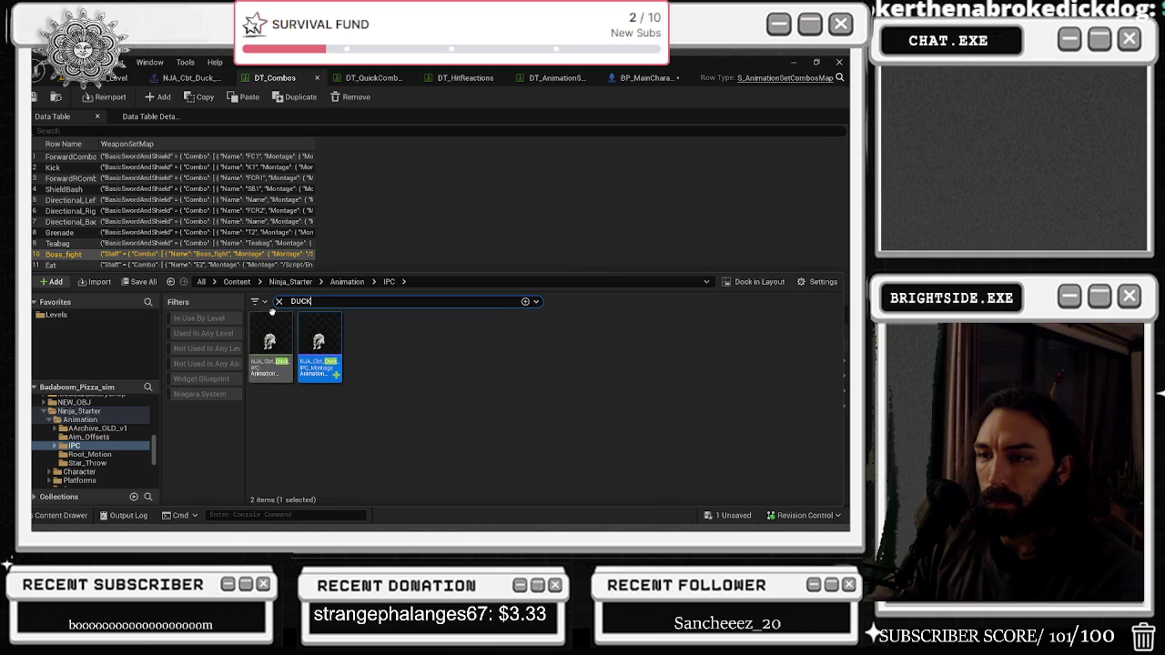
Search all content for 'BOSS', scroll the 63 results, and close the content drawer.
key("ctrl+a")
type("BOSS")
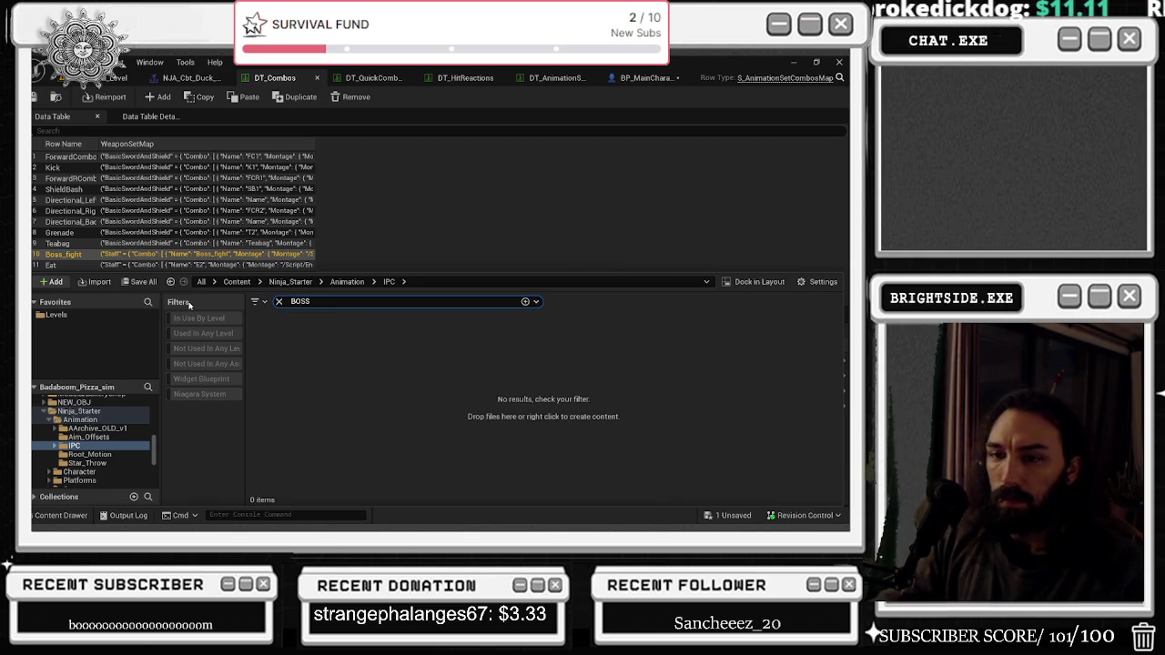
left_click(102, 400)
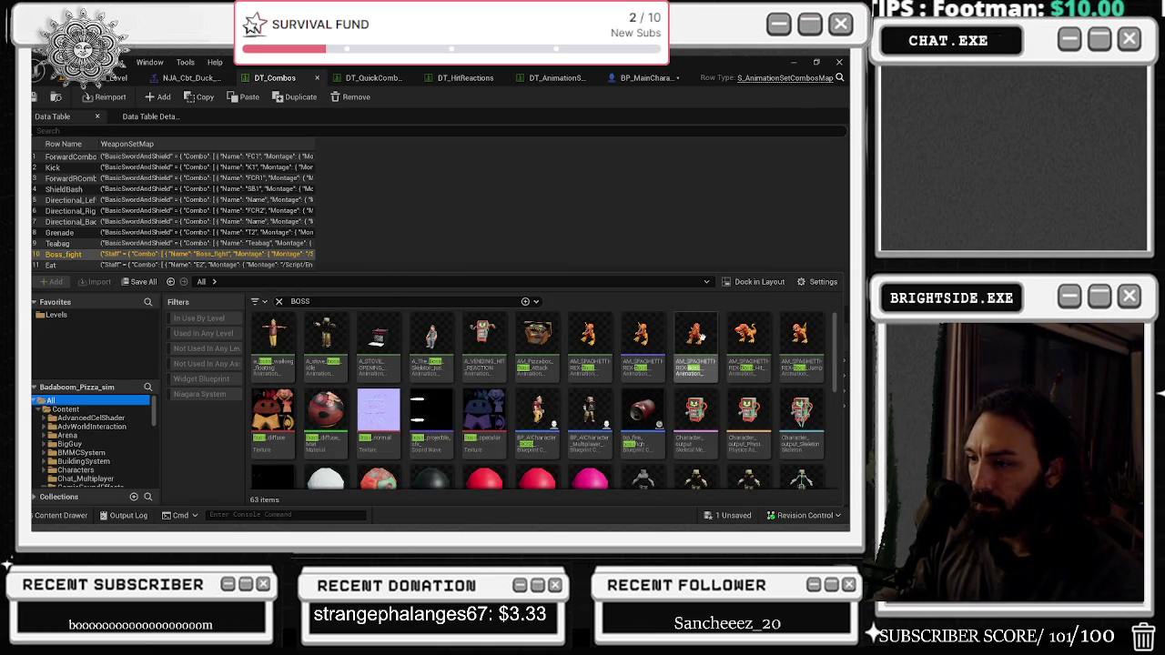
scroll(726, 366, "down", 3)
scroll(727, 366, "down", 2)
scroll(726, 366, "down", 2)
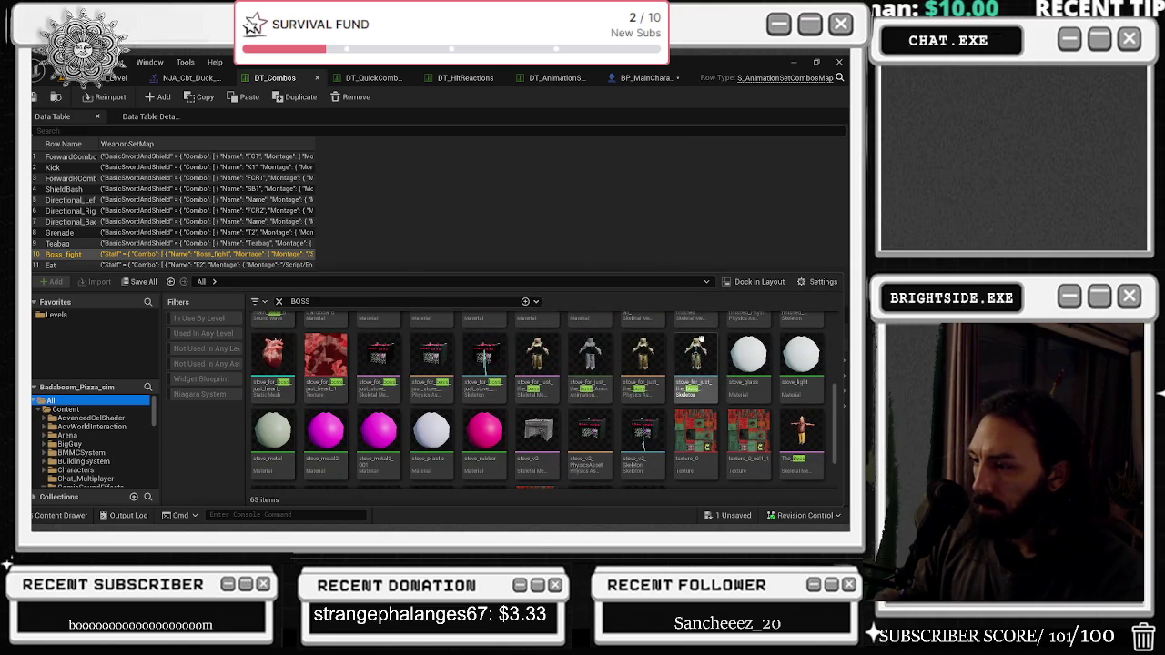
scroll(726, 366, "down", 1)
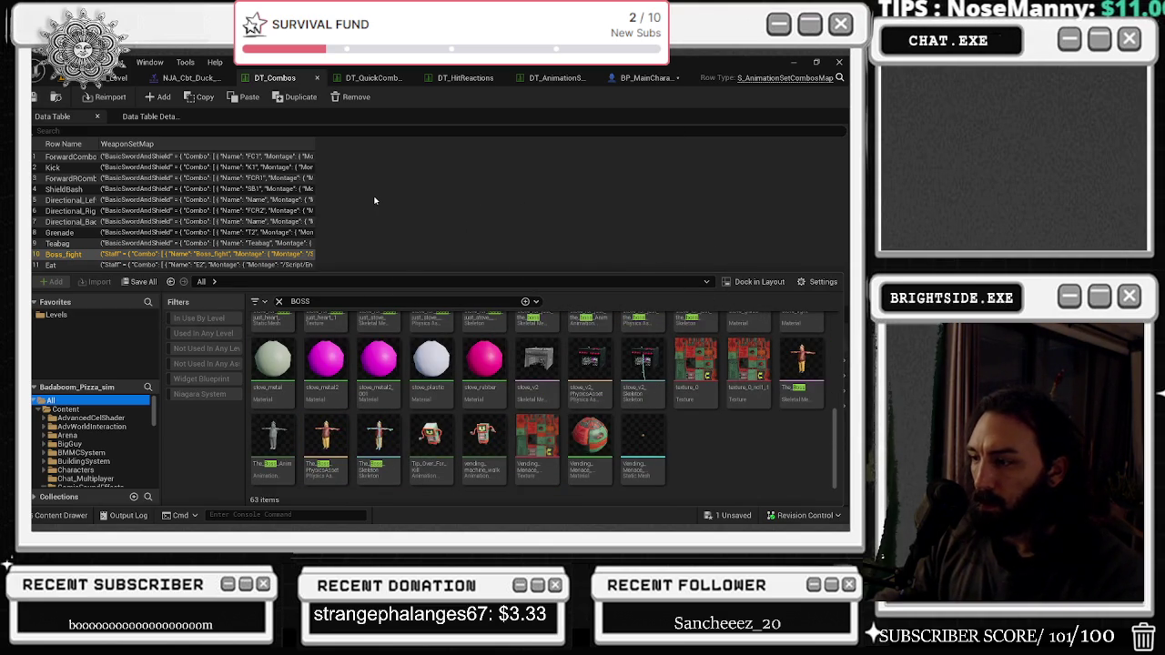
left_click(378, 201)
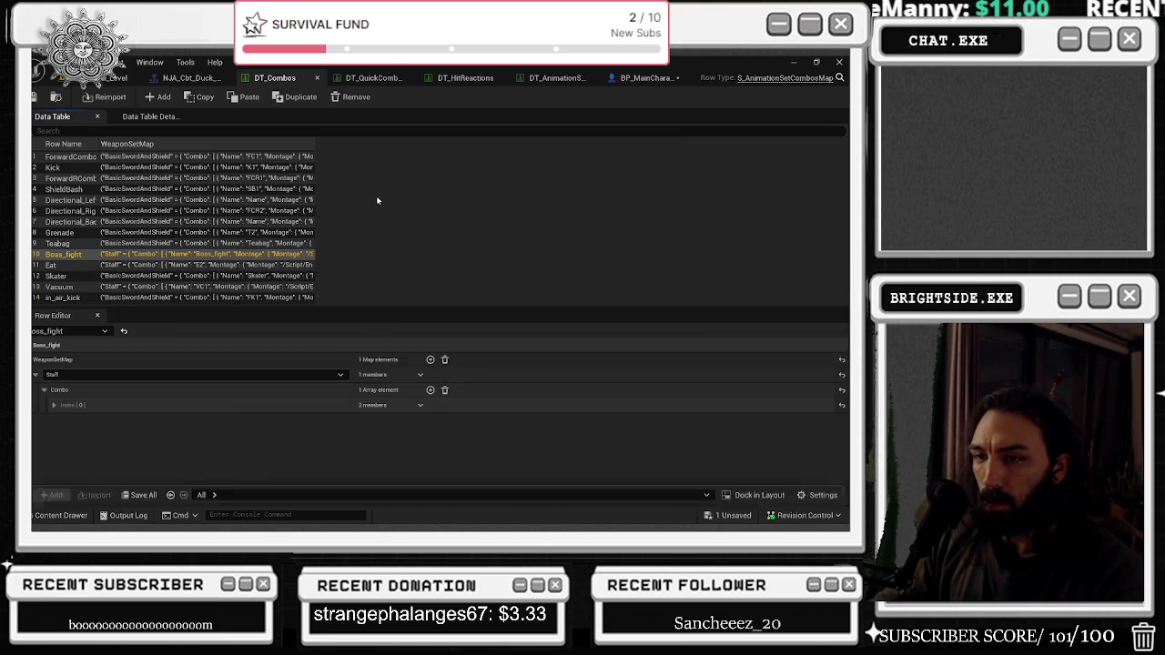
Select the Eat row and expand Index [0] and Montage, showing Name E2 at PlayRate 1.0.
left_click(80, 266)
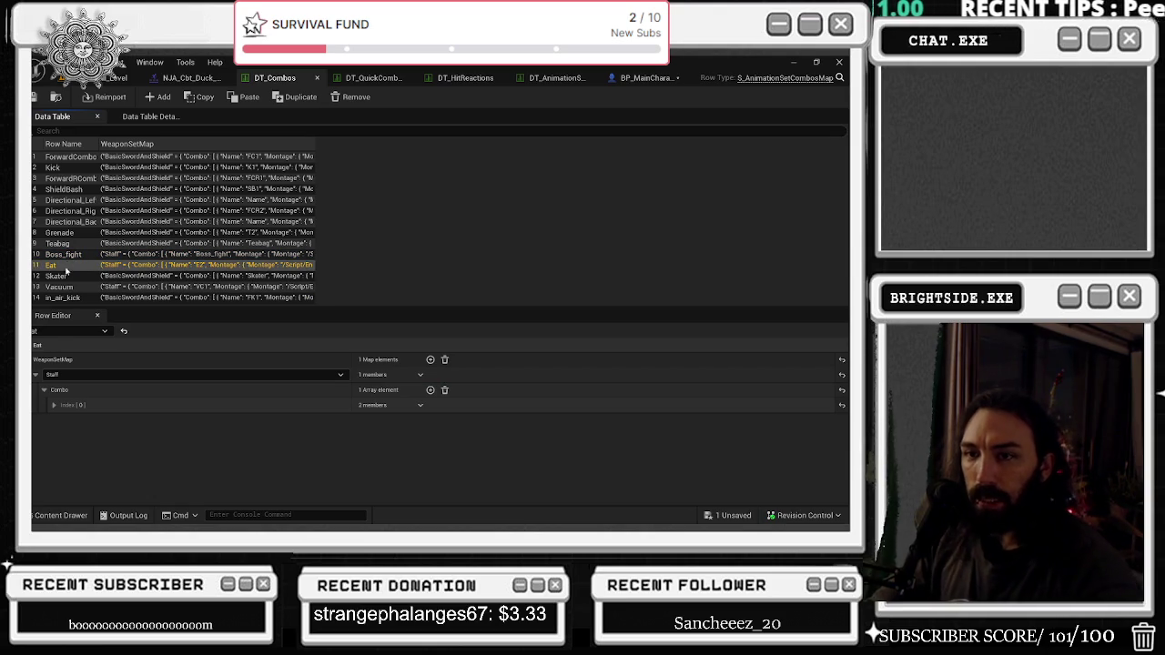
left_click(69, 254)
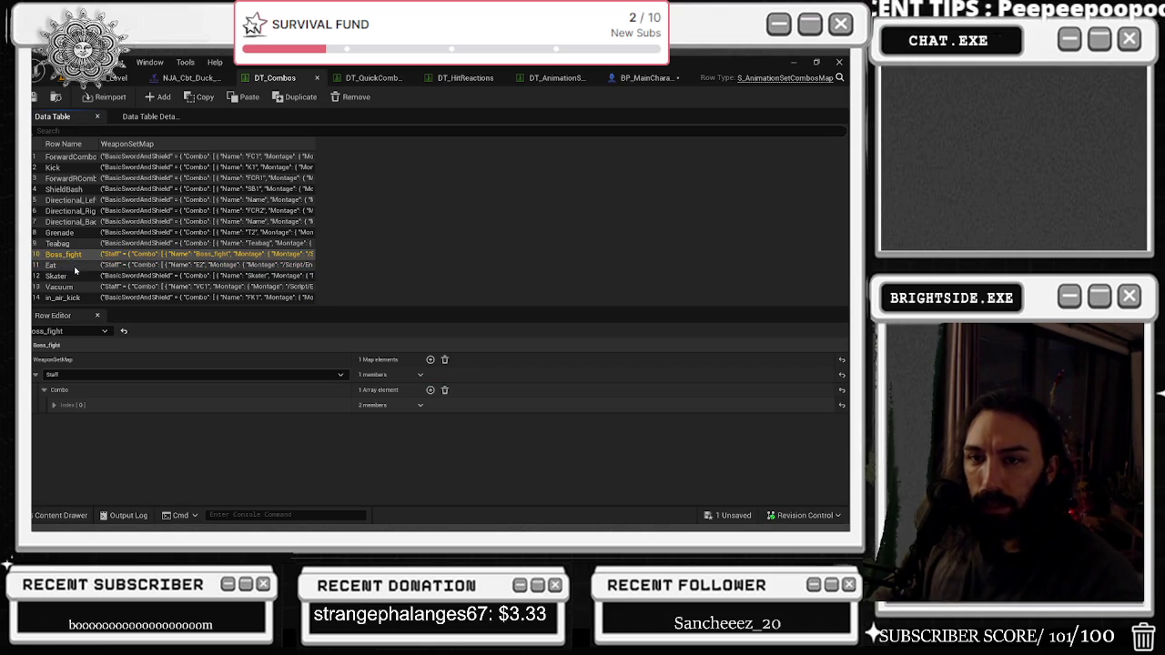
left_click(75, 269)
left_click(53, 405)
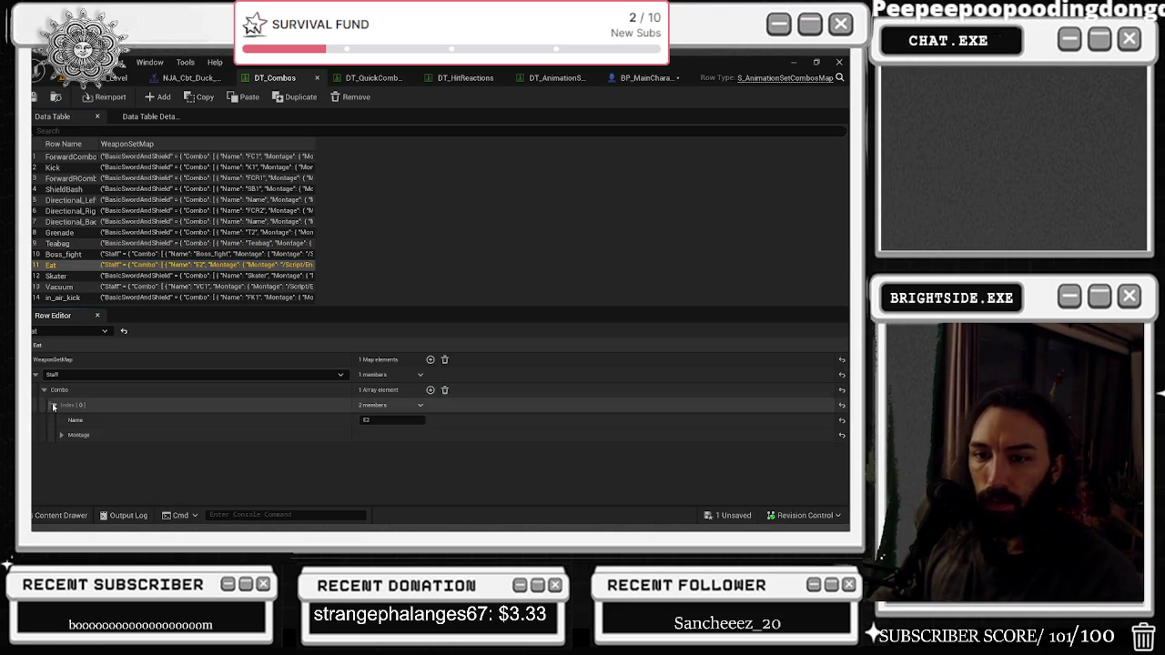
left_click(61, 435)
scroll(221, 391, "down", 1)
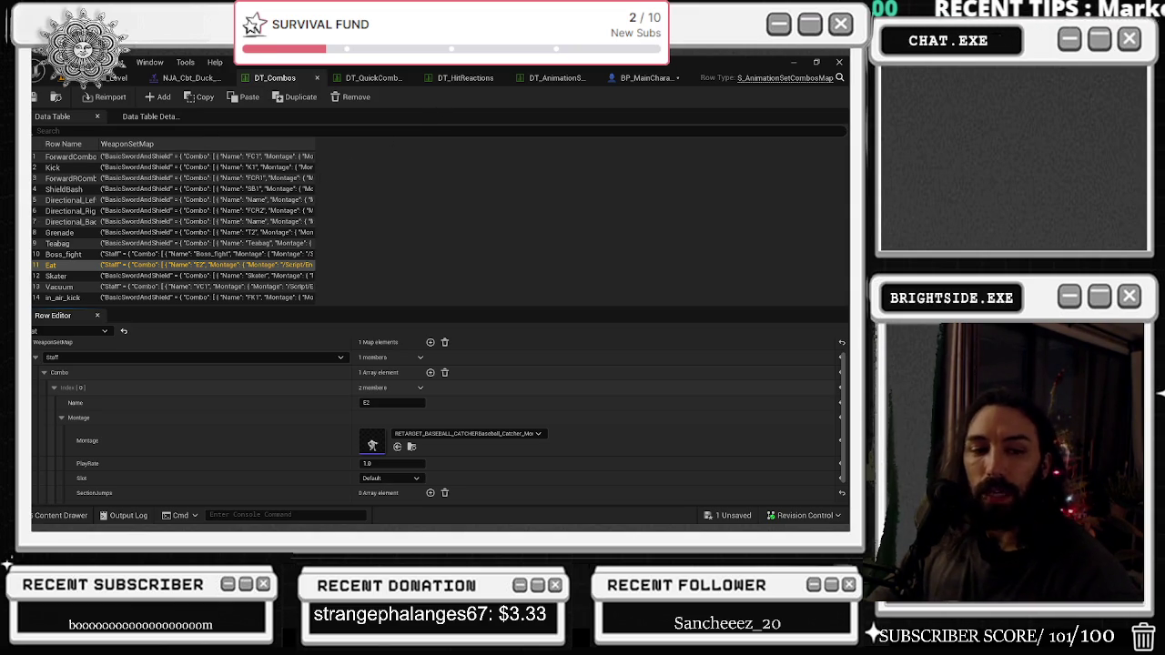
key("alt+Tab")
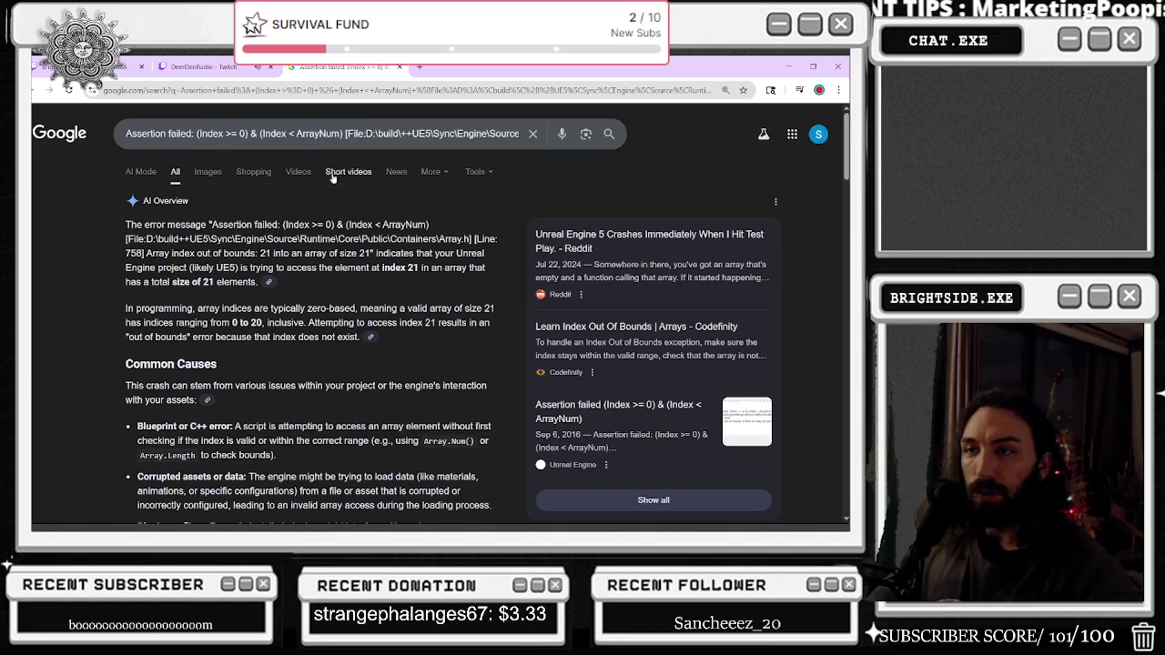
Switch to Chrome to read results for the 'Assertion failed: (Index >= 0)' error.
key("alt+Tab")
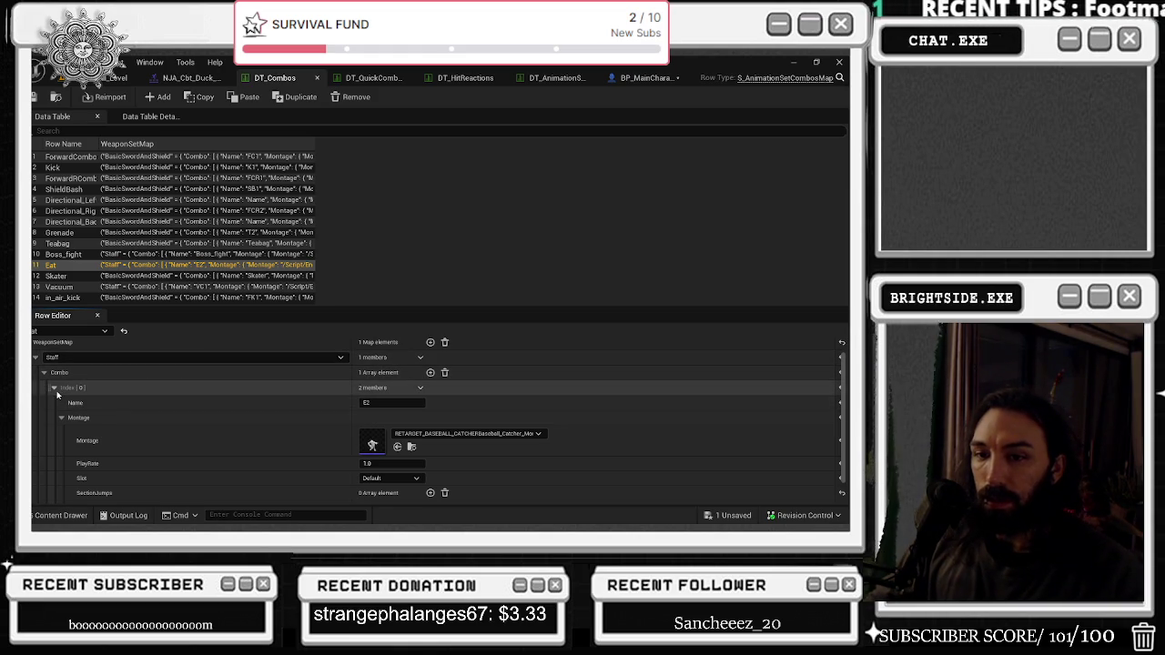
Search the content drawer for 'BP_AI' and open BP_AICharacter_Multiplayer_Dodgeball_basketball.
scroll(180, 401, "down", 1)
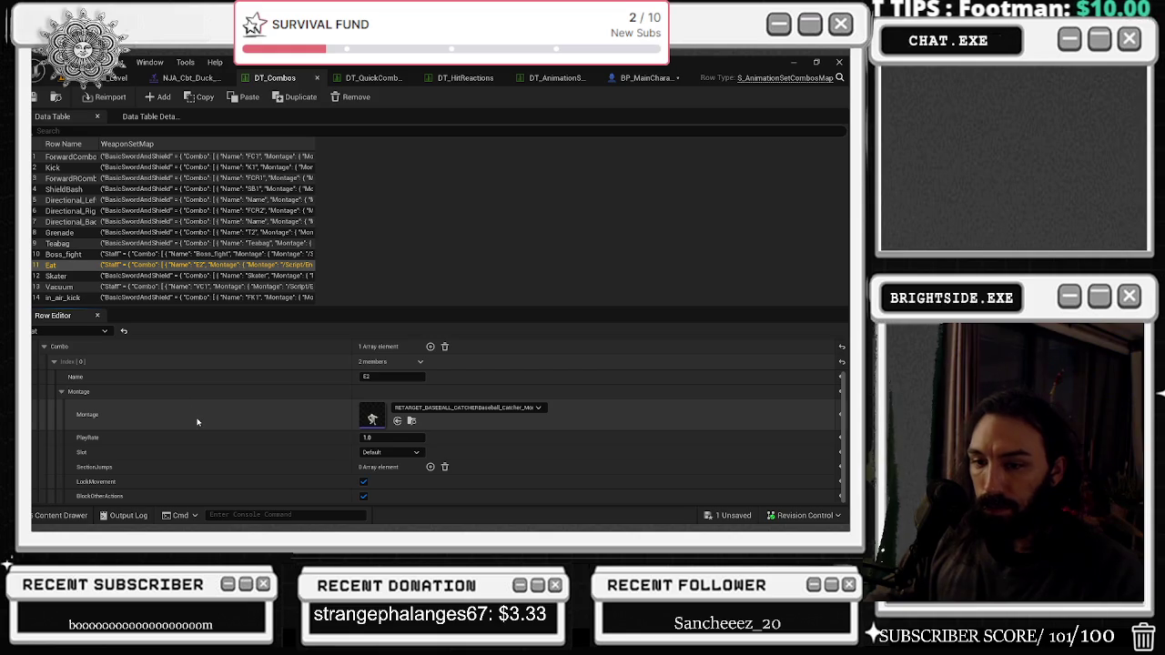
scroll(155, 407, "up", 2)
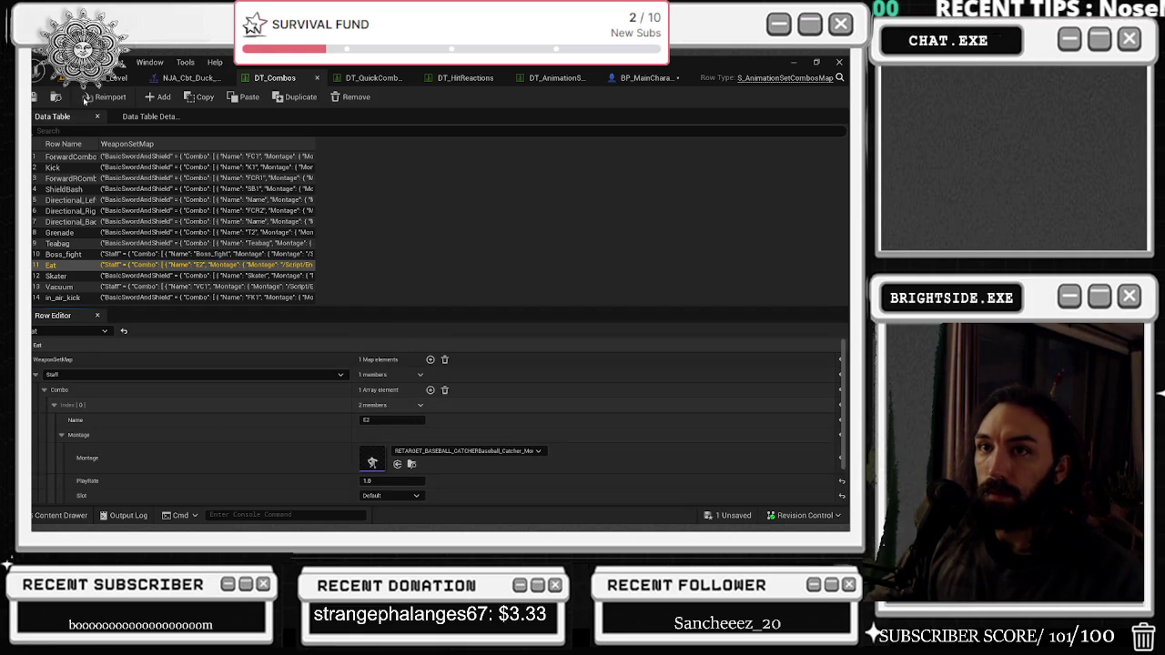
left_click(118, 78)
key("ctrl+space")
key("ctrl+a")
type("BP_AI")
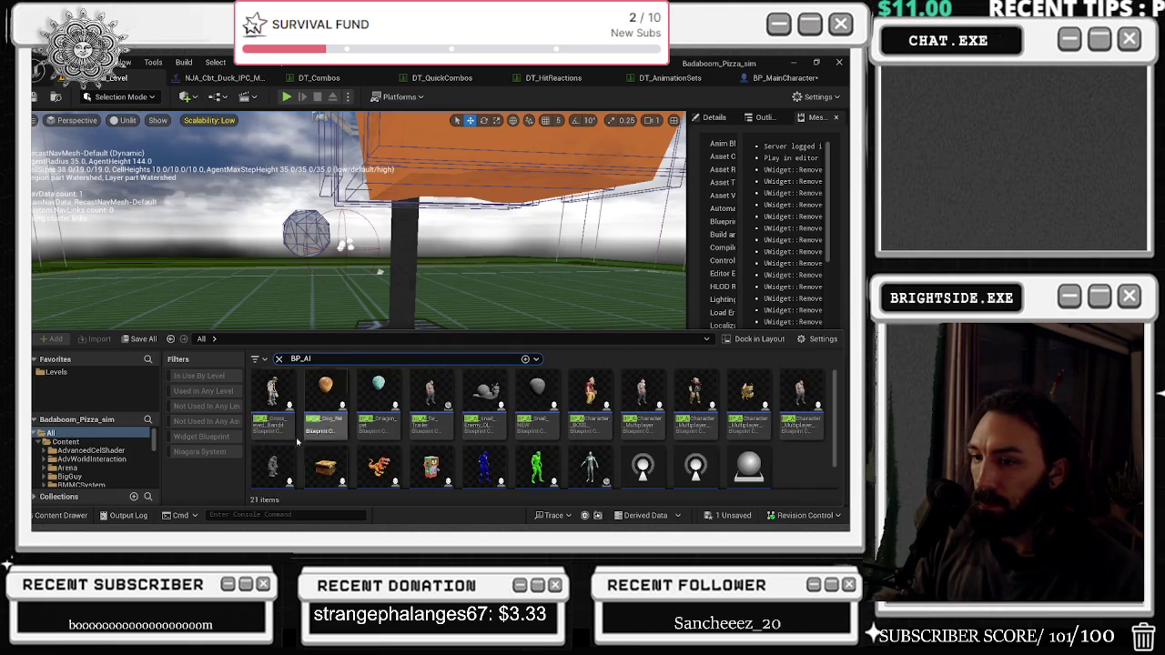
left_click(799, 405)
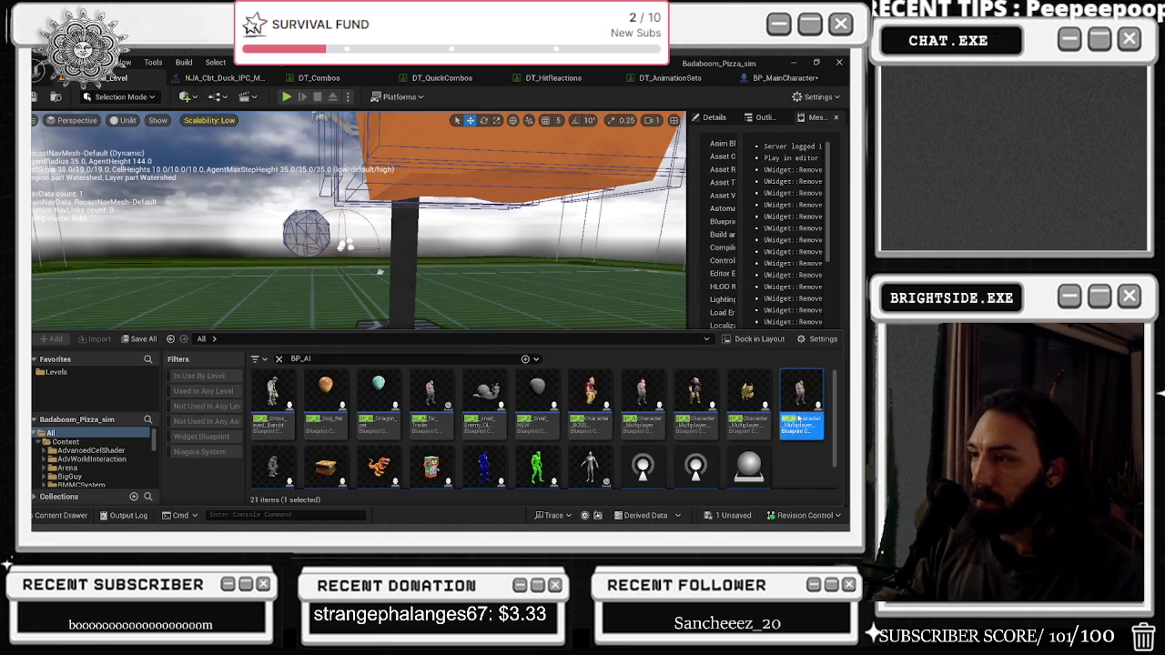
double_click(799, 416)
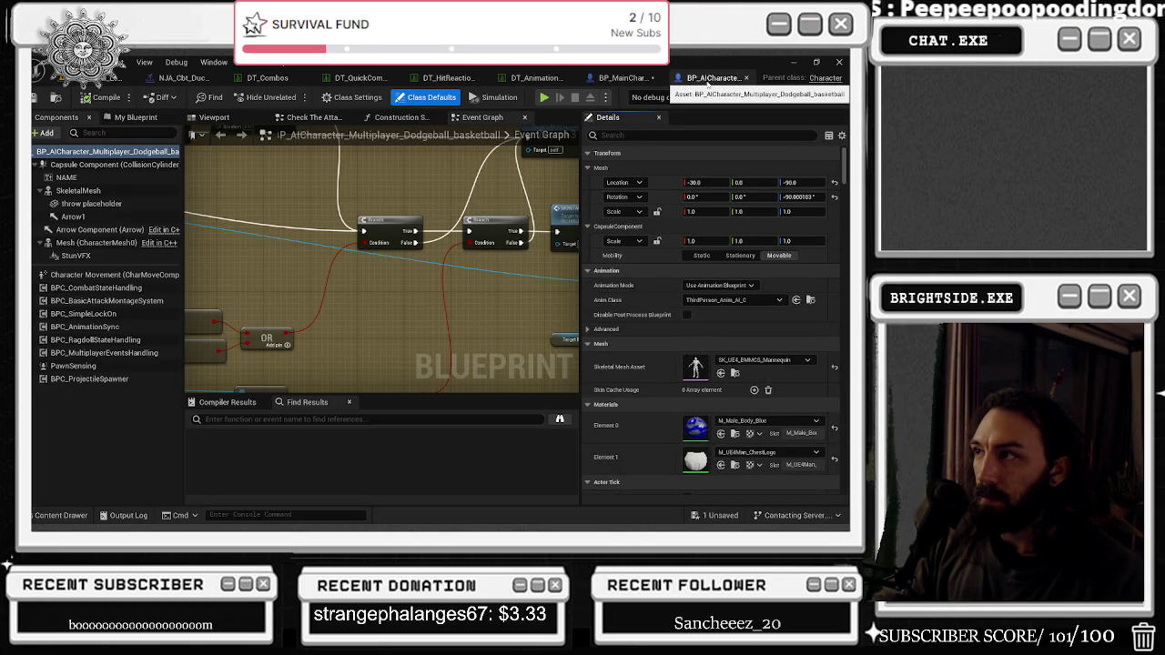
Open BP_AICharacter_Multiplayer instead and find references to the pizza destroyer box.
key("ctrl+w")
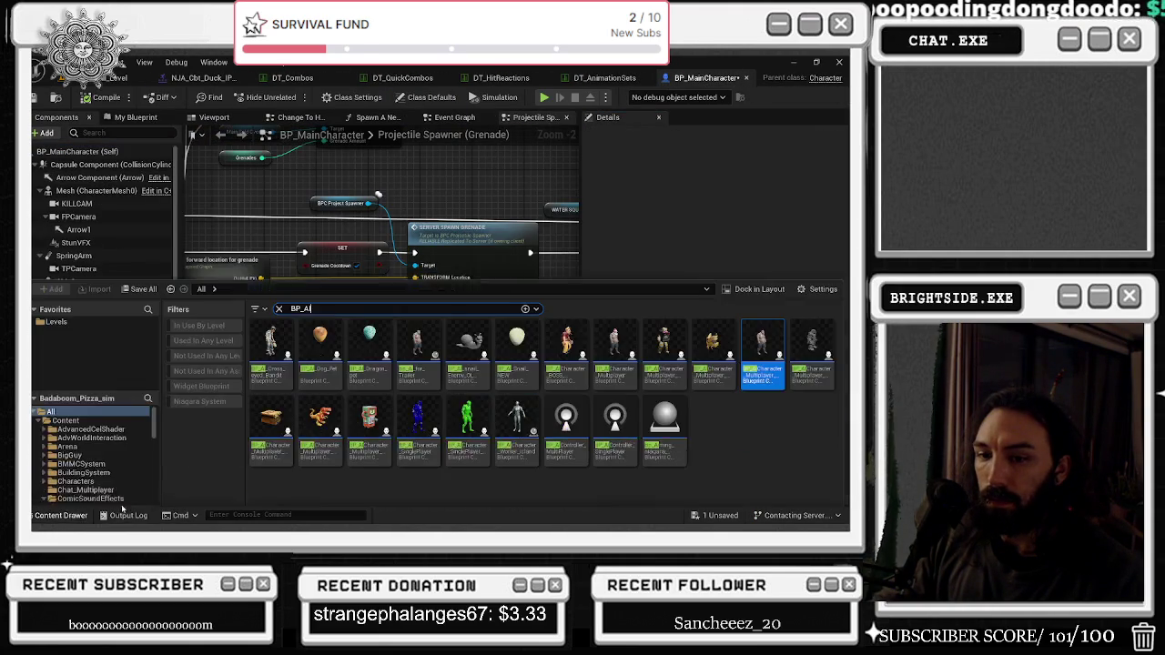
left_click(607, 349)
double_click(606, 350)
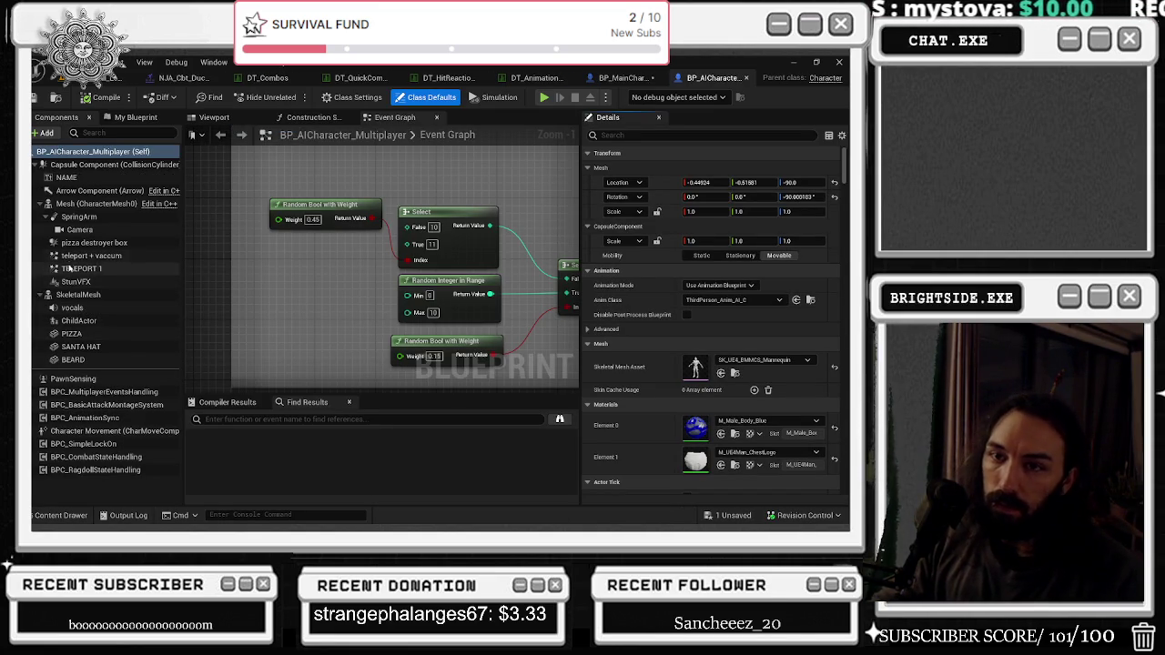
right_click(91, 242)
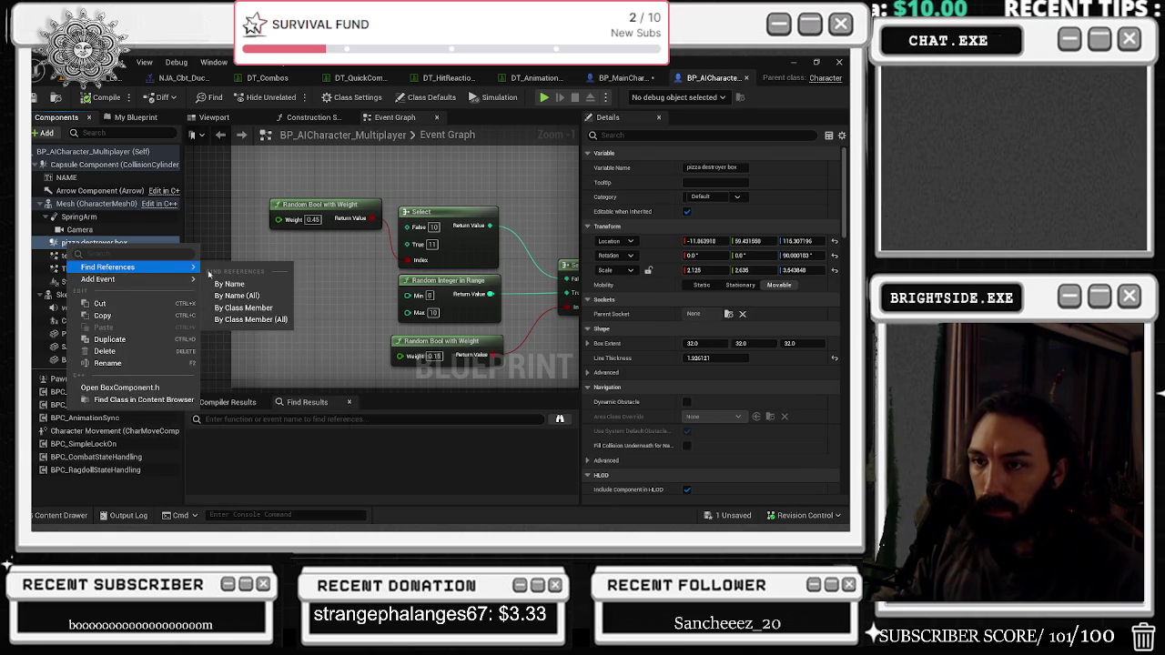
left_click(232, 281)
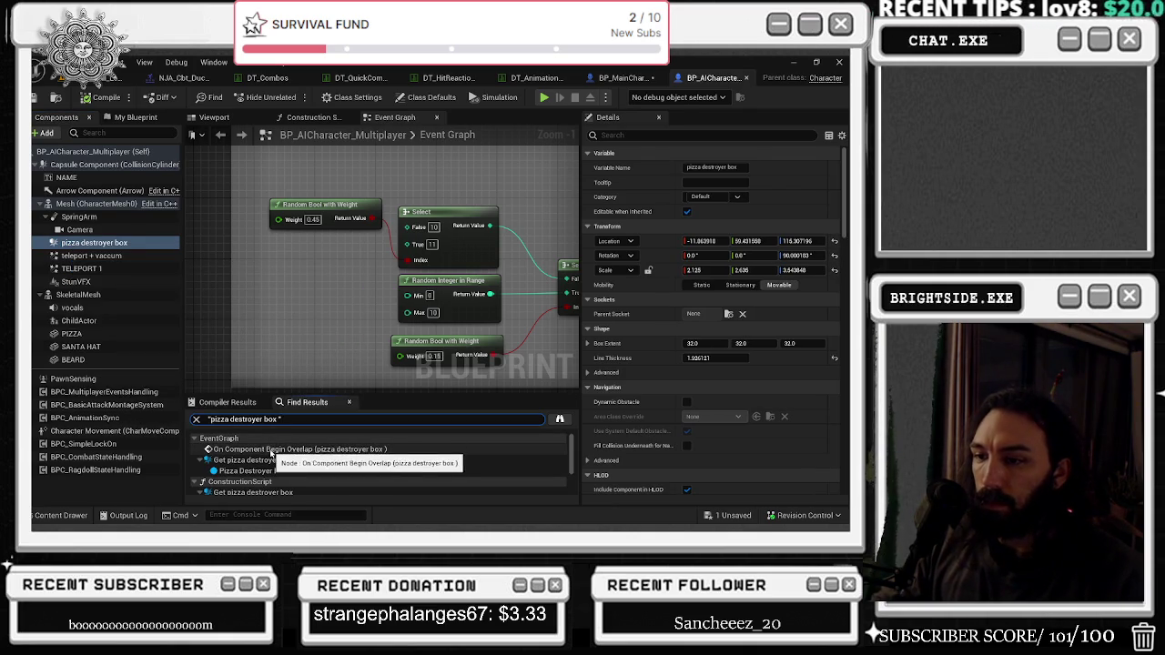
left_click(270, 462)
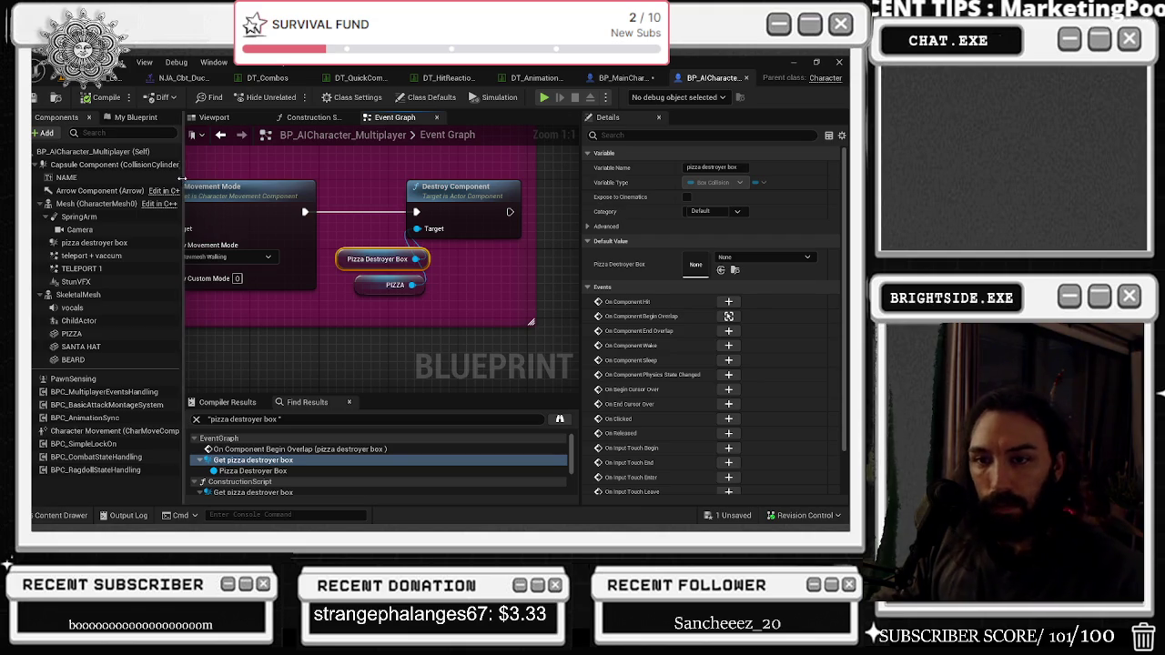
Inspect the Montage Attack node using EAT in the graph, then return to DT_Combos.
left_click_drag(372, 174, 483, 176)
mouse_move(377, 179)
left_mouse_down()
mouse_move(572, 185)
mouse_move(499, 158)
mouse_move(368, 309)
left_mouse_up()
left_click(457, 172)
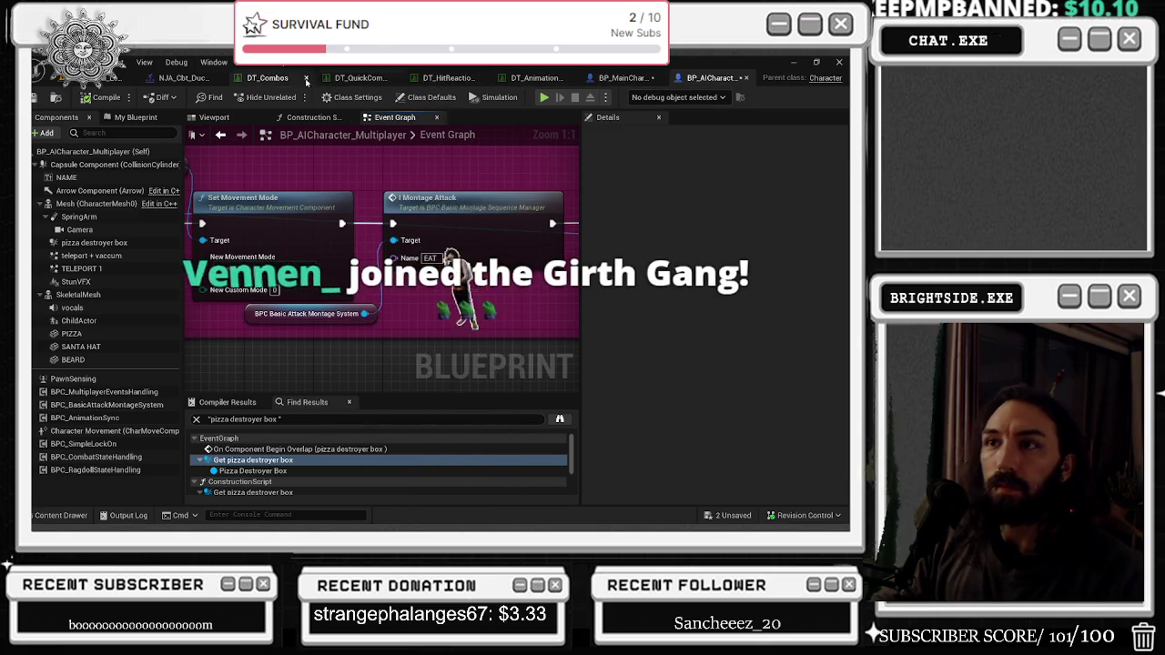
left_click(273, 78)
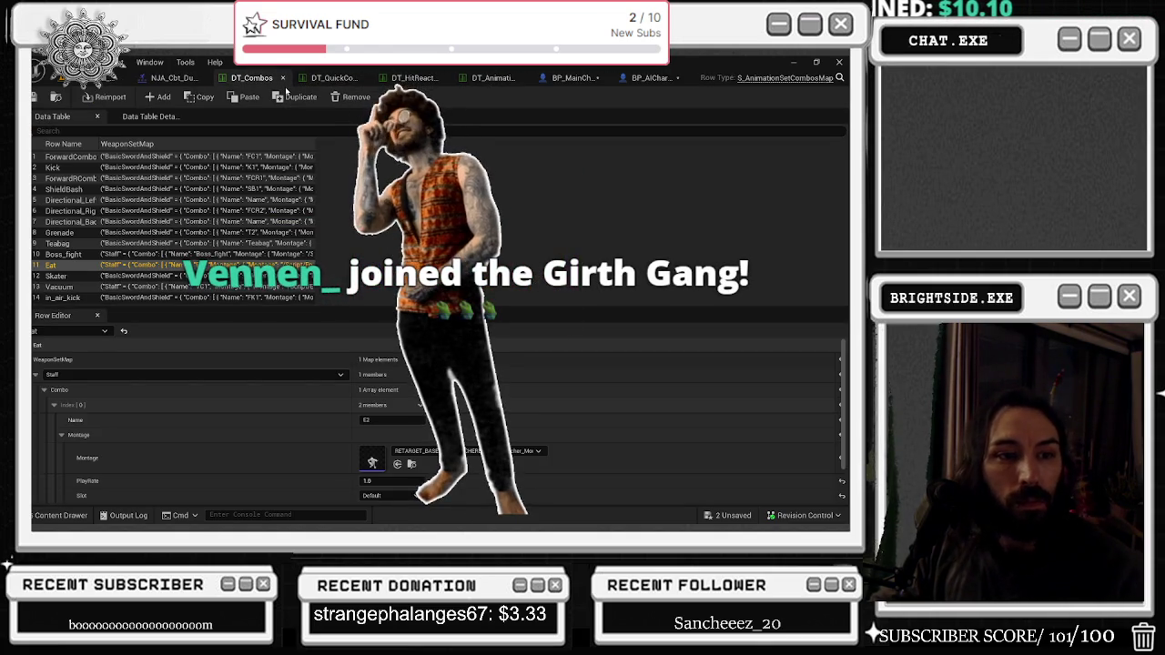